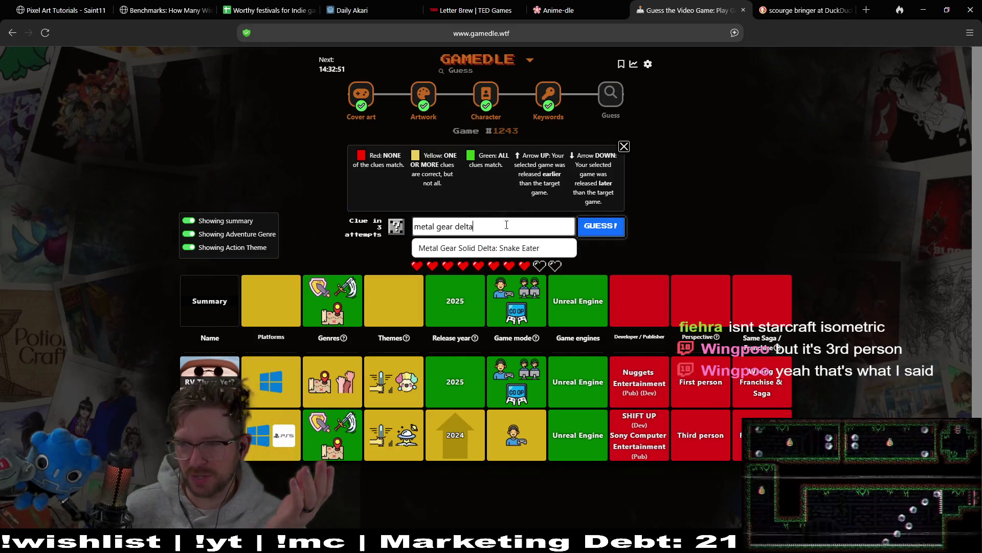
Replace the Metal Gear Delta entry with a StarCraft II: Heart of the Swarm guess and submit it
key(ctrl+a)
key(BackSpace)
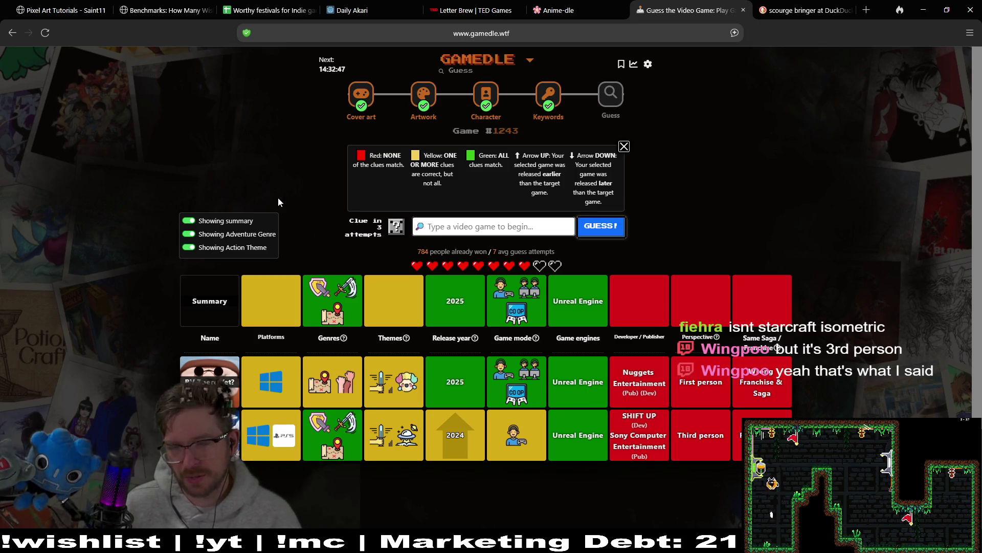
text(S)
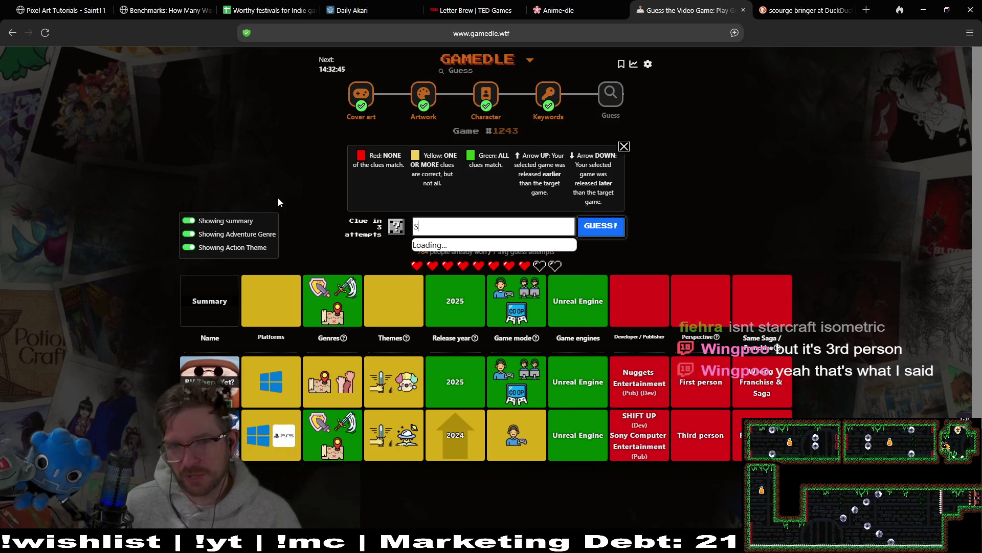
text(tarcraft 2)
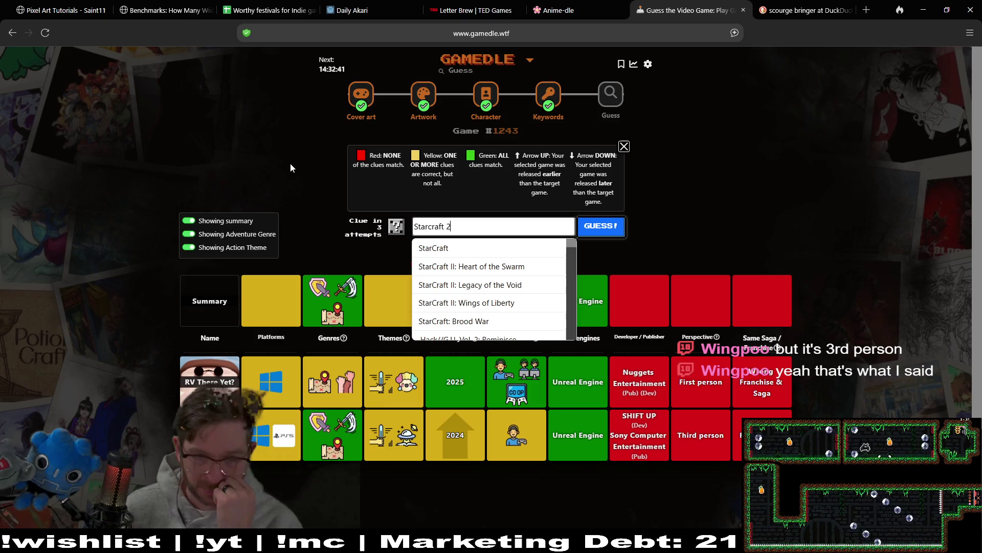
click(491, 266)
click(607, 227)
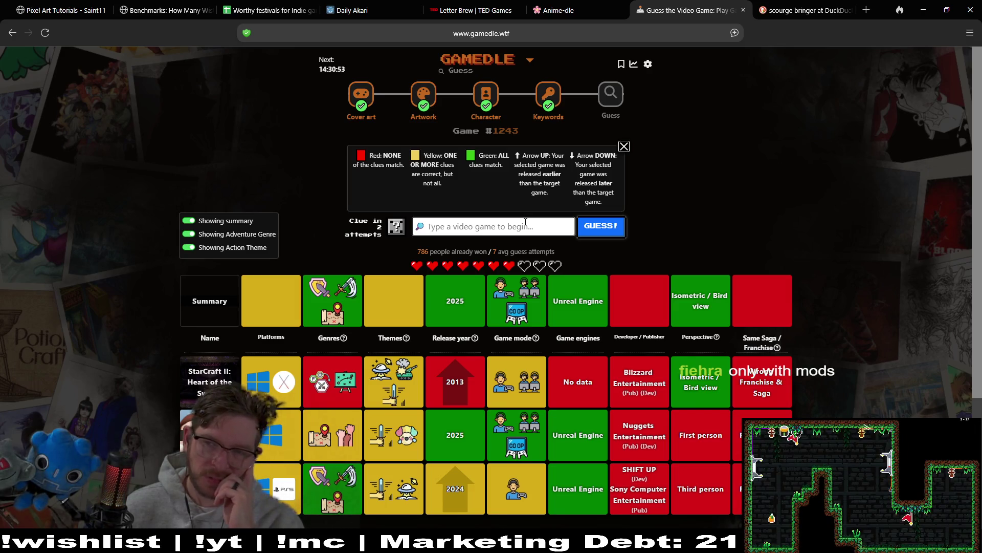
text(or)
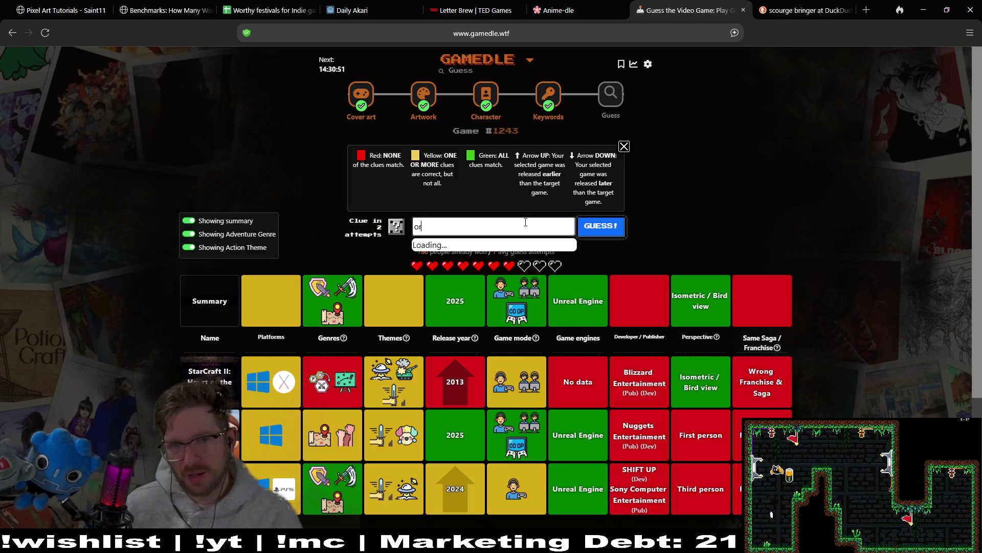
text(iginal sin)
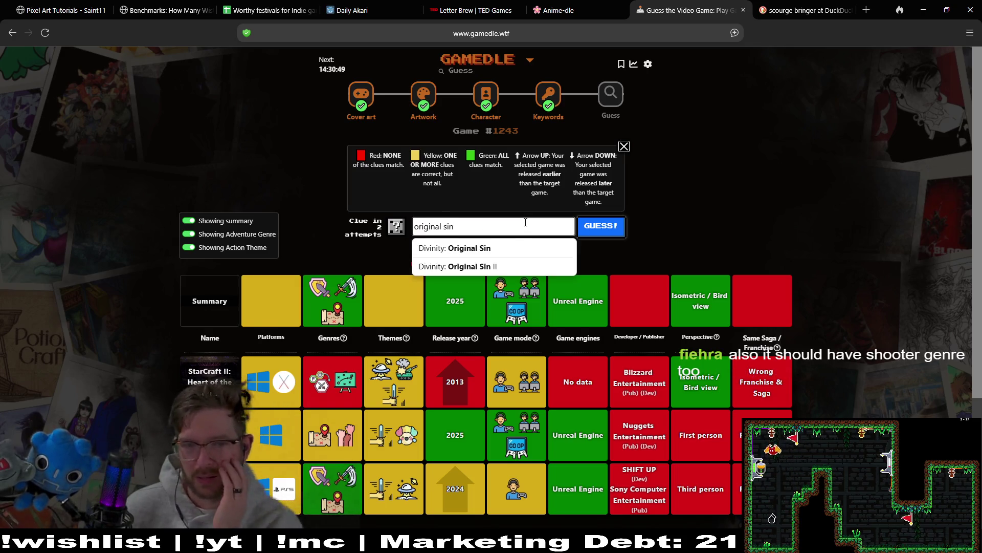
key(ctrl+a)
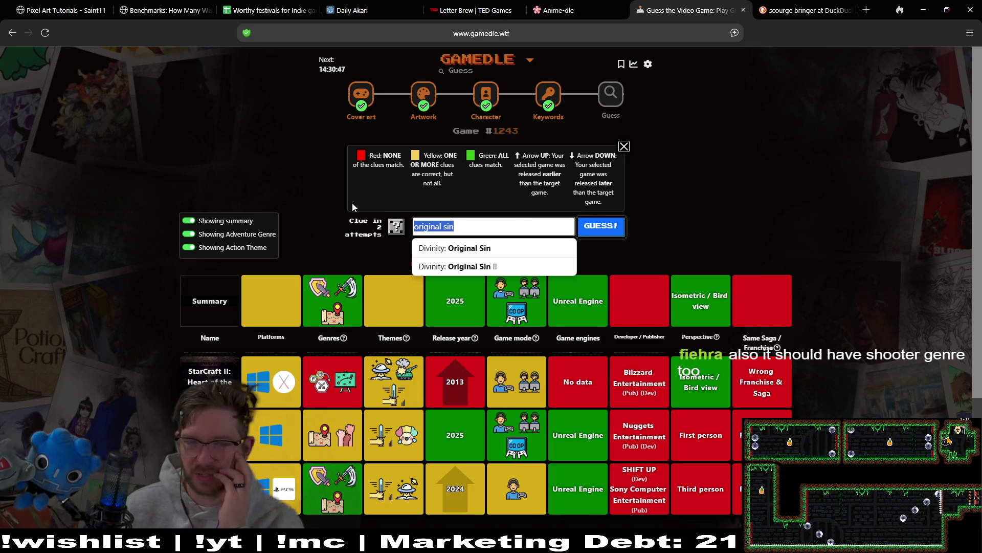
key(BackSpace)
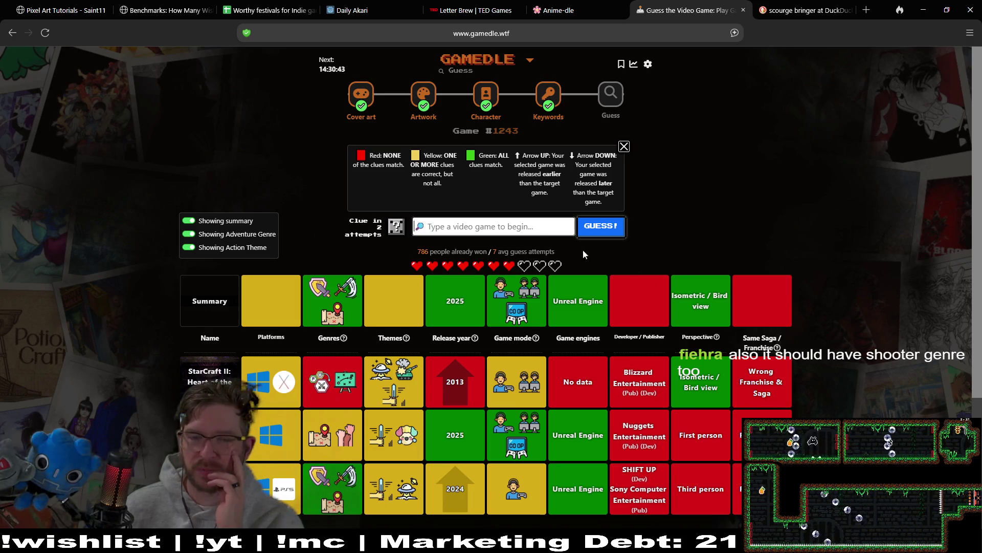
mouse_move(309, 279)
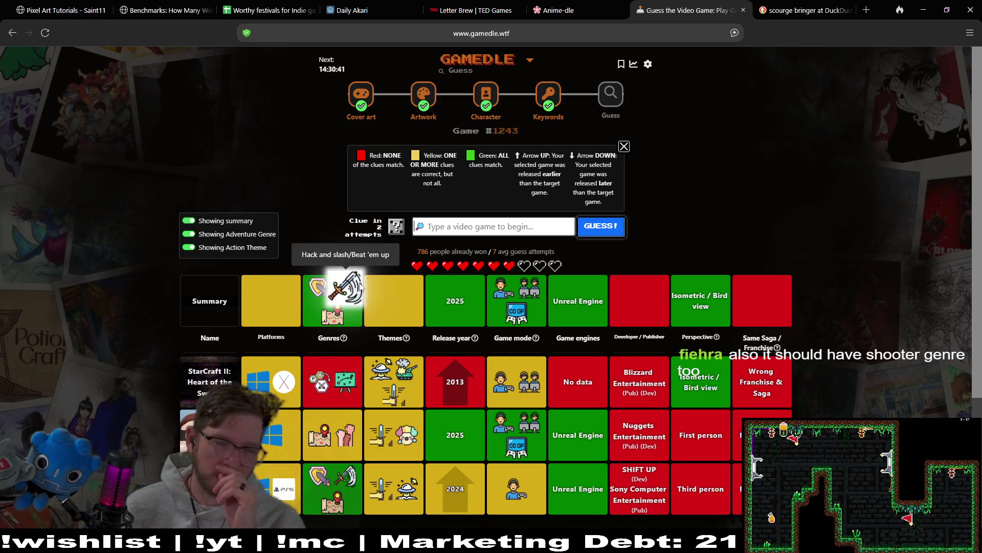
mouse_move(356, 282)
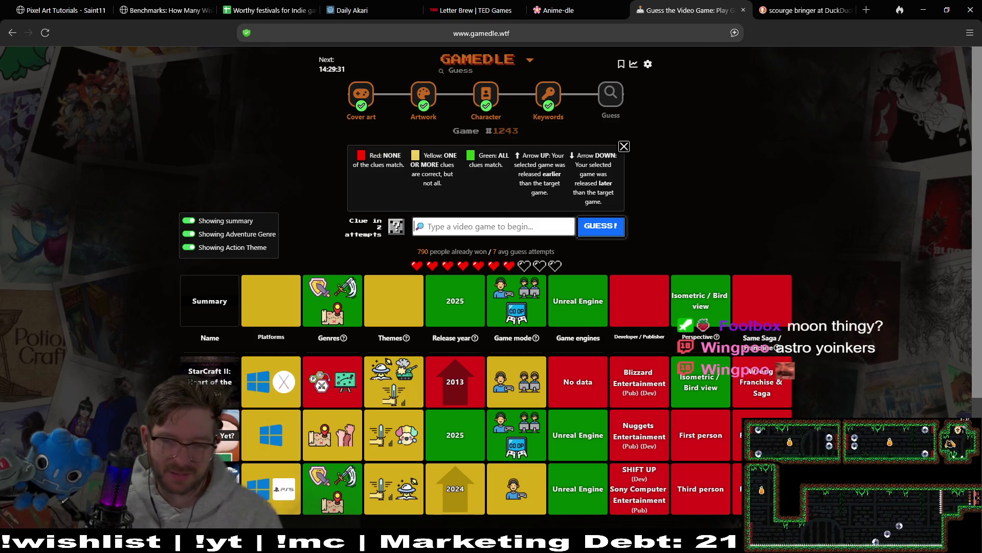
key(alt+Tab)
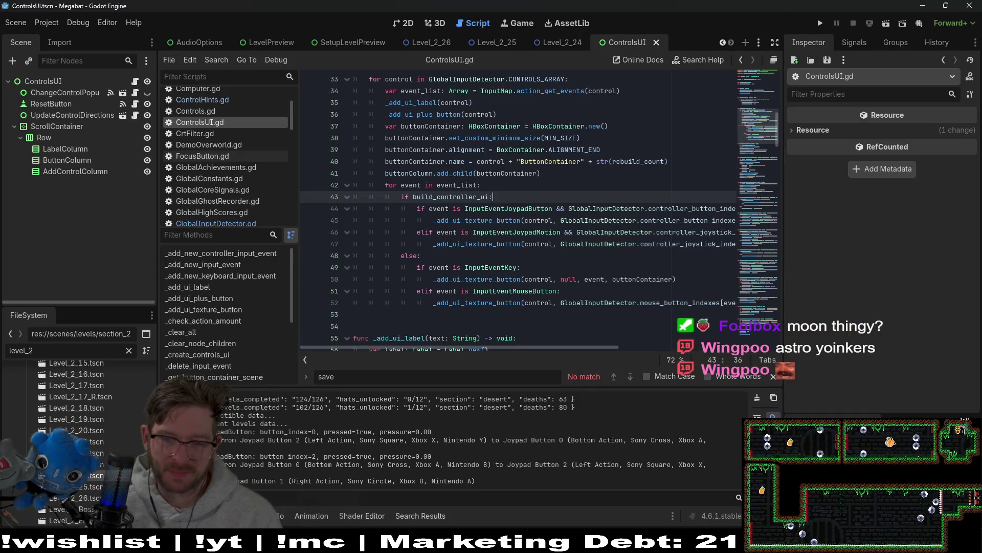
key(alt+Tab)
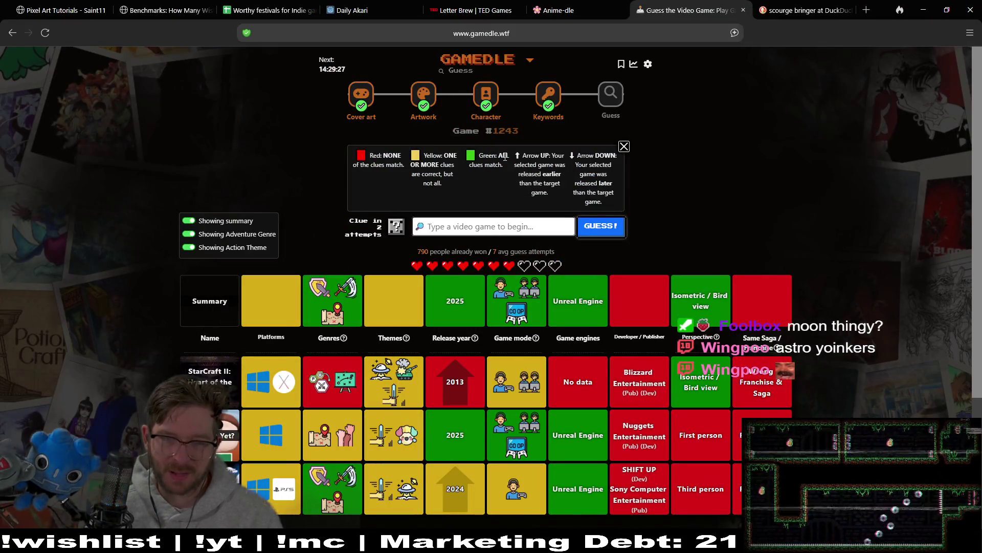
Search 'path of e', select Path of Exile 2 and submit it as the guess
click(516, 224)
text(path o)
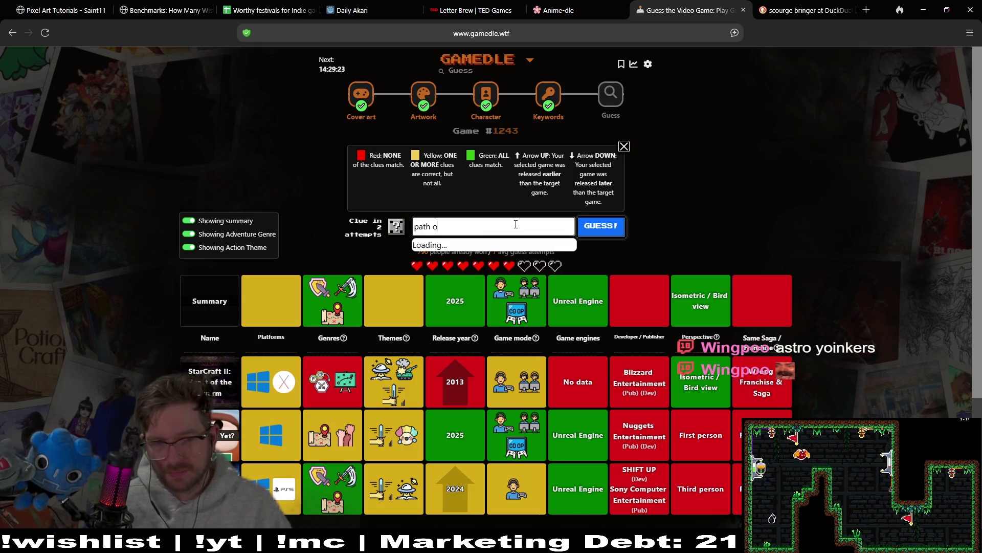
text(f e)
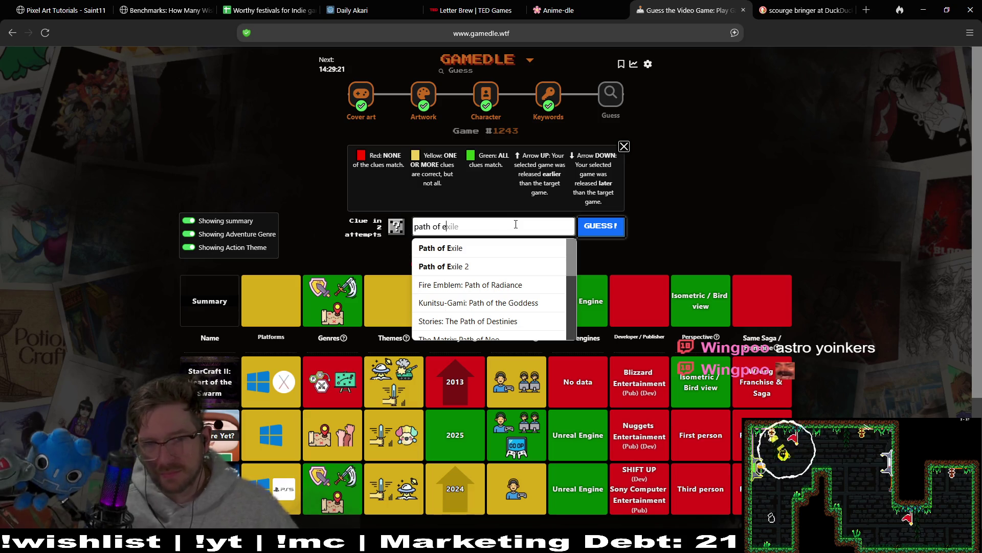
key(Down)
key(Down)
key(Return)
click(612, 230)
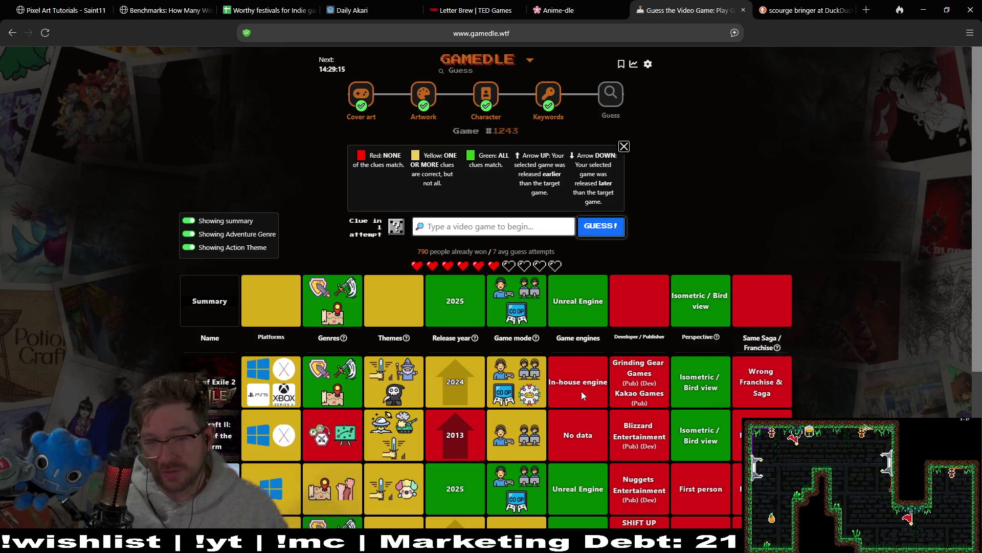
mouse_move(528, 409)
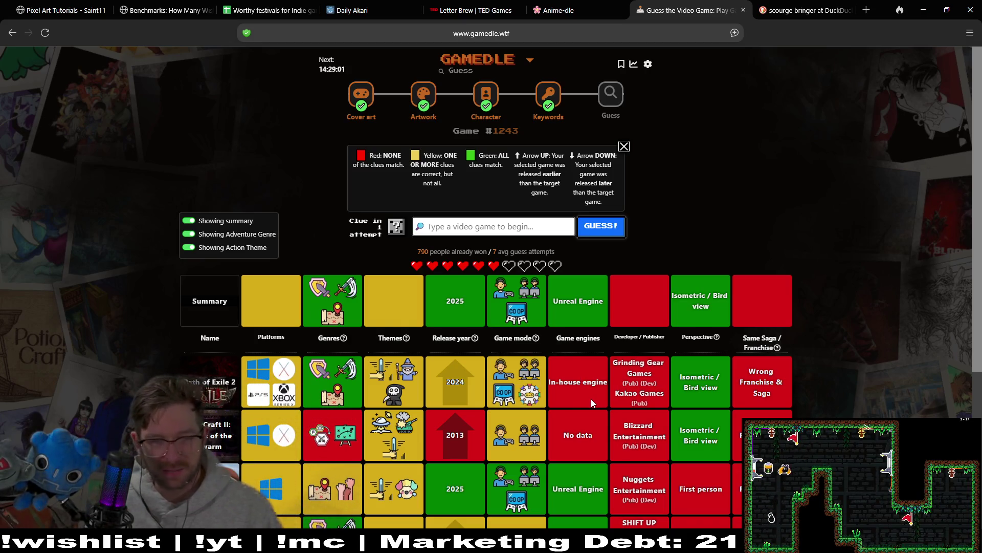
mouse_move(356, 381)
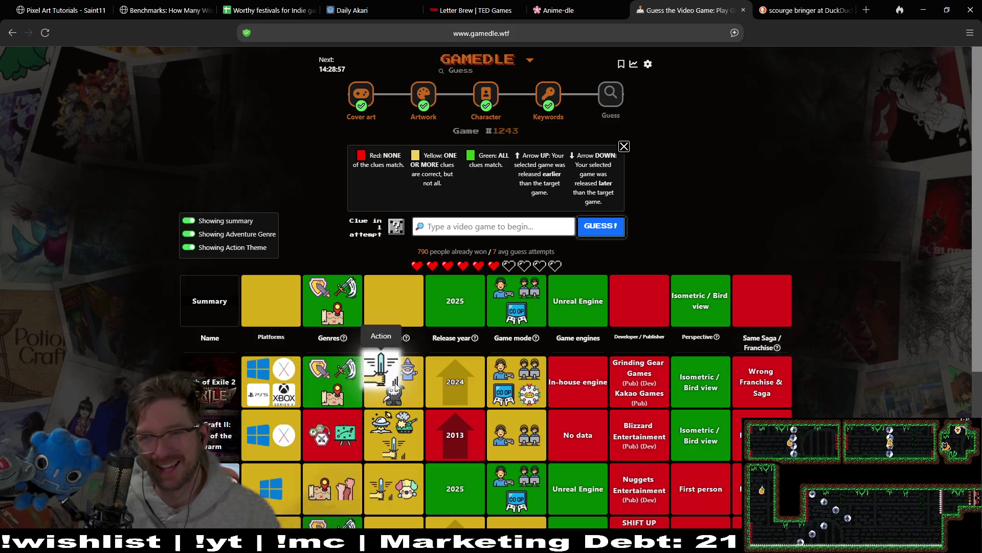
mouse_move(527, 369)
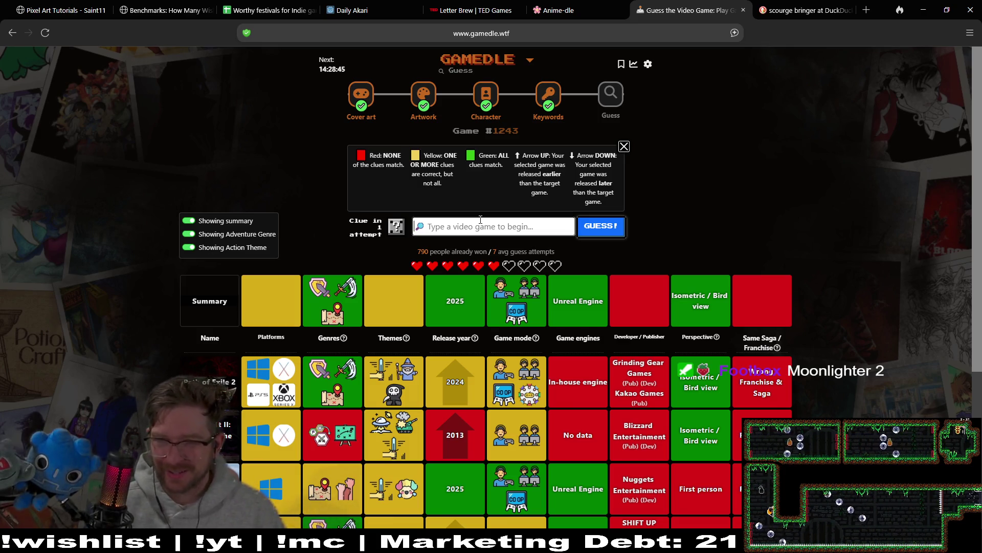
Search 'mler' and submit Moonlighter 2: The Endless Vault as the guess
text(m)
text(l)
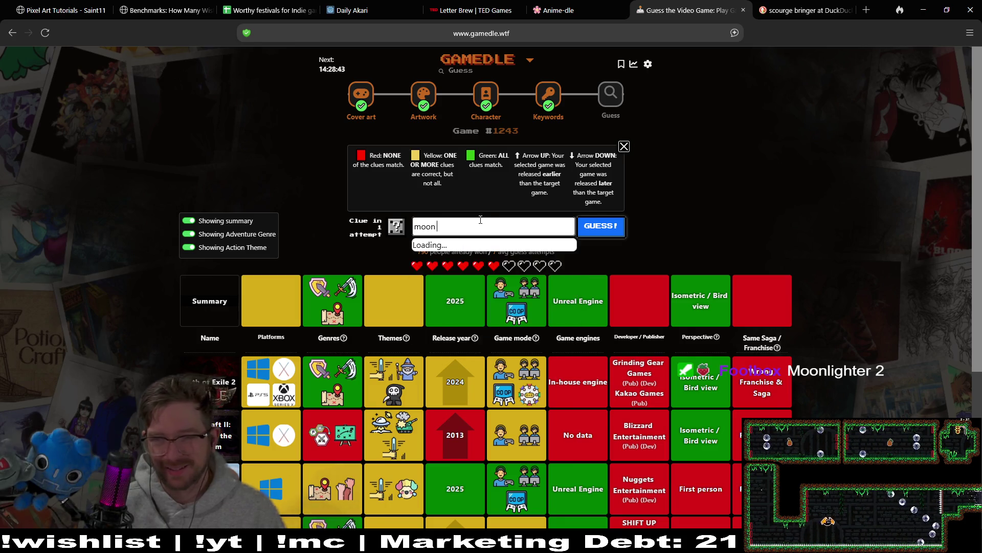
text(er)
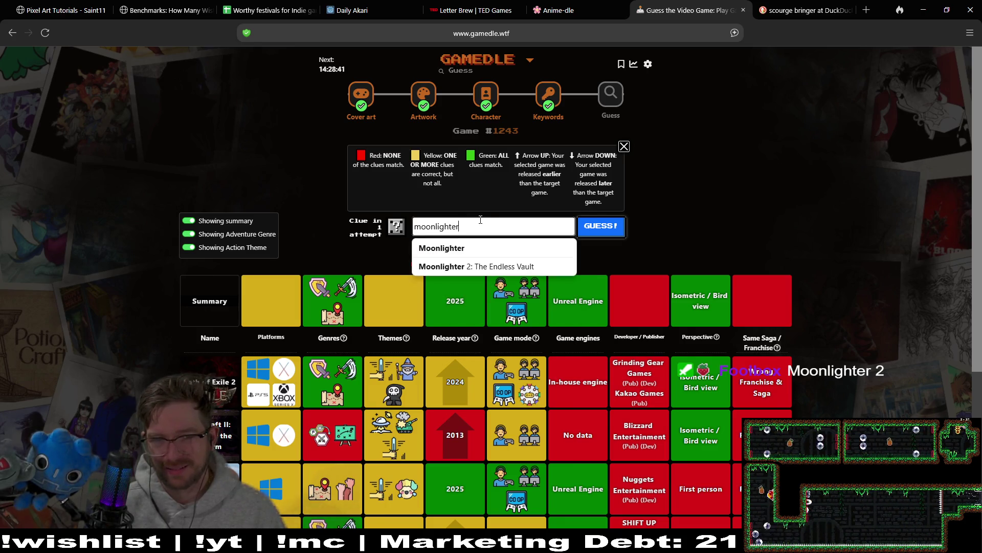
click(514, 267)
click(612, 233)
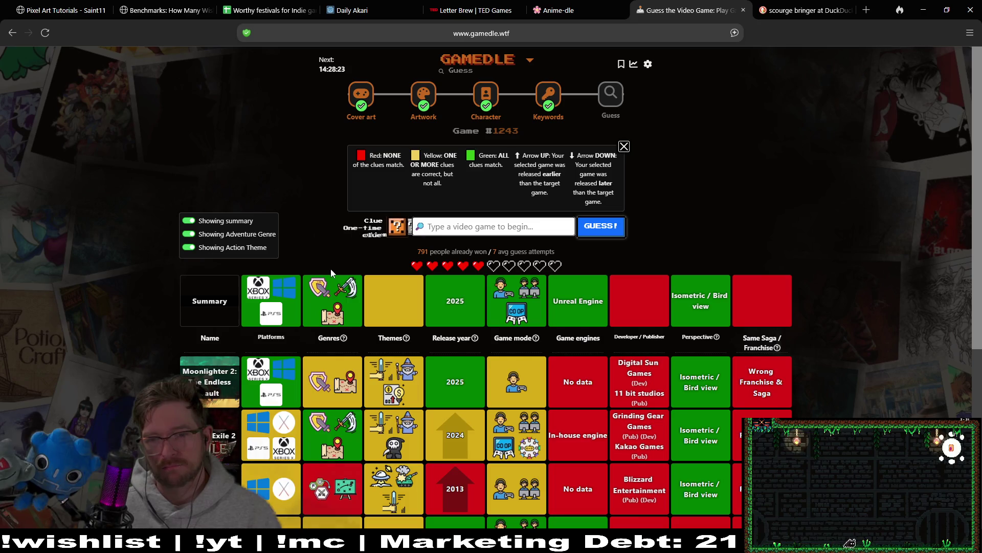
Use the one-time clue and confirm SHOW THE CLUE to reveal the target's Themes
click(403, 229)
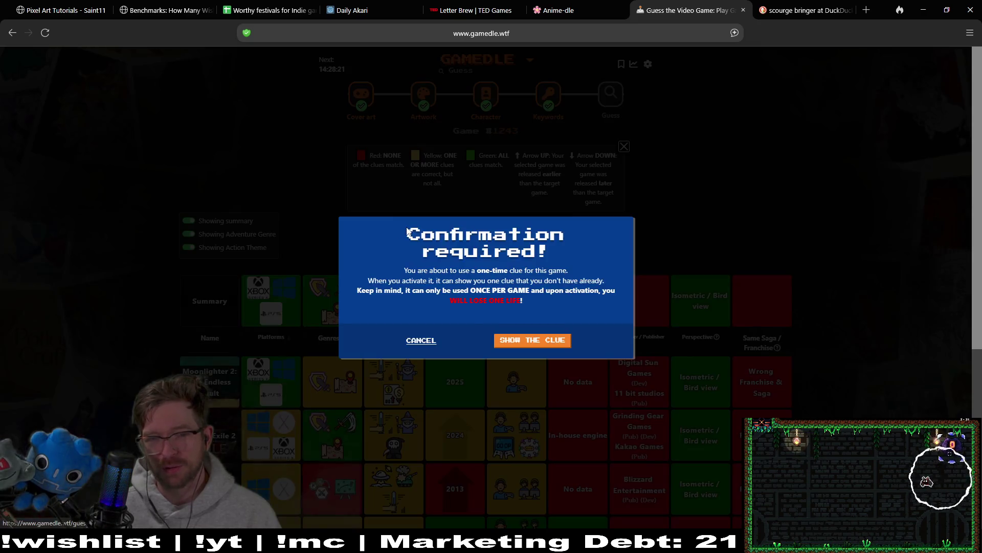
click(529, 342)
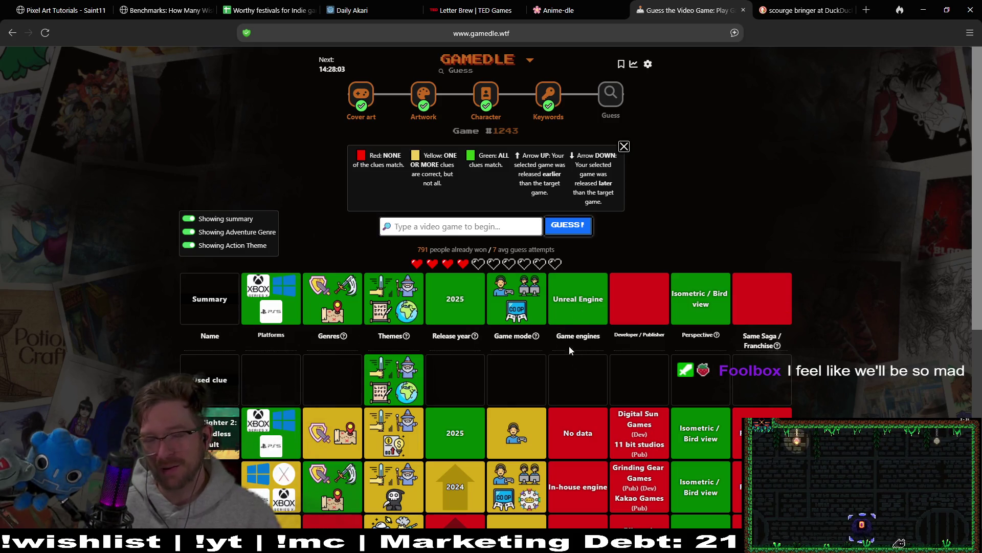
scroll(857, 225, down, 1)
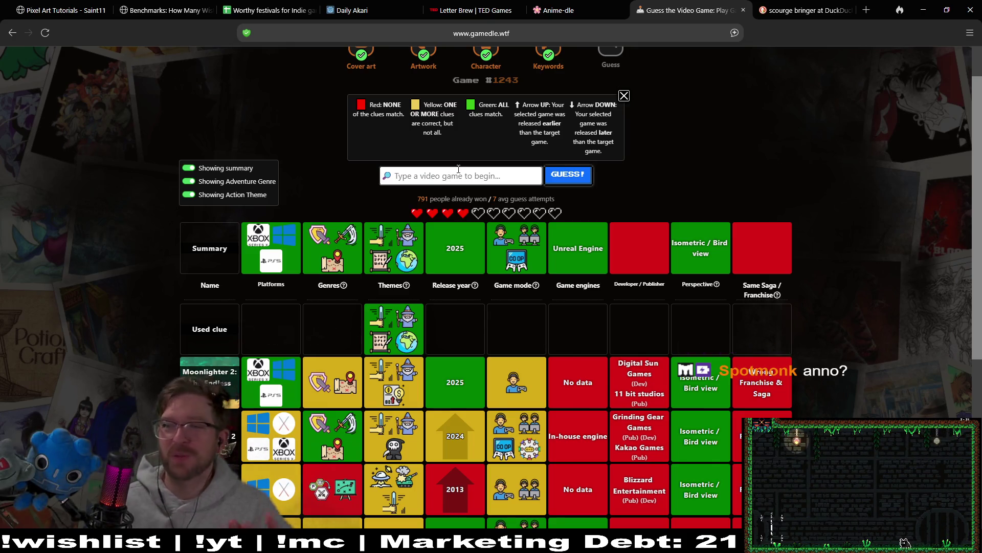
Search 'a' and submit Anno 1800 as the next guess
click(458, 170)
text(anno)
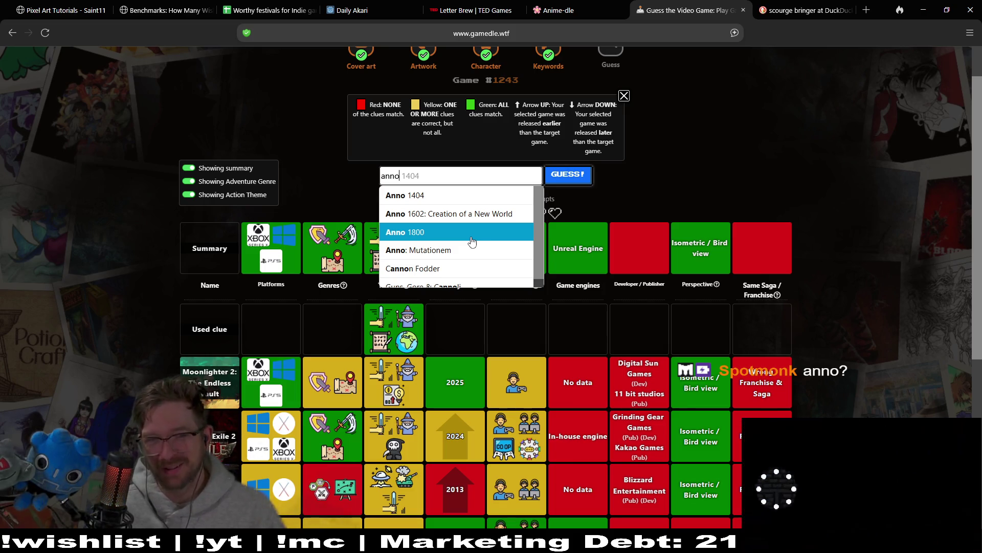
click(472, 239)
click(590, 179)
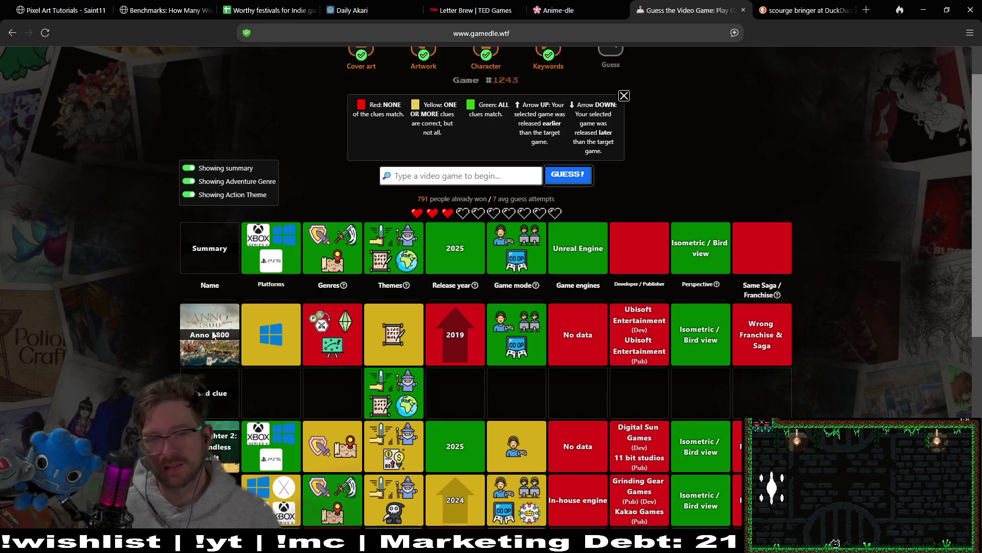
click(469, 181)
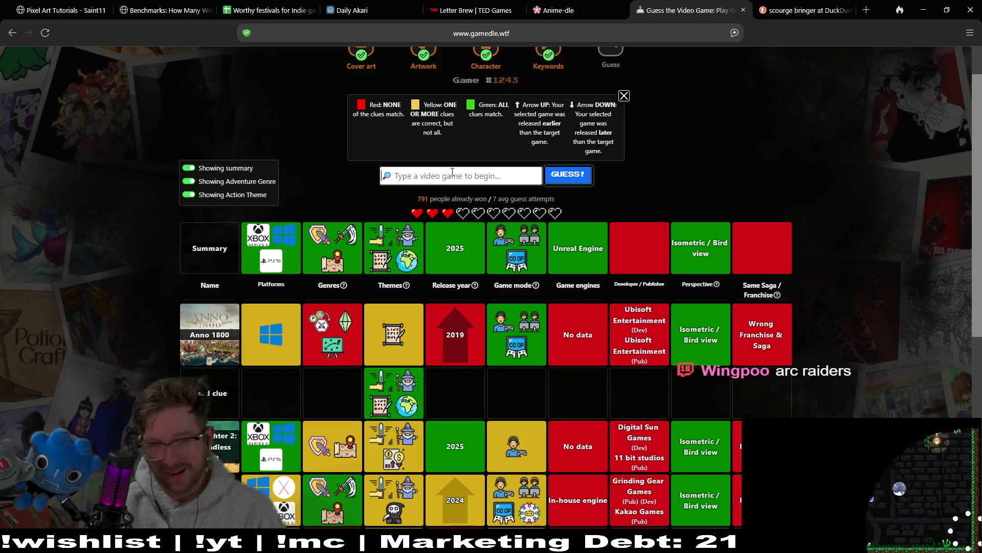
Search 'arc raider' and submit ARC Raiders as a guess
text(arc ra)
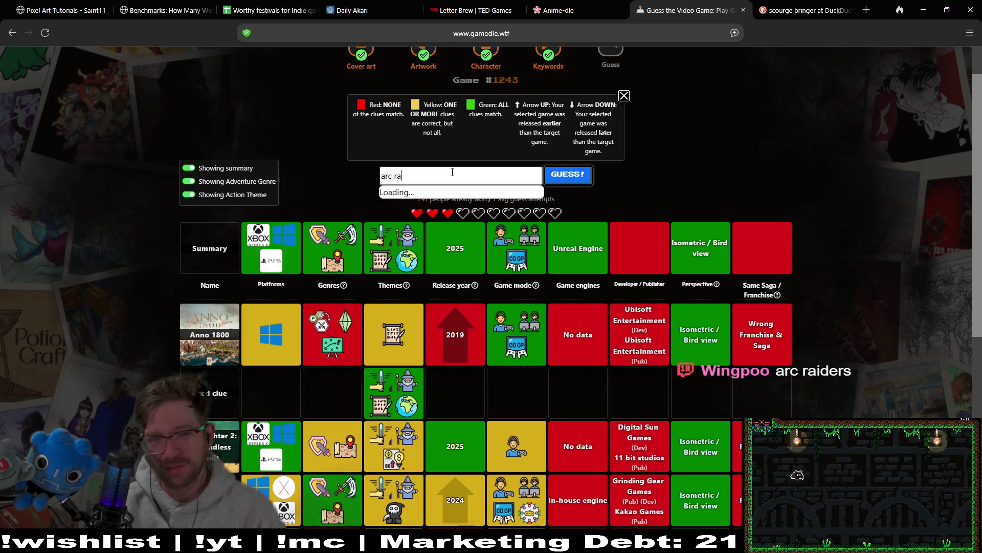
text(ider)
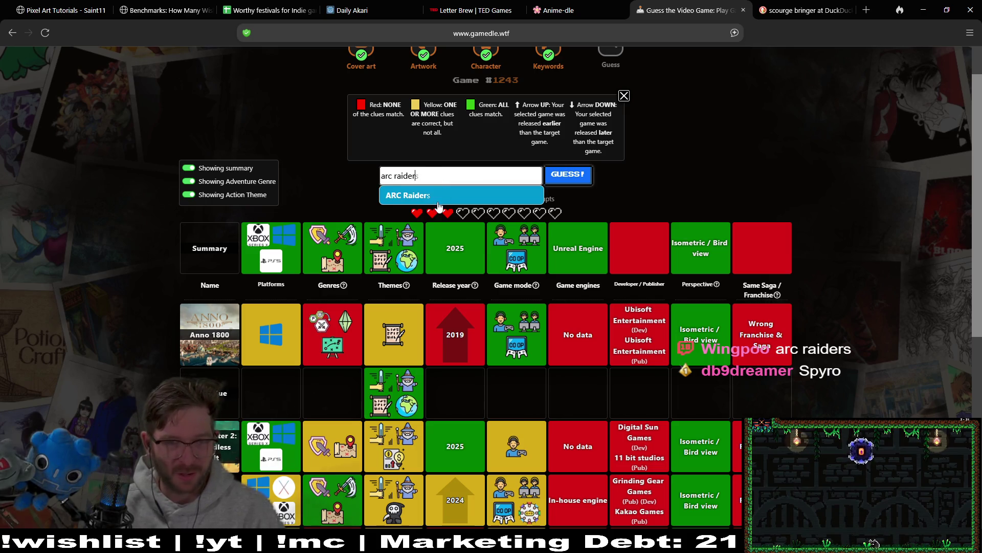
click(438, 203)
click(566, 179)
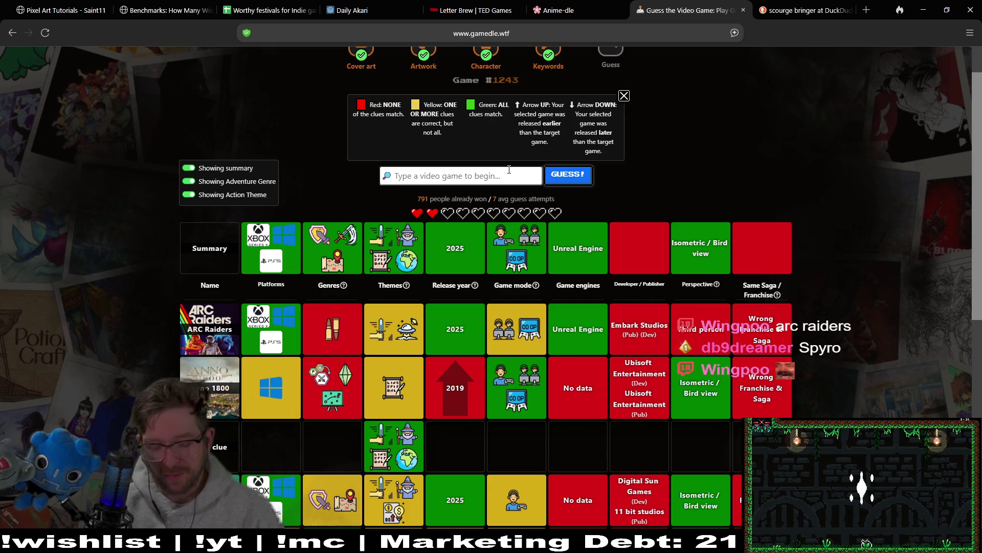
Search 'spyro' and submit Spyro 2: Ripto's Rage! as the guess
text(s)
key(BackSpace)
text(pyro)
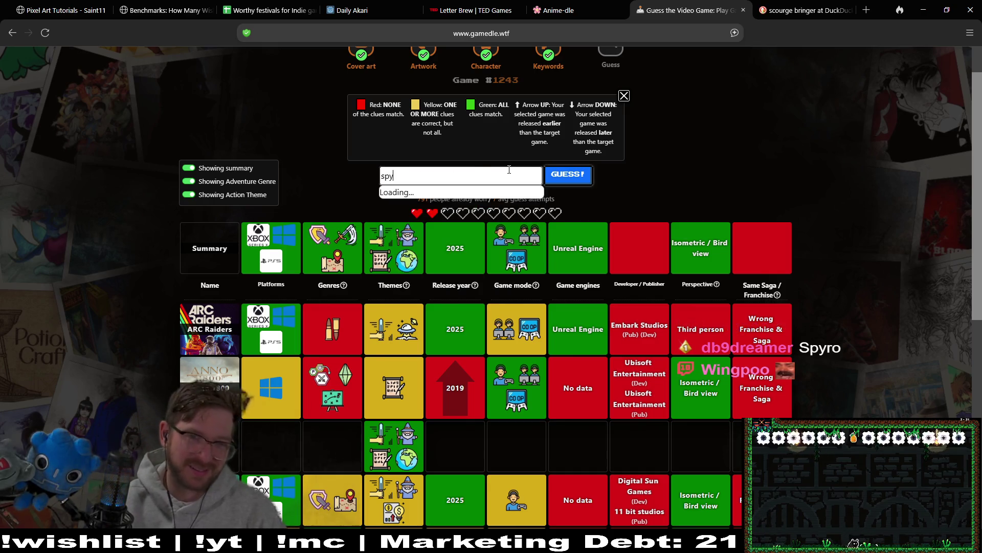
key(Down)
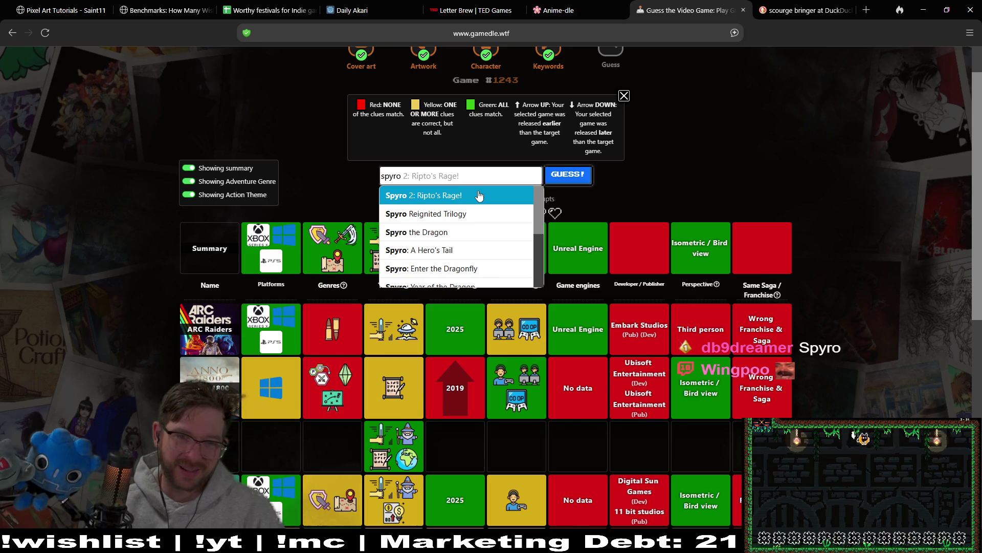
key(Return)
click(570, 177)
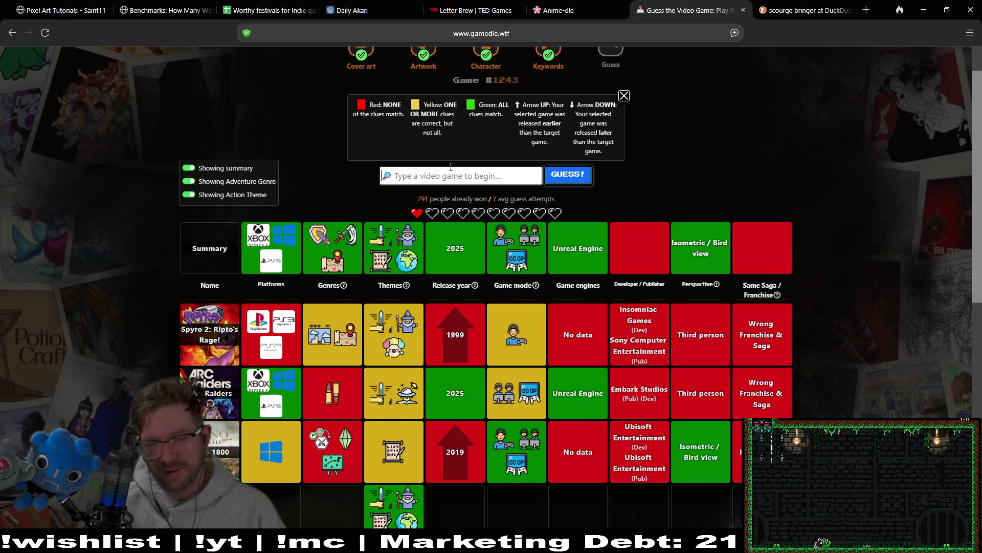
Search 'fin' and submit Final Fantasy Fables: Chocobo Tales as the final guess
text(final fan)
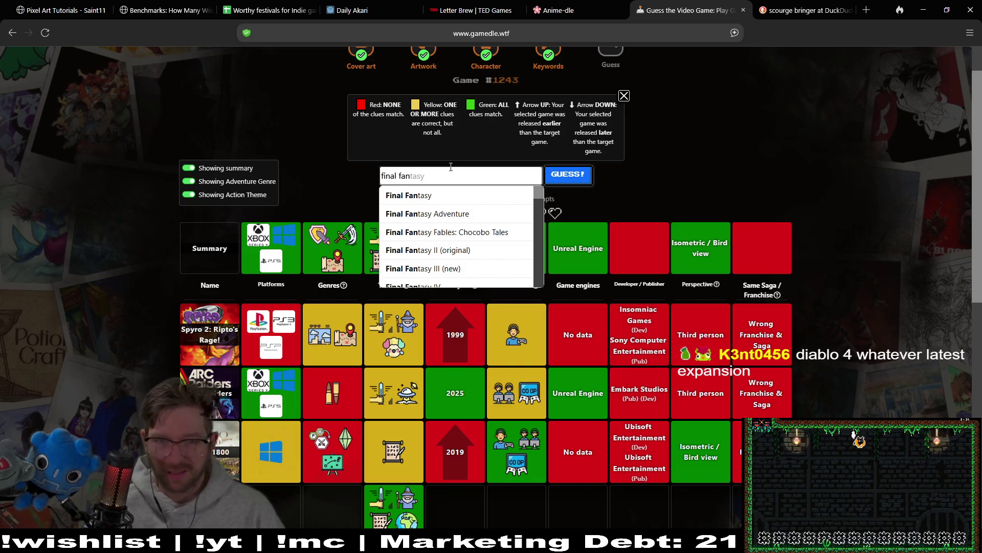
scroll(475, 266, down, 6)
scroll(475, 228, up, 5)
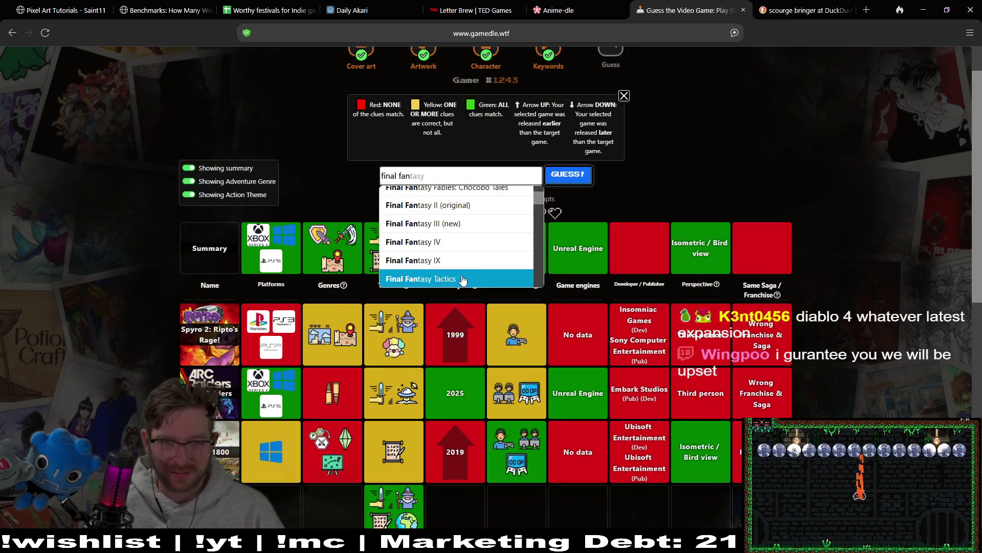
scroll(465, 271, up, 2)
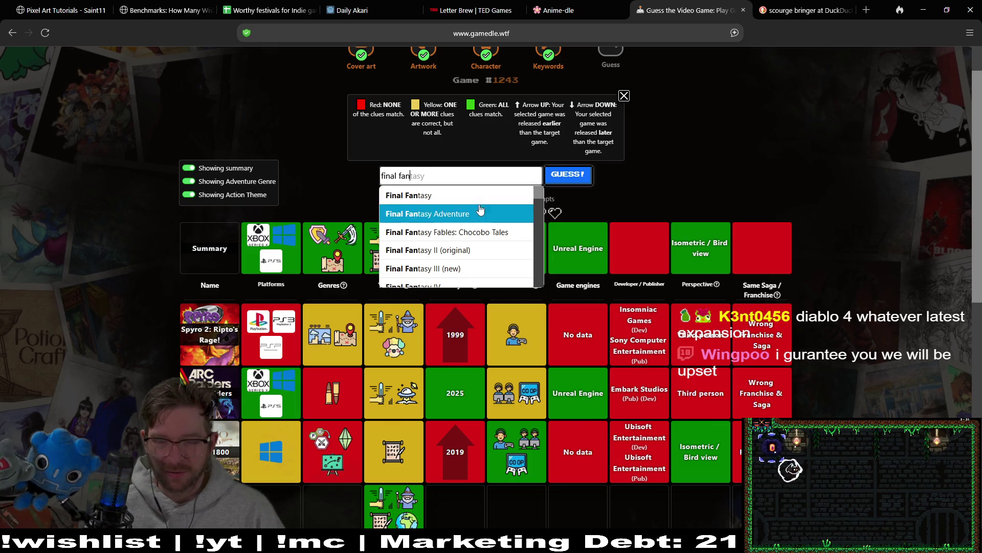
click(474, 233)
click(568, 175)
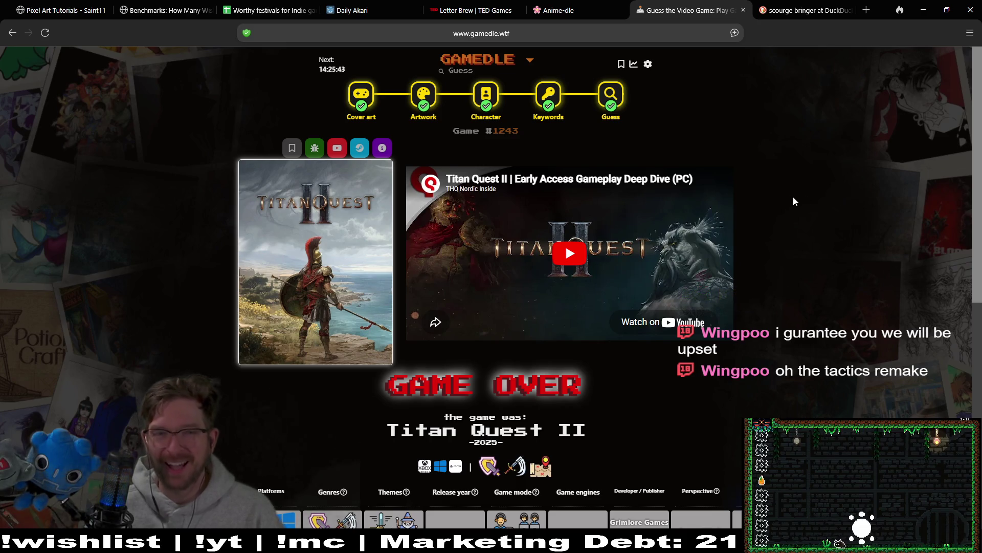
Play the Titan Quest II trailer full screen with quality set to 1080p
click(586, 260)
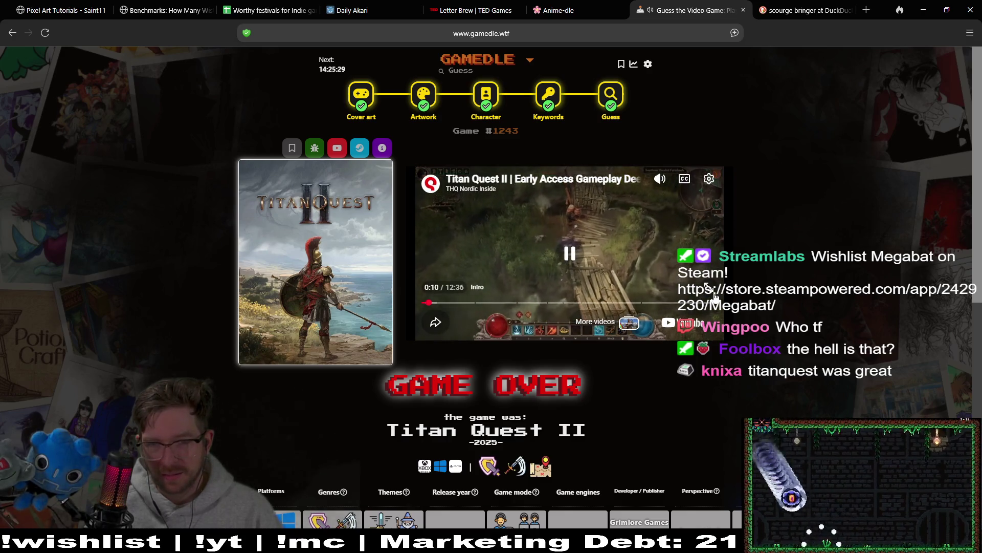
double_click(707, 287)
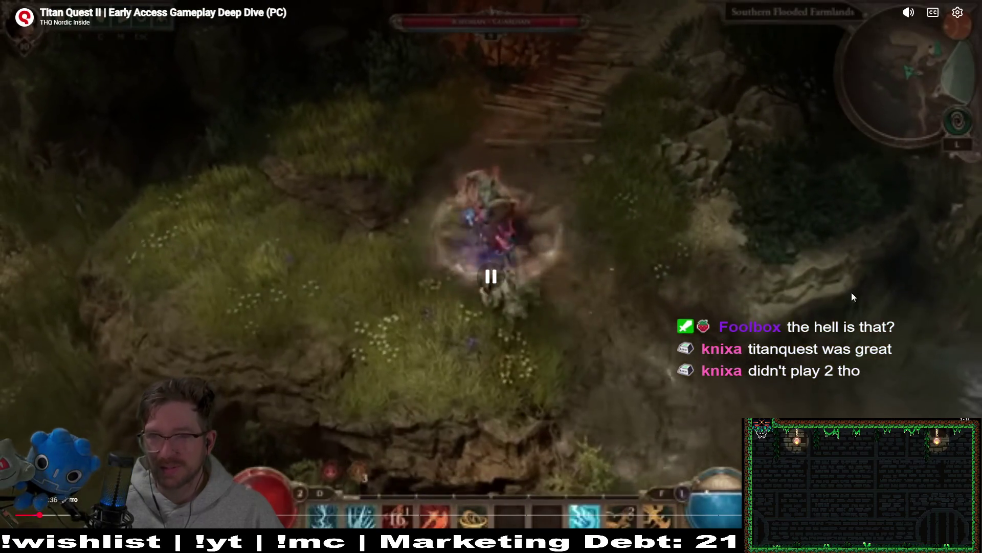
click(956, 14)
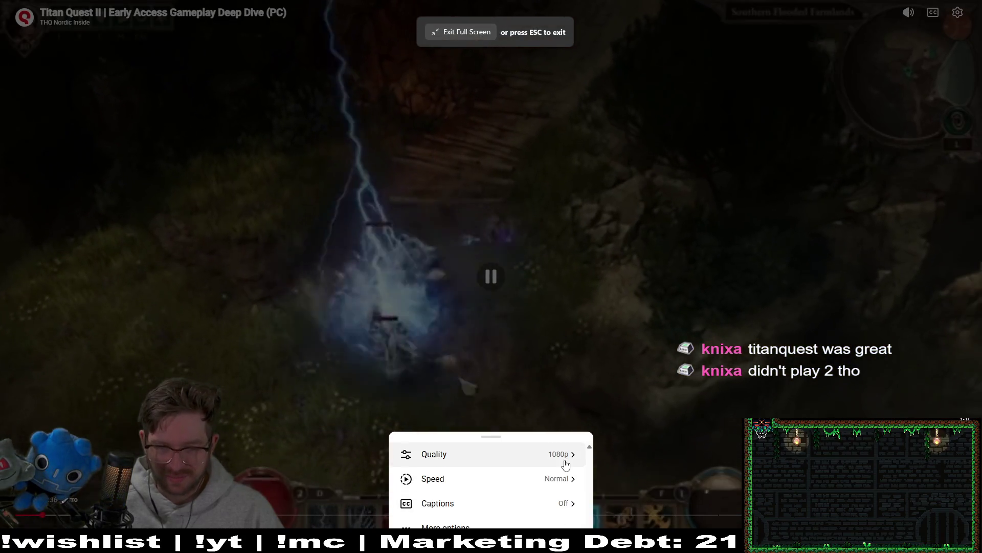
click(566, 462)
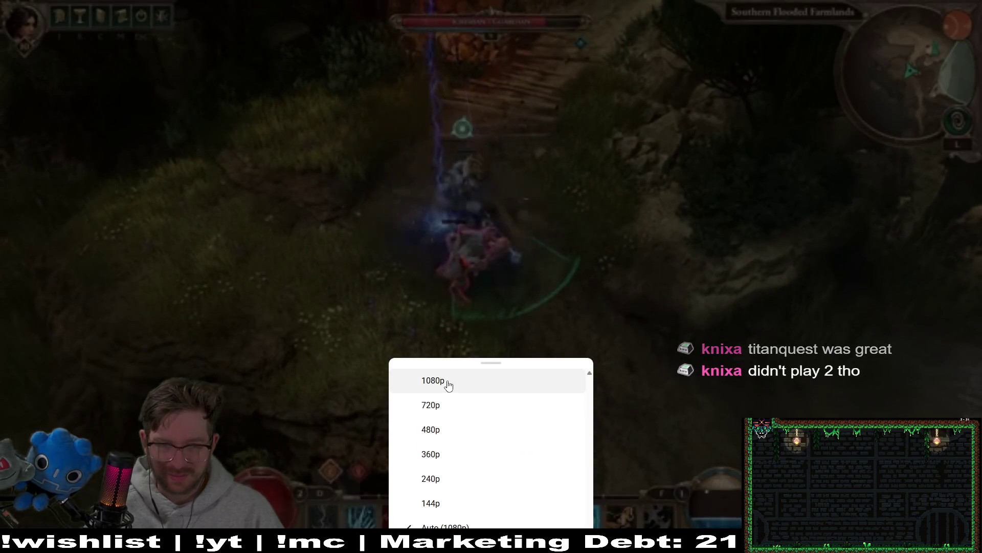
click(448, 385)
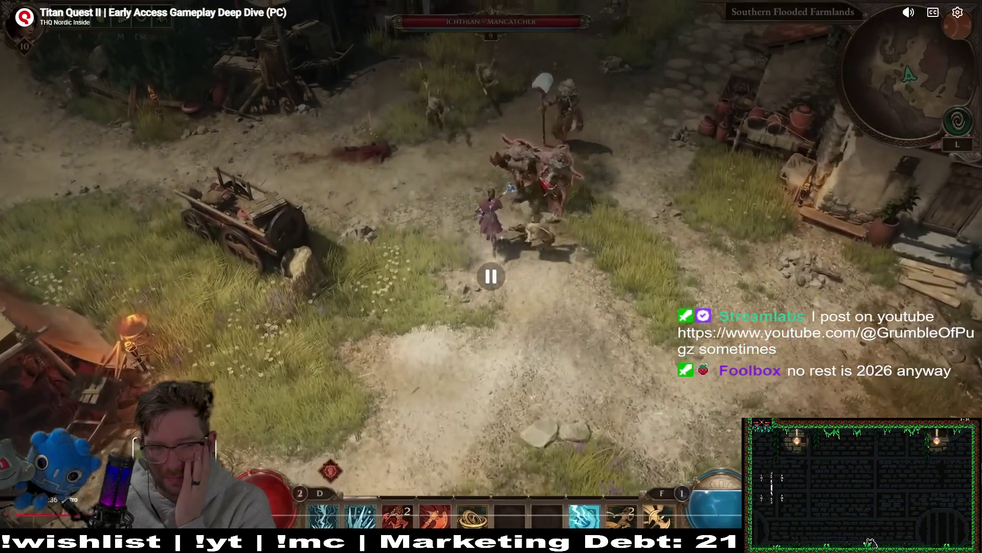
Pause and resume the trailer, exit full screen, and switch to the Steam library
click(238, 379)
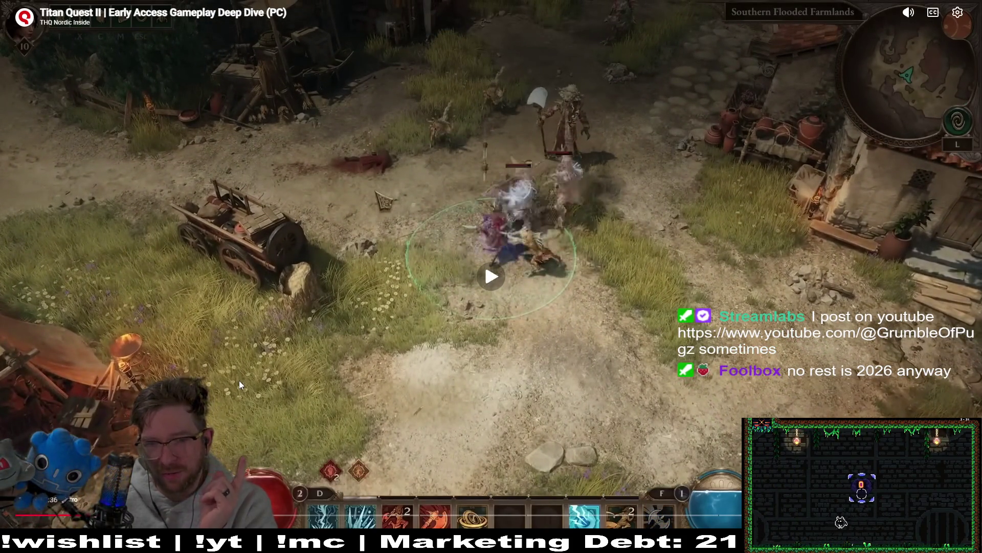
click(597, 349)
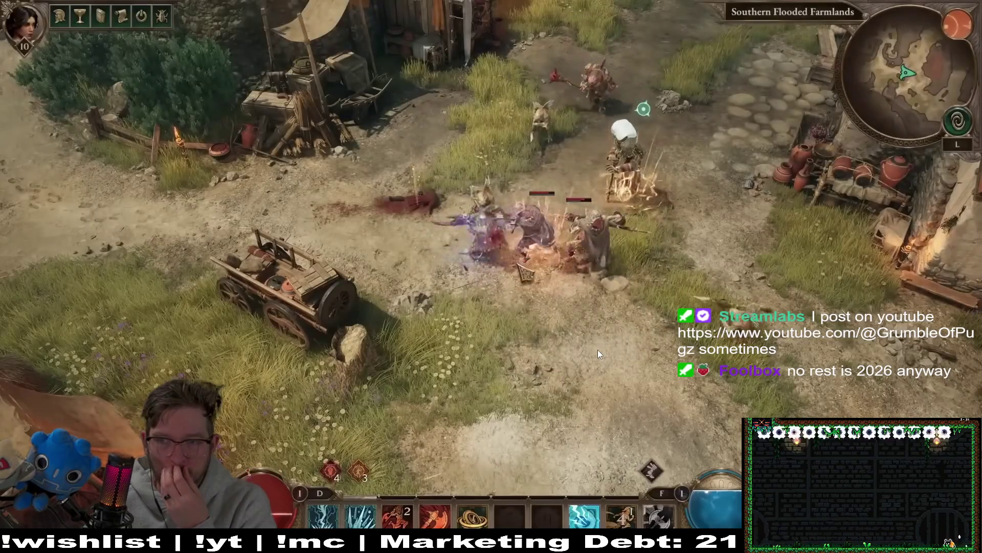
click(597, 349)
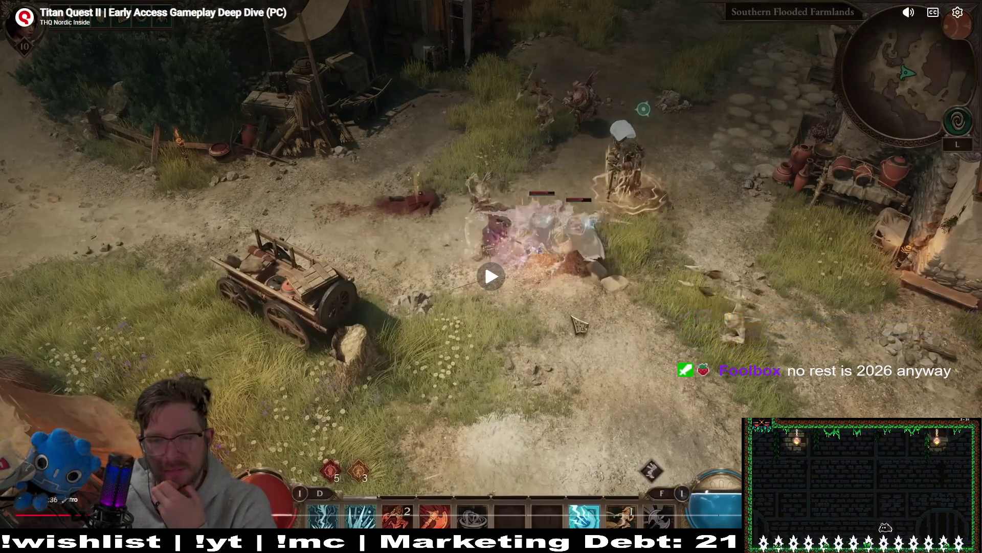
click(813, 358)
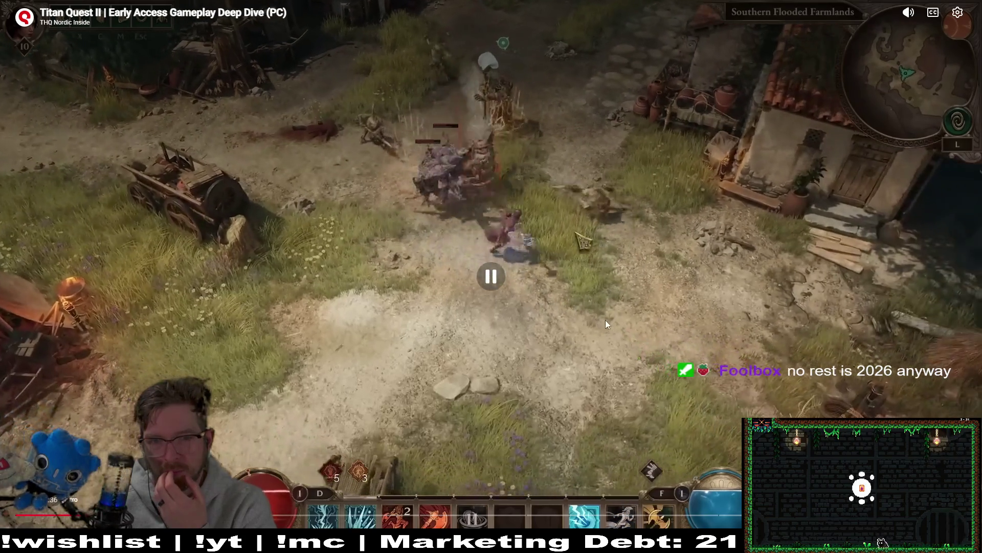
key(Escape)
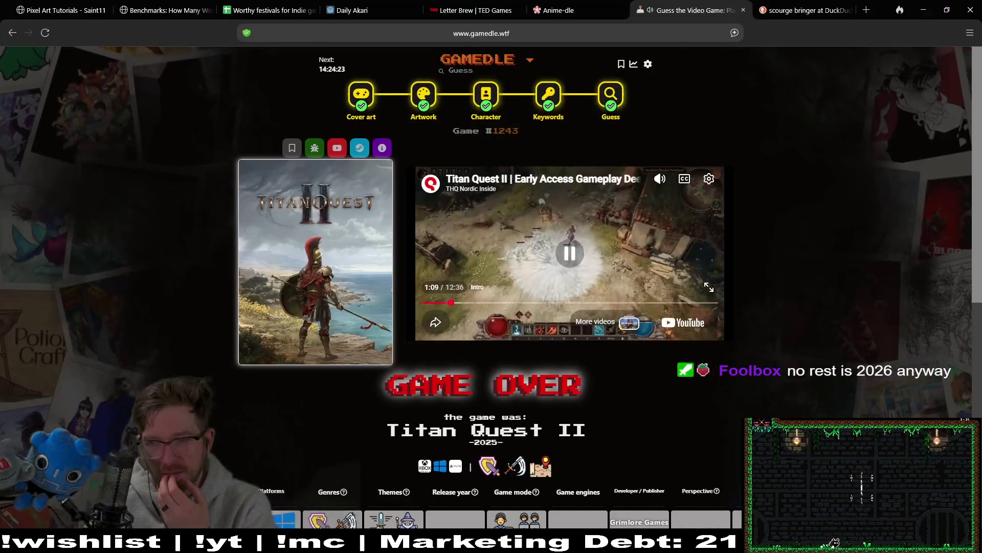
key(alt+Tab)
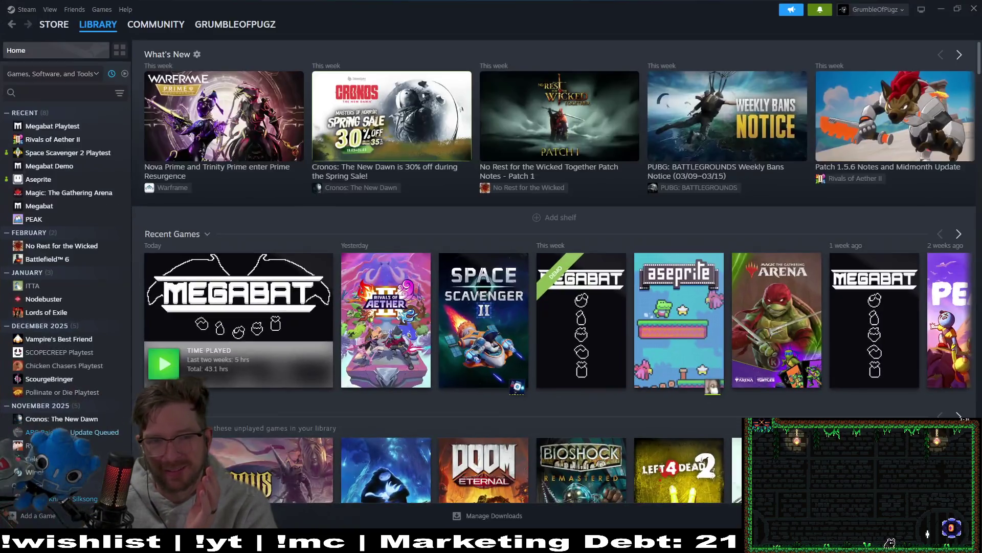
Browse the No Rest for the Wicked store page and pause its trailer
click(57, 247)
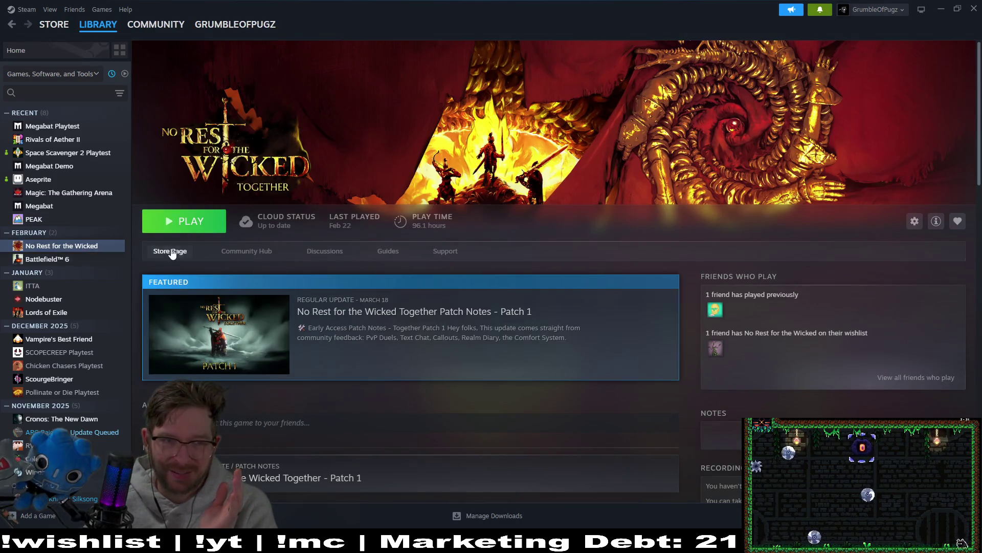
click(173, 251)
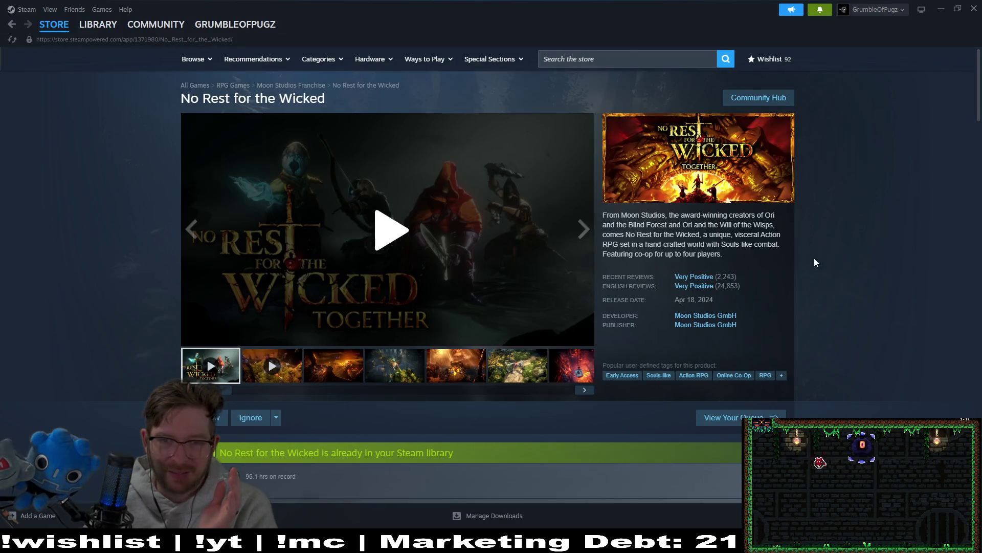
scroll(851, 255, down, 8)
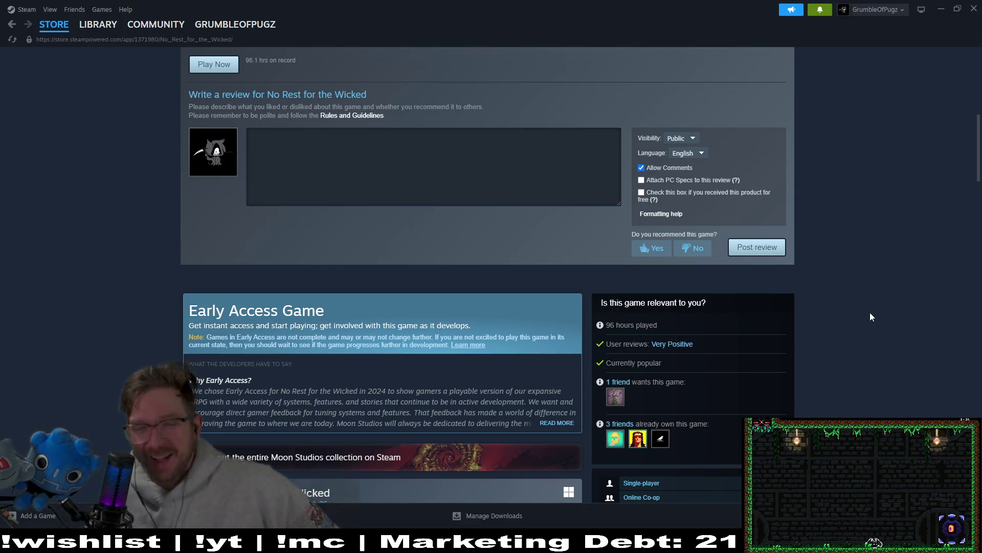
scroll(871, 316, up, 8)
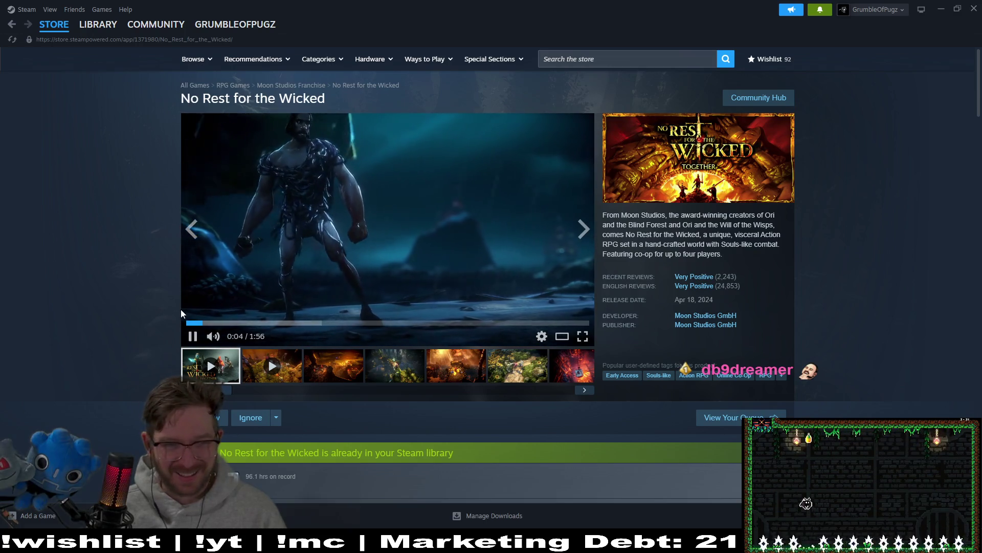
click(193, 336)
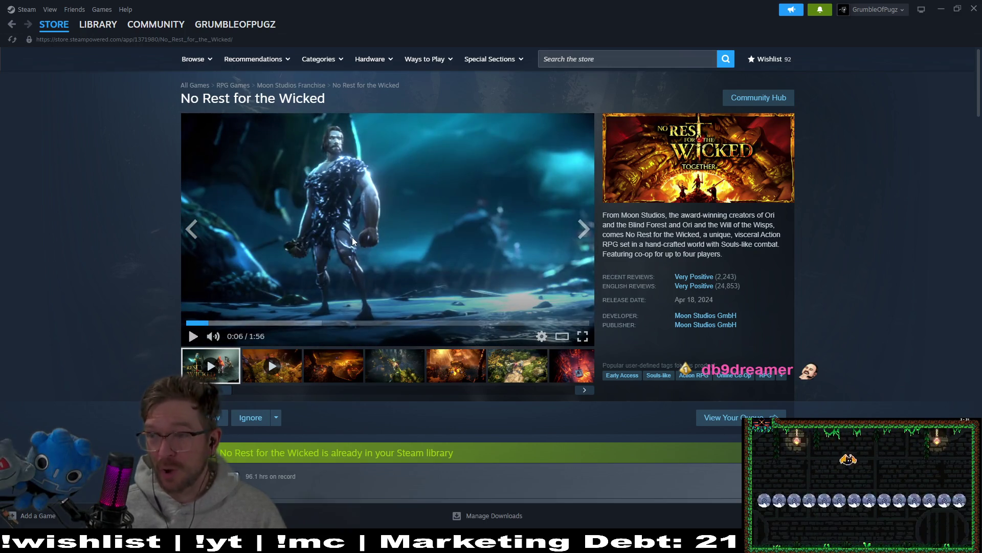
Return to the game's library page and open the Patch 1 notes
mouse_move(102, 29)
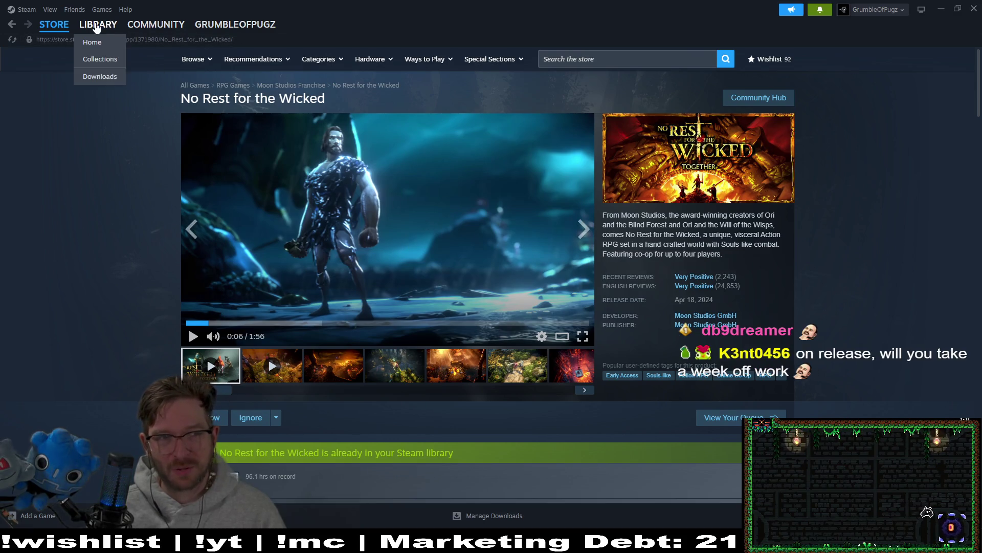
click(97, 27)
click(423, 365)
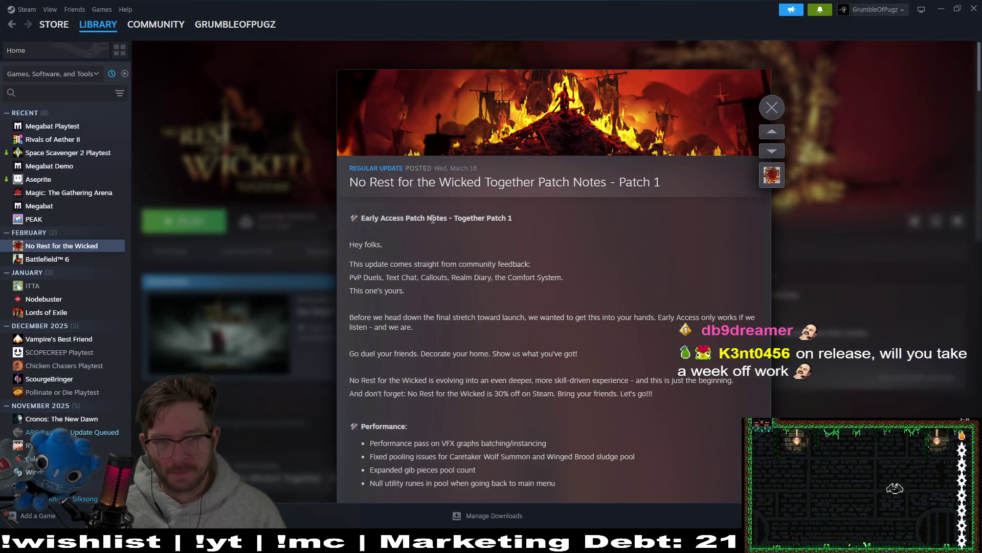
Read through the Patch 1 notes, close the overlay, and minimize Steam
scroll(606, 230, down, 3)
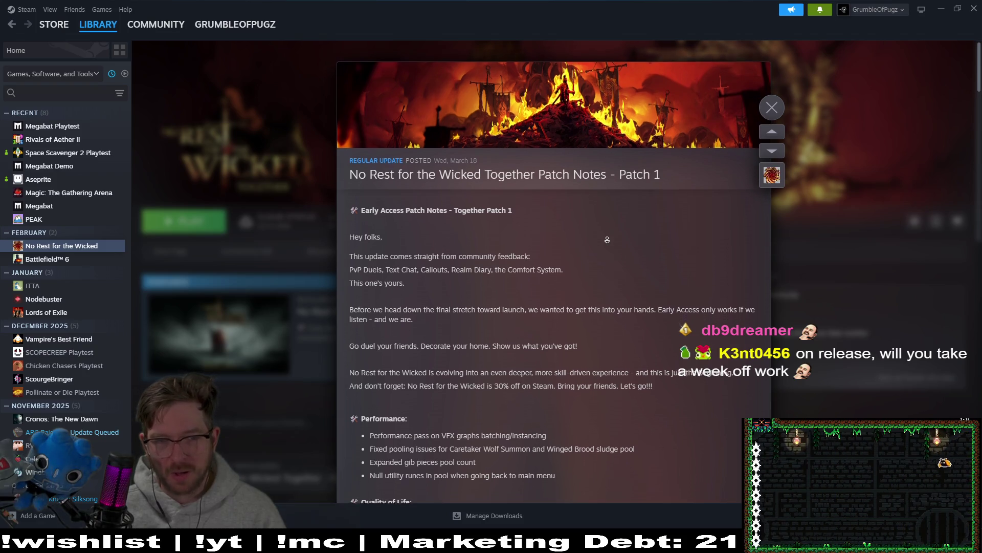
scroll(604, 250, down, 1)
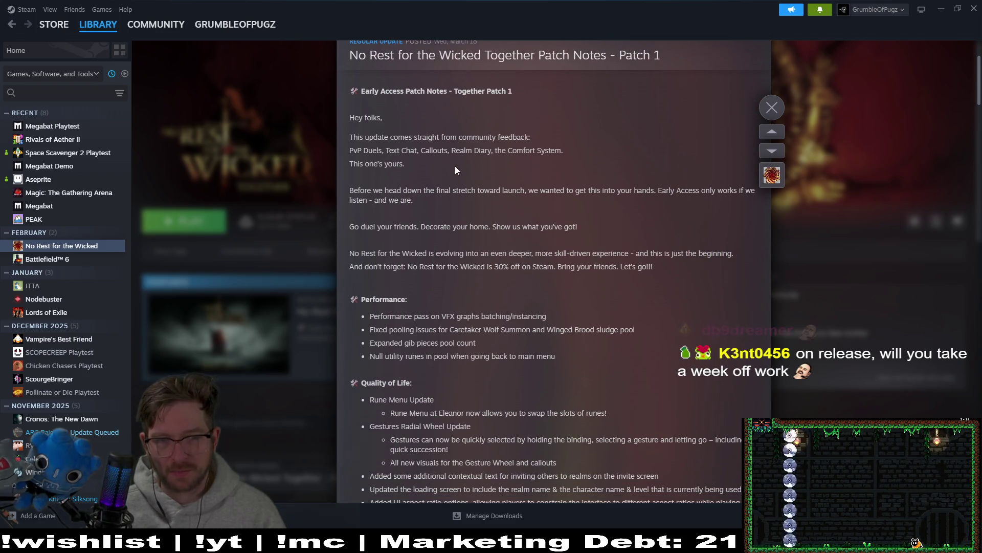
scroll(655, 177, down, 2)
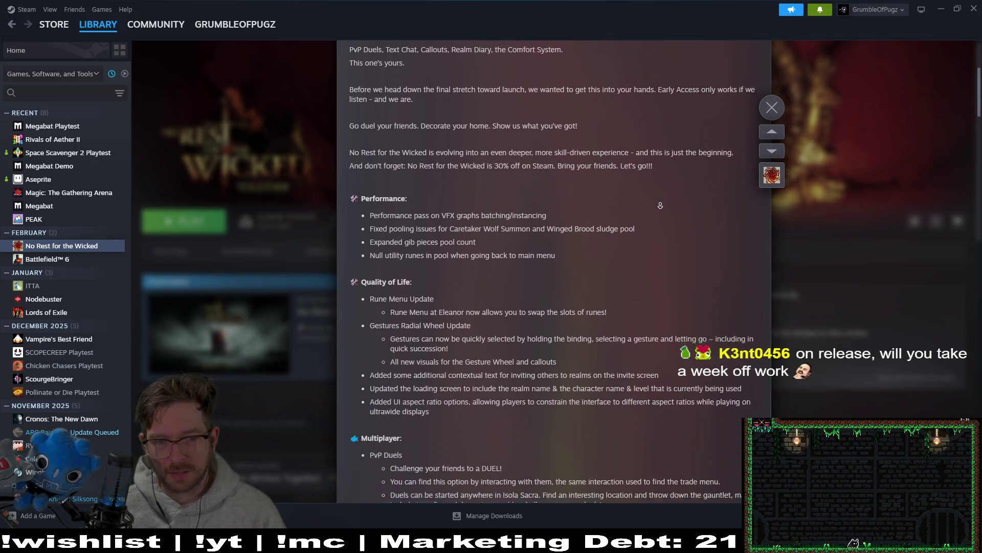
scroll(660, 178, up, 1)
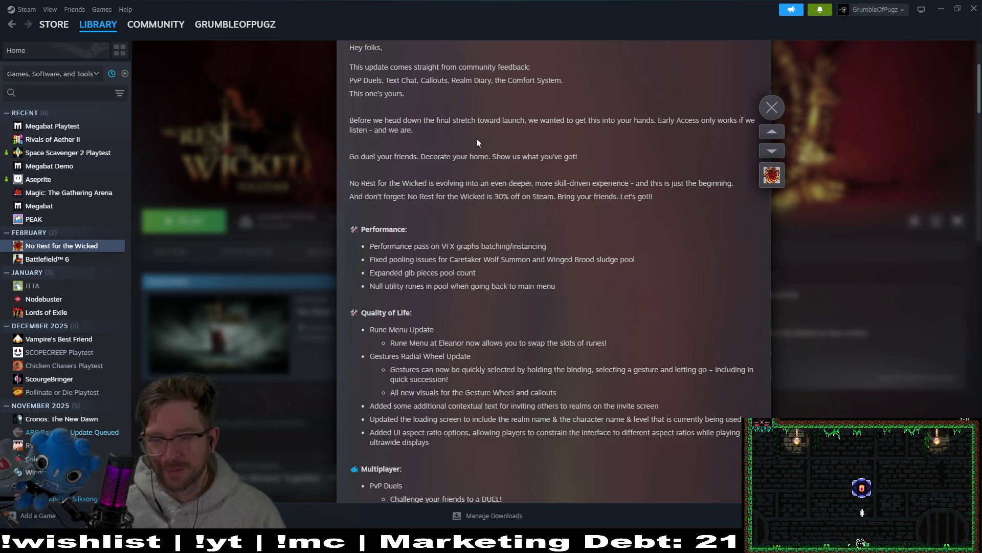
scroll(599, 258, down, 3)
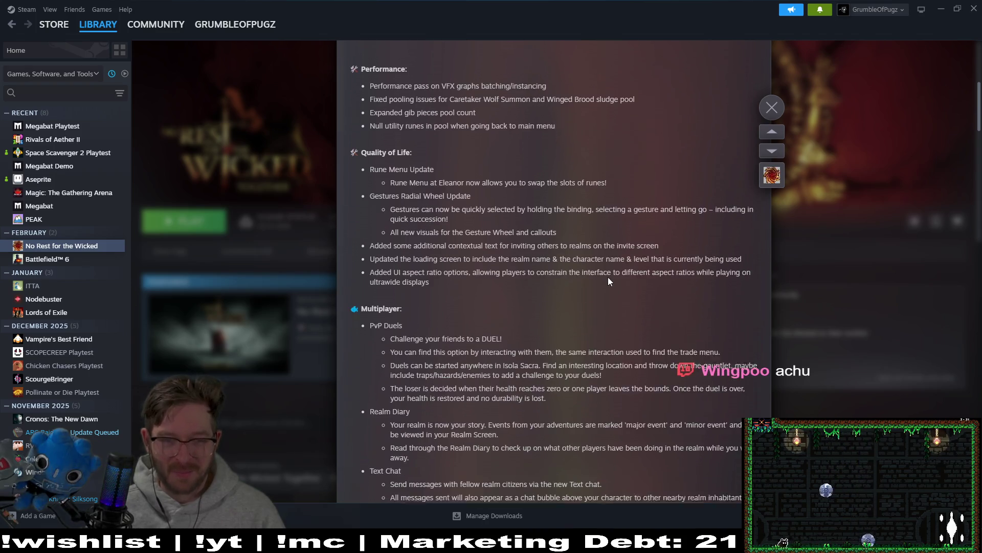
scroll(600, 272, down, 3)
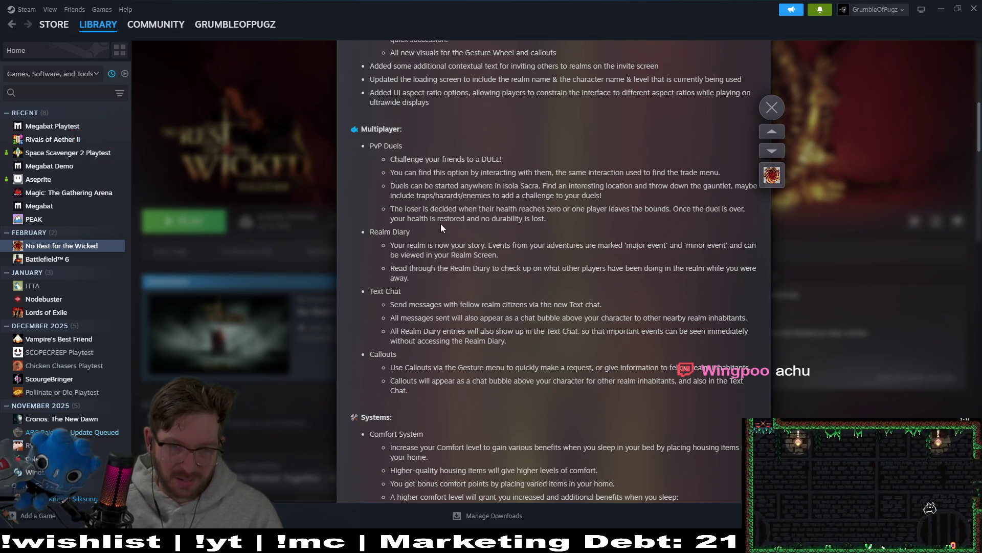
scroll(512, 194, down, 3)
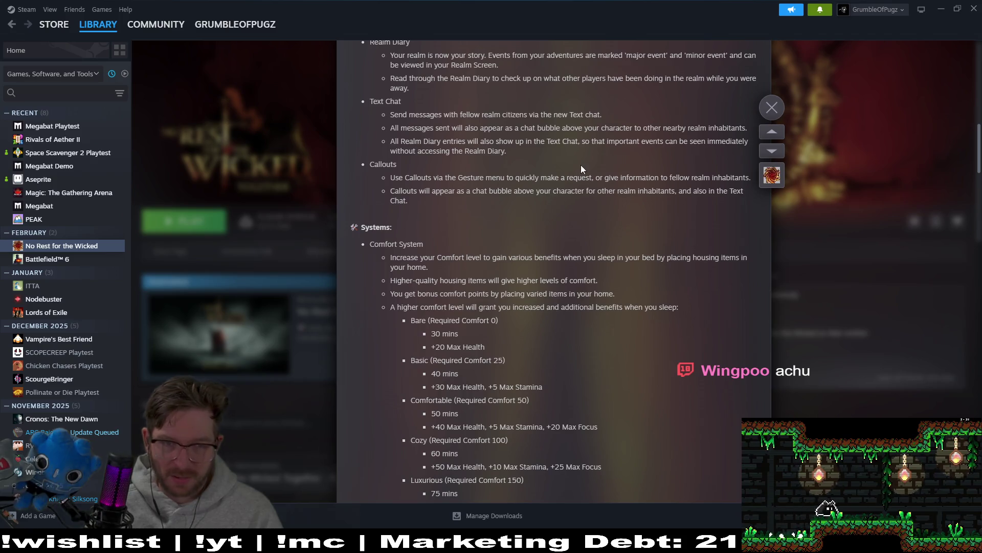
scroll(583, 169, down, 3)
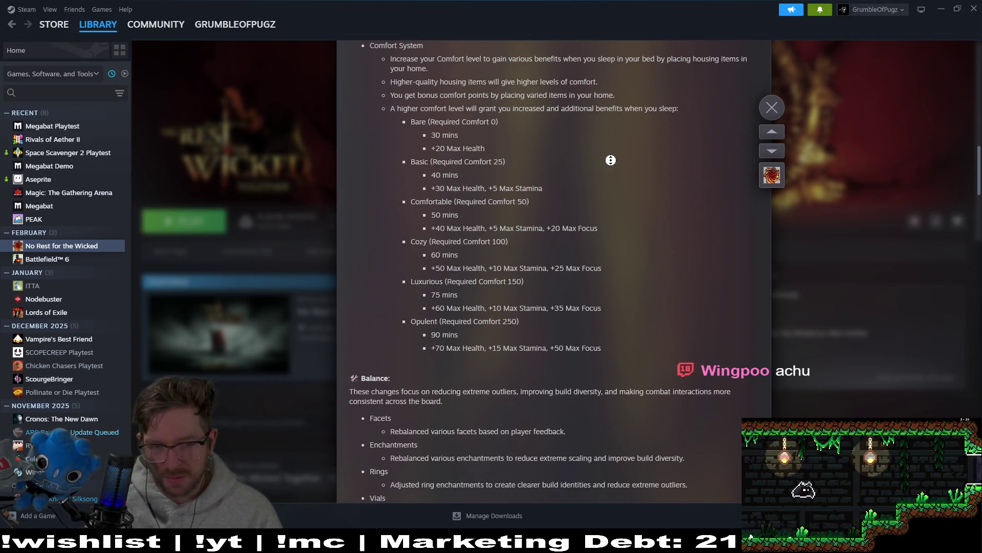
scroll(611, 160, down, 3)
scroll(612, 194, down, 2)
scroll(612, 195, down, 5)
scroll(616, 156, down, 10)
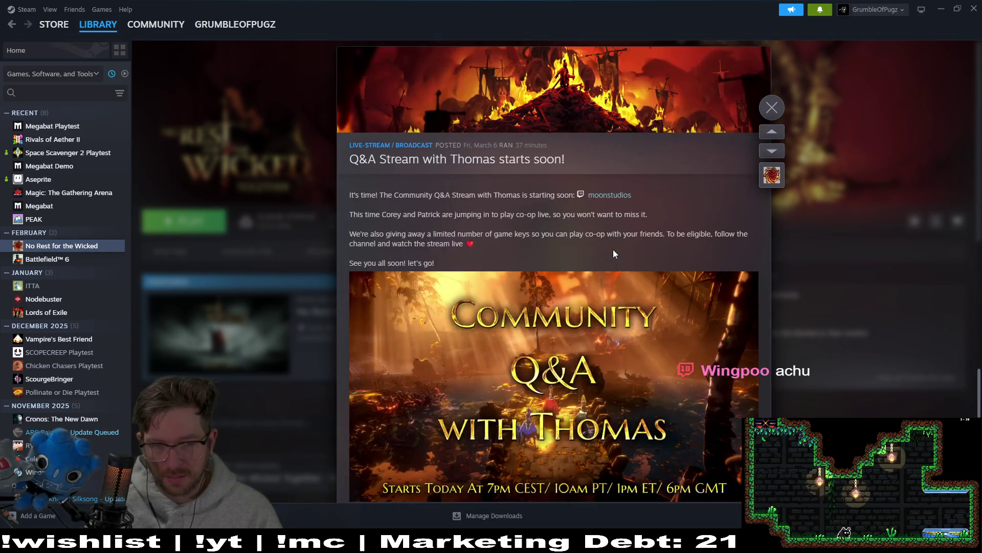
scroll(621, 296, up, 6)
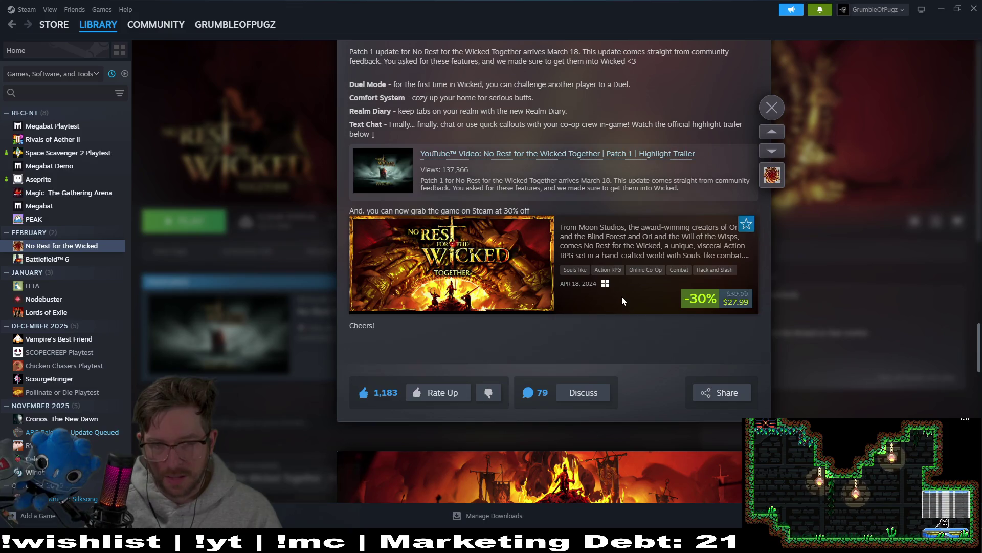
scroll(550, 328, up, 10)
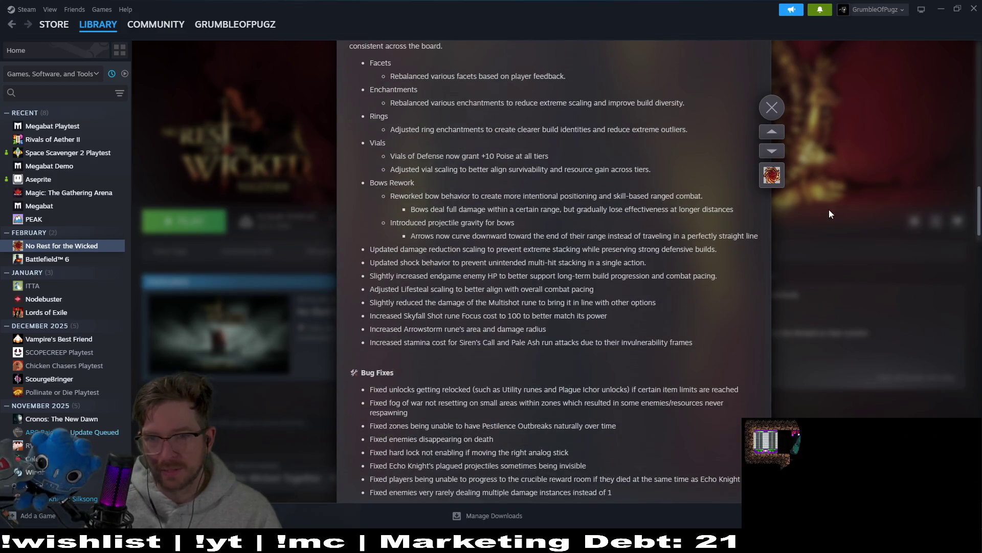
click(774, 116)
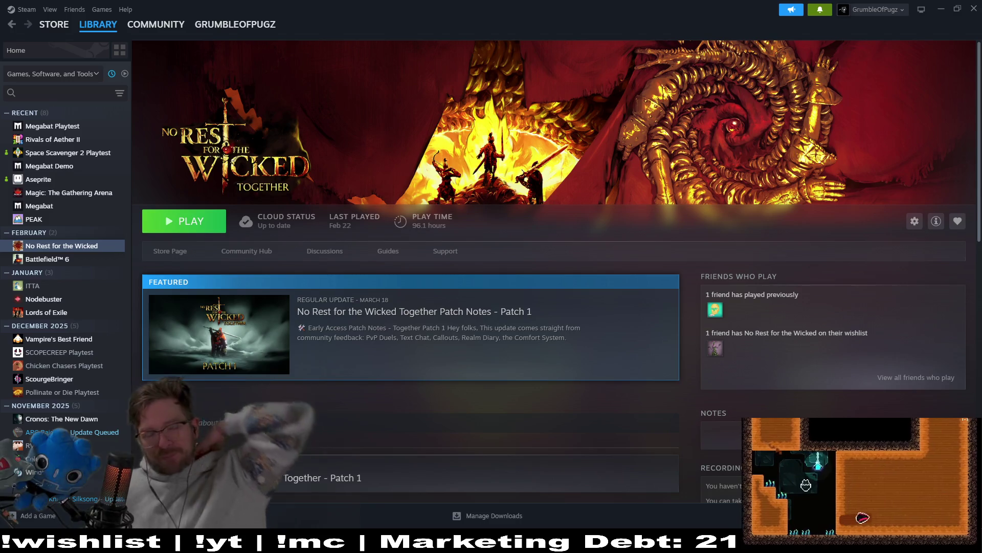
click(940, 7)
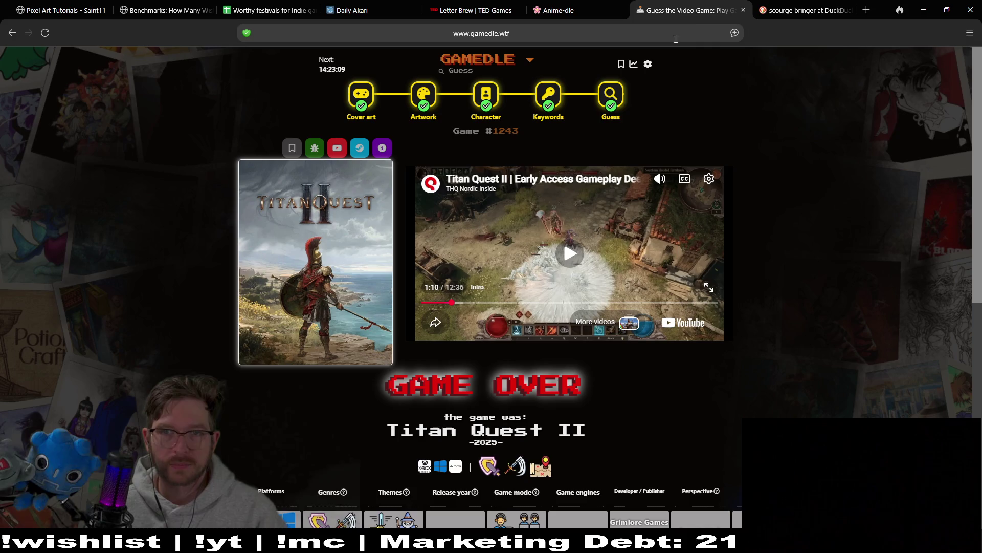
Look over the Megabat task board in Obsidian, then minimize Obsidian to return to ControlsUI.gd
click(923, 10)
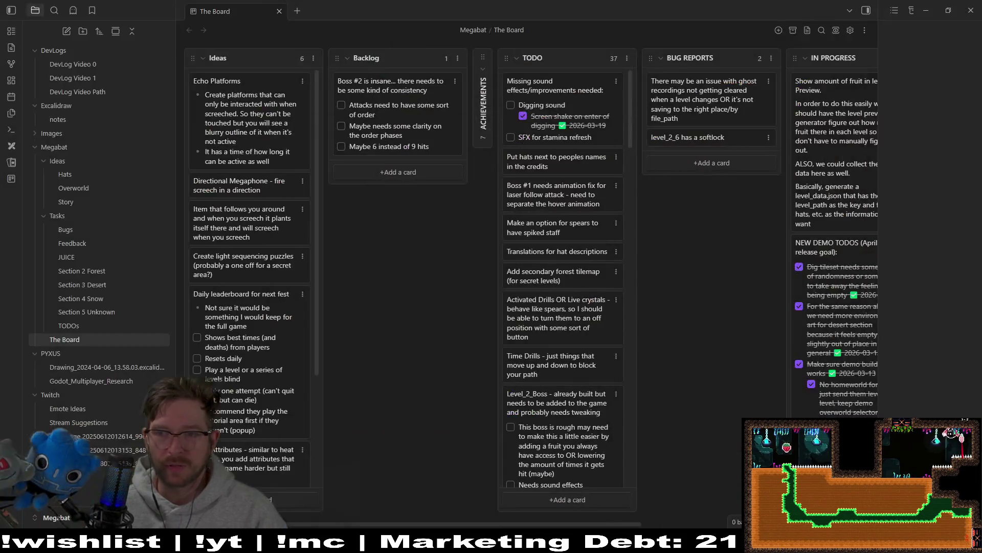
click(395, 362)
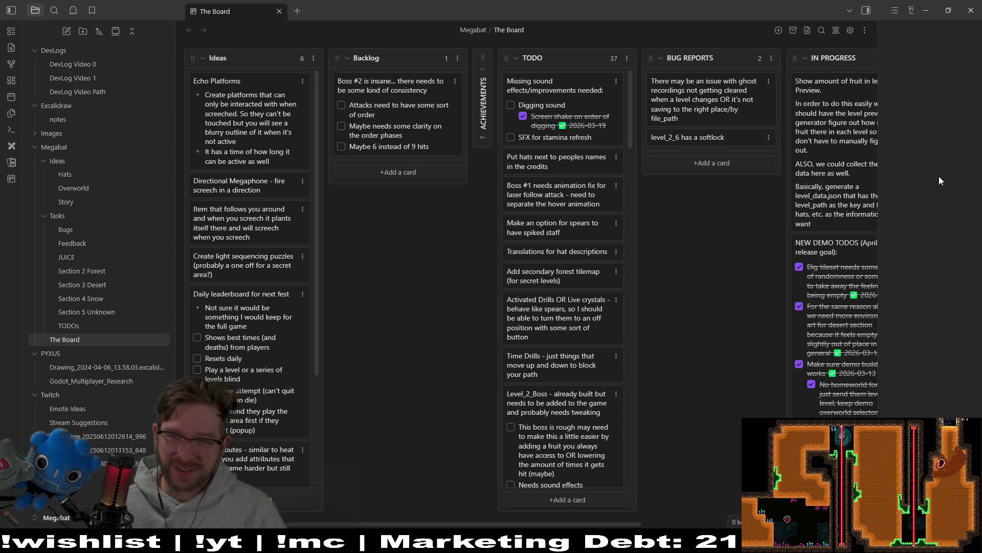
click(927, 11)
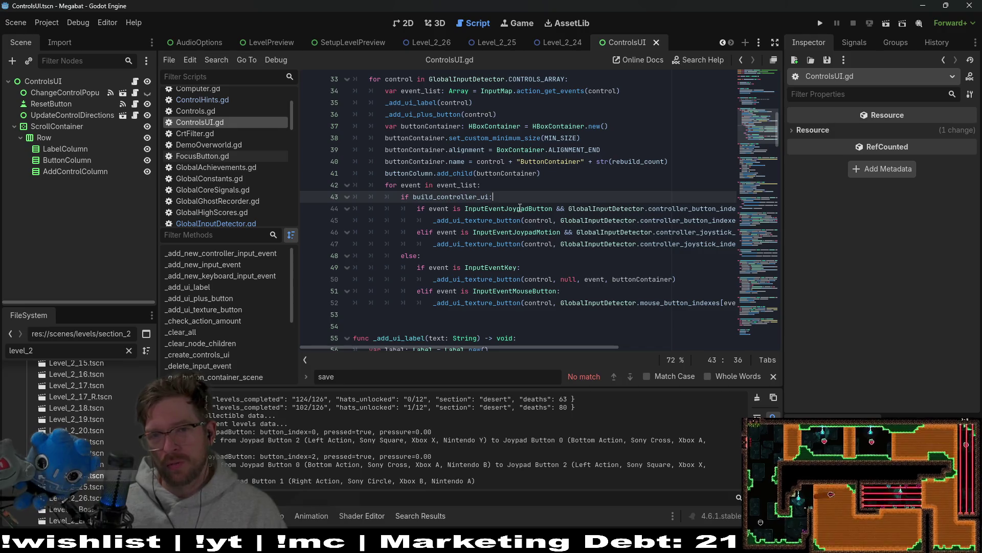
Close the ControlsUI scene and zoom into the Level_2_24 layout on the 2D canvas
key(ctrl+shift+w)
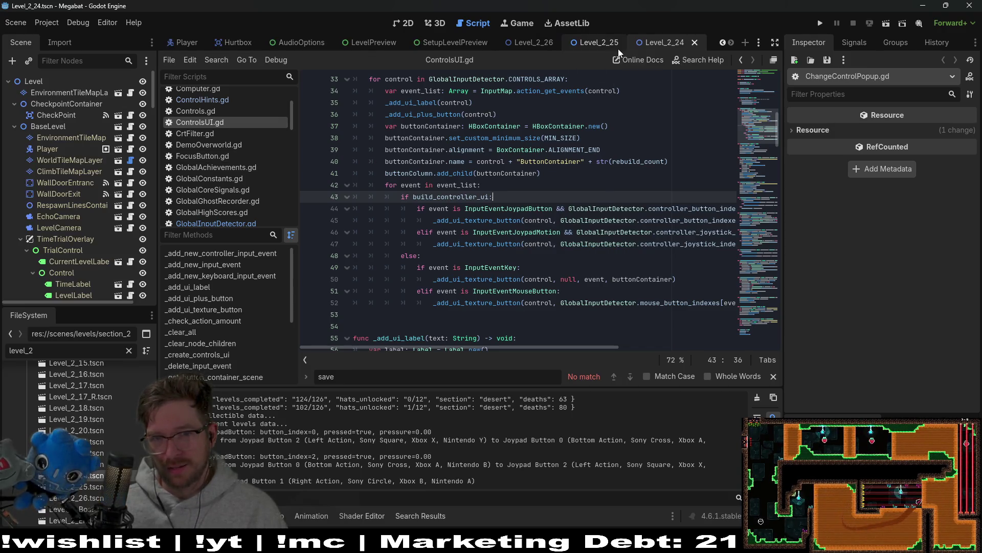
click(396, 23)
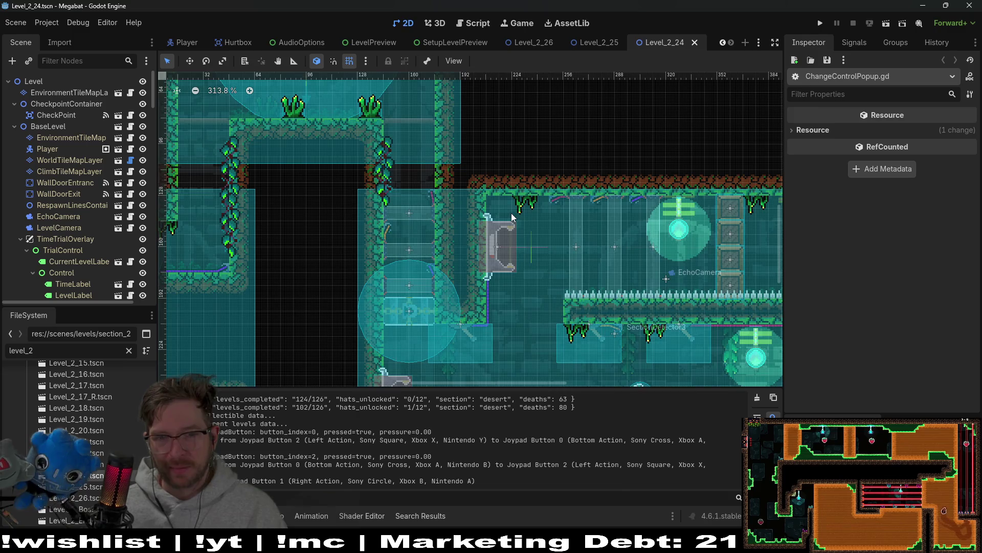
scroll(332, 246, up, 5)
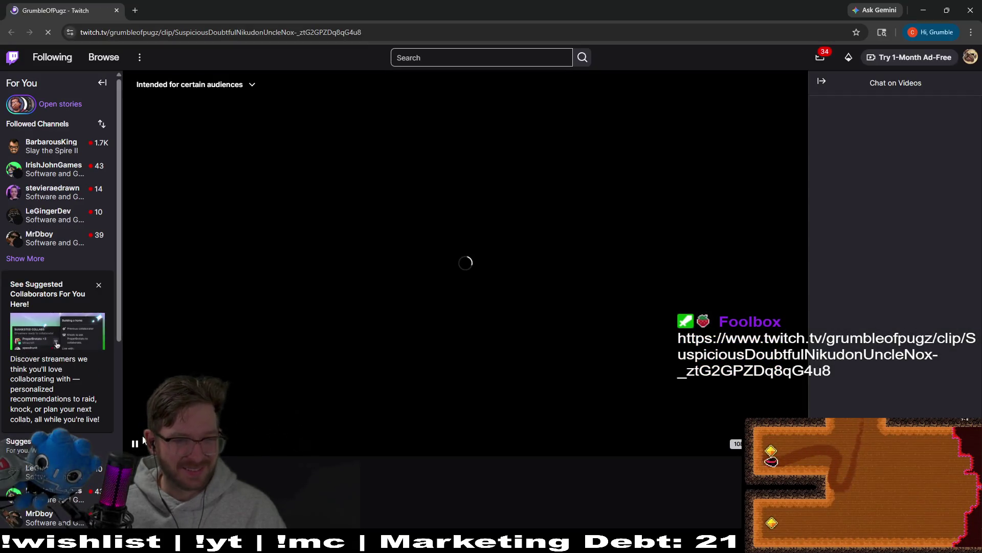
Watch the No Rest for the Wicked Twitch clip, then close the browser
scroll(144, 439, down, 5)
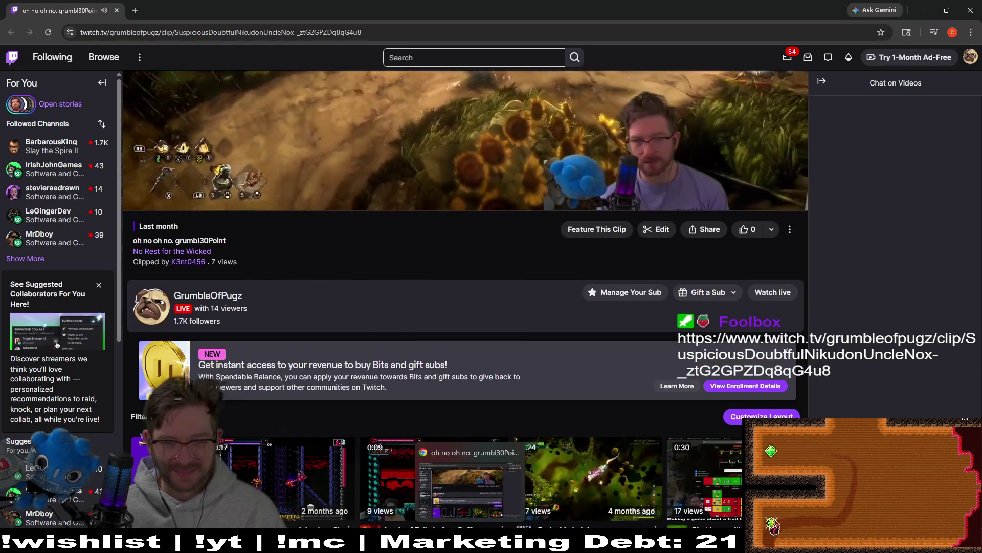
scroll(465, 256, up, 4)
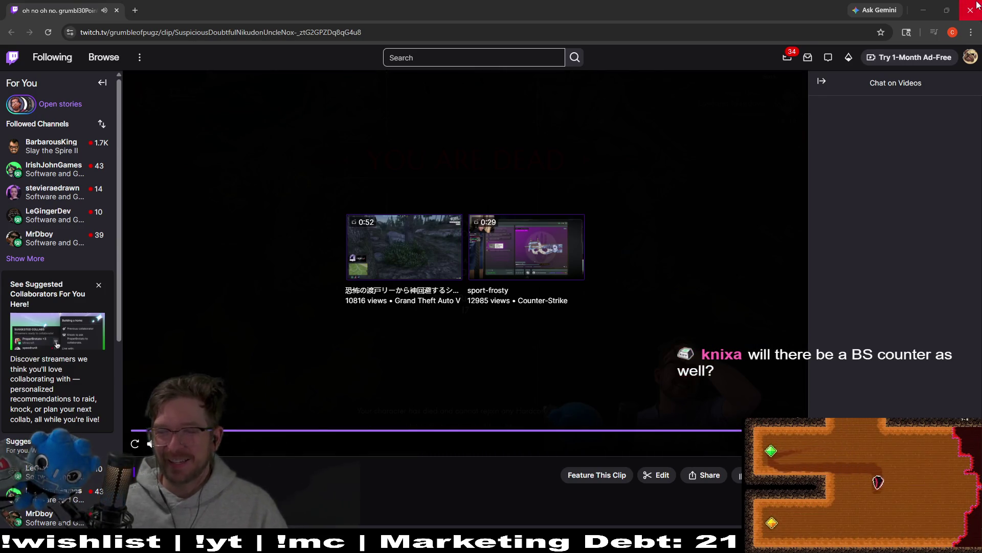
click(978, 5)
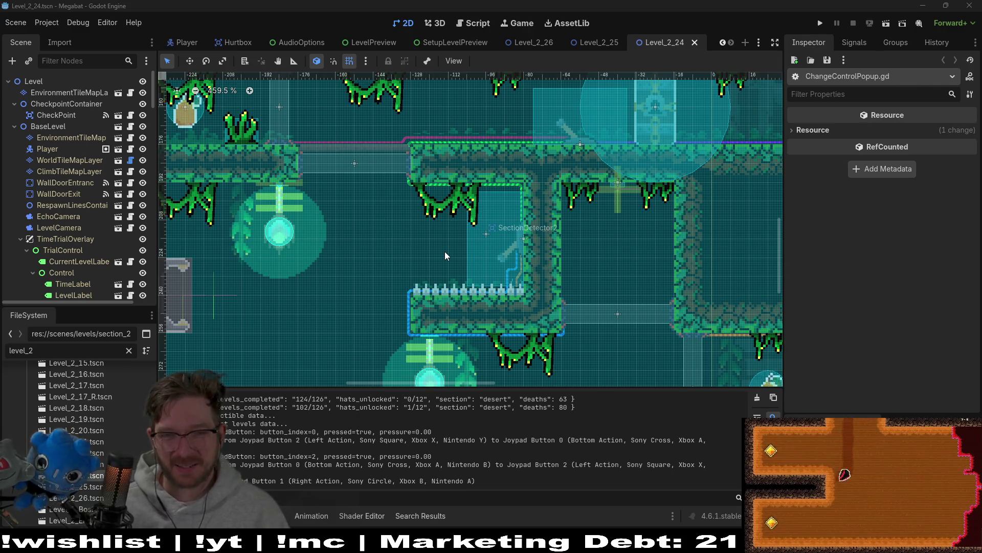
Pan and zoom around the Level_2_24 layout, then run the current scene
scroll(630, 206, down, 1)
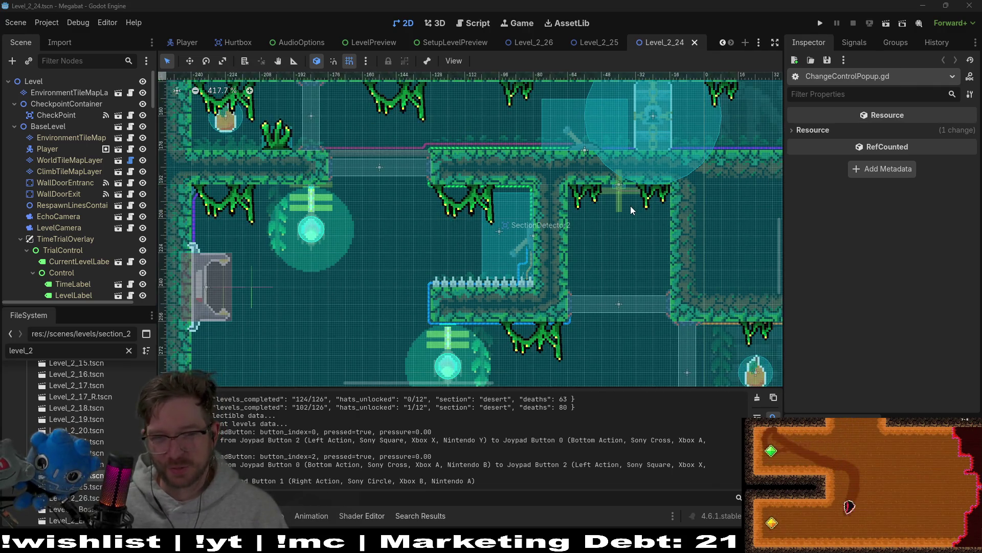
scroll(631, 205, down, 3)
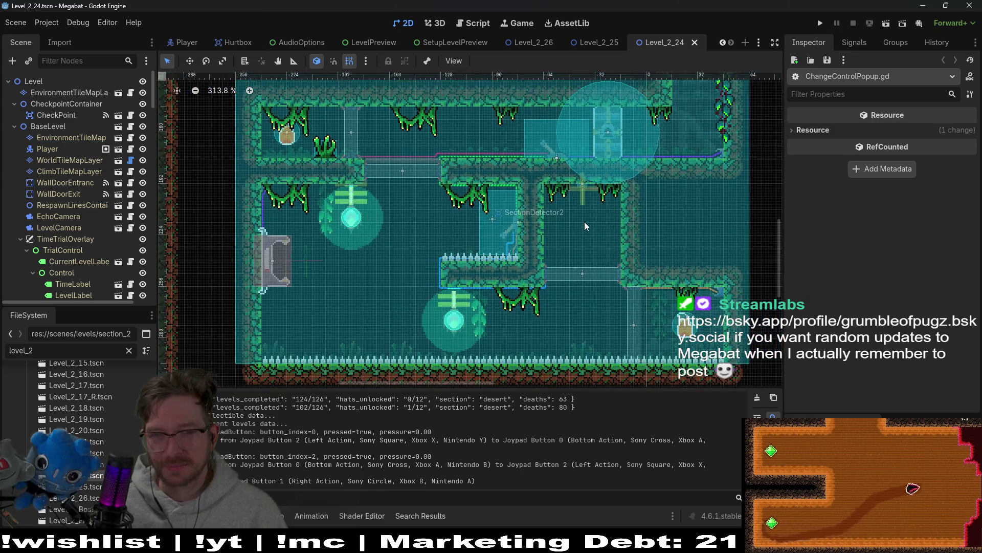
drag(561, 165, 522, 253)
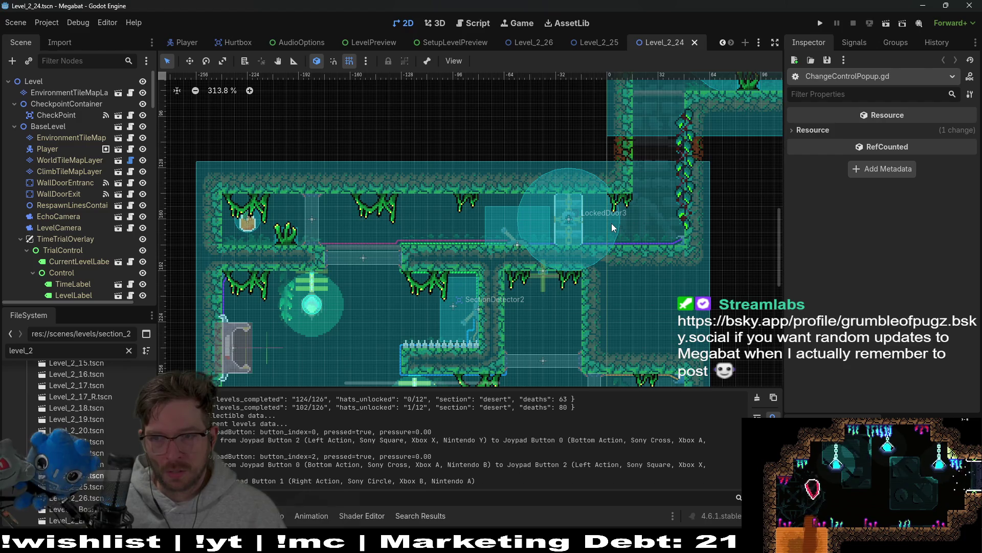
scroll(613, 227, down, 5)
scroll(599, 241, right, 10)
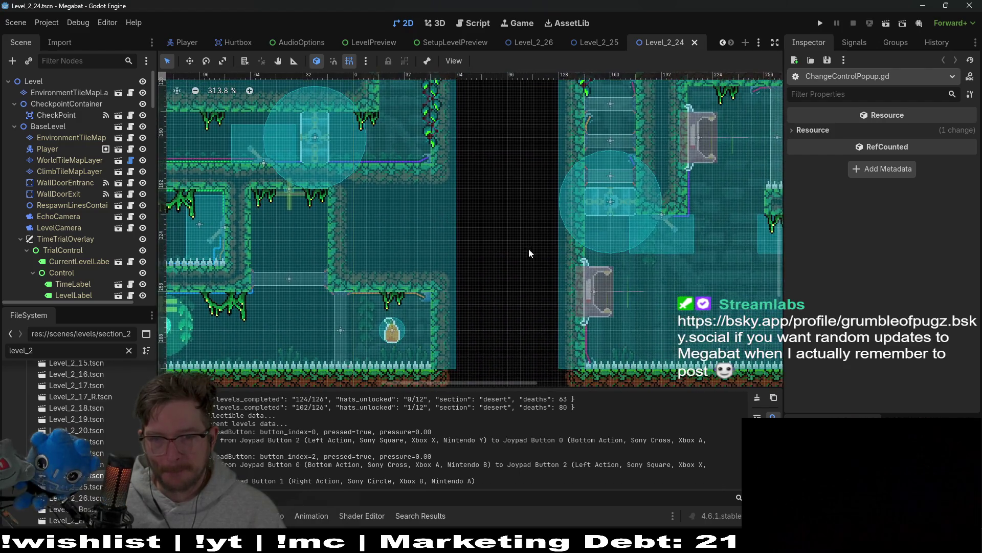
scroll(517, 266, right, 10)
scroll(516, 266, up, 3)
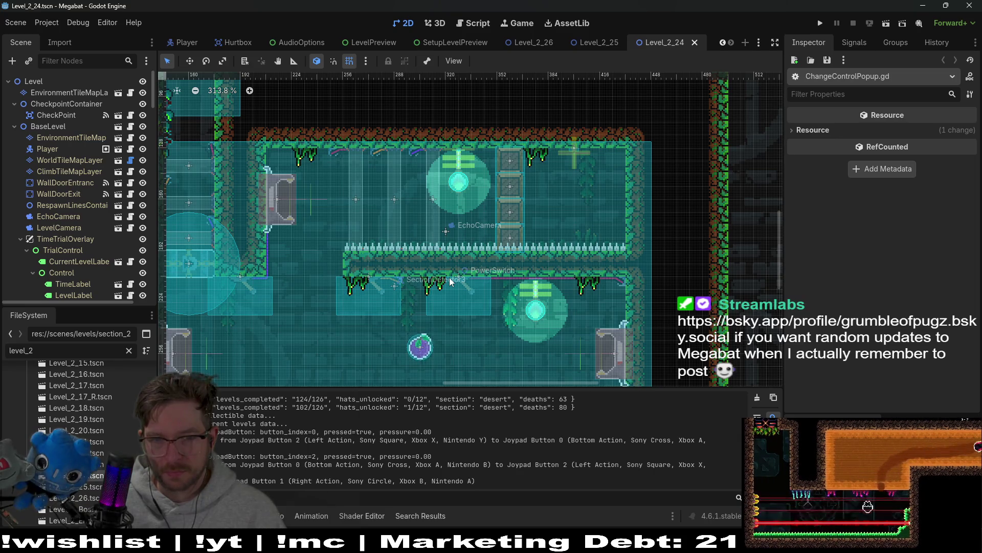
scroll(449, 278, down, 1)
scroll(449, 278, left, 15)
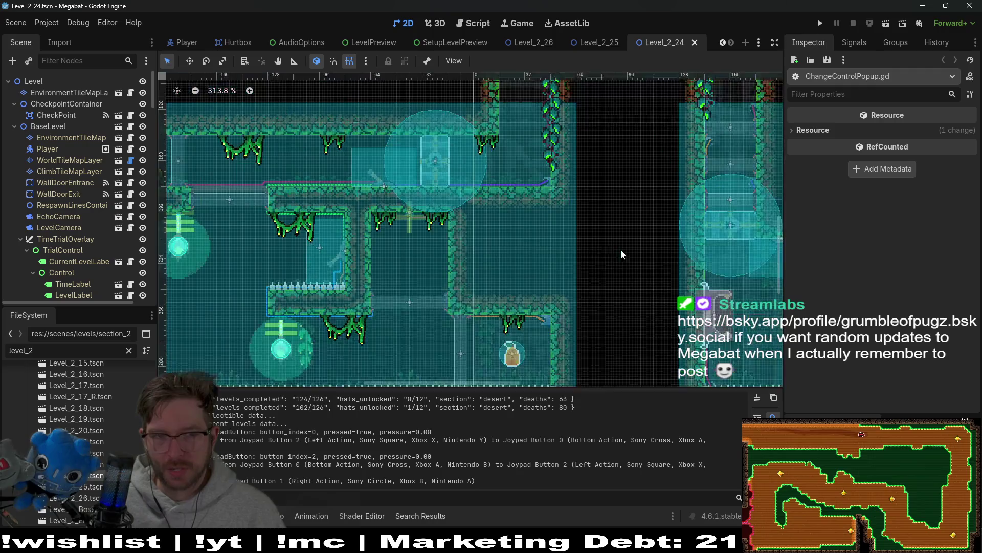
click(884, 23)
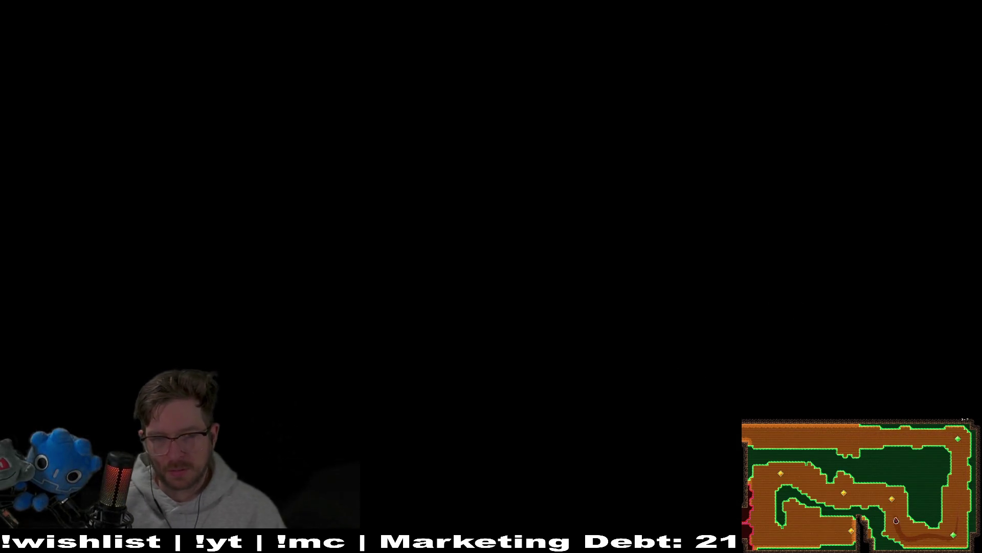
Play Level_2_24: unlock the door with the key, turn into the bat, and work the spike-wall lever
key(Left)
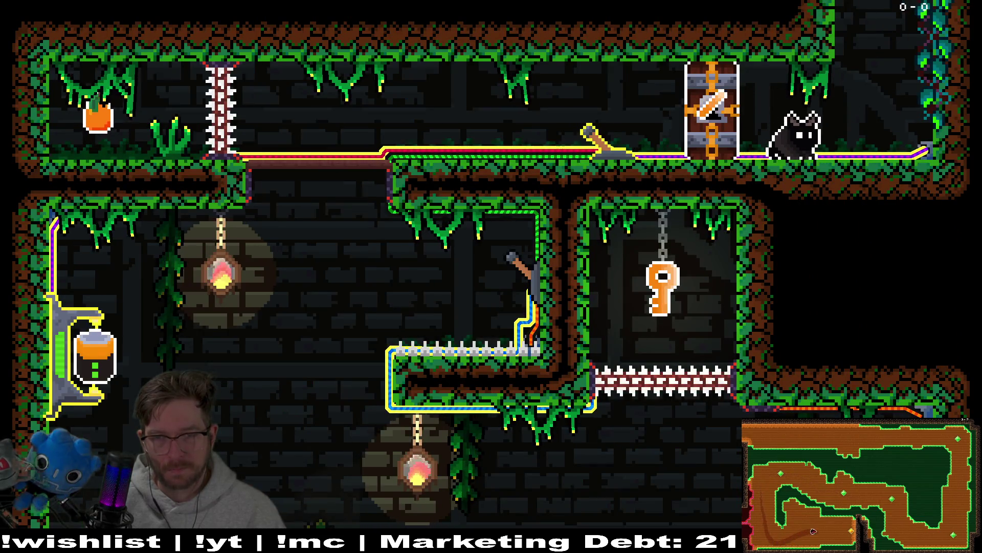
key(Left)
key(Left)
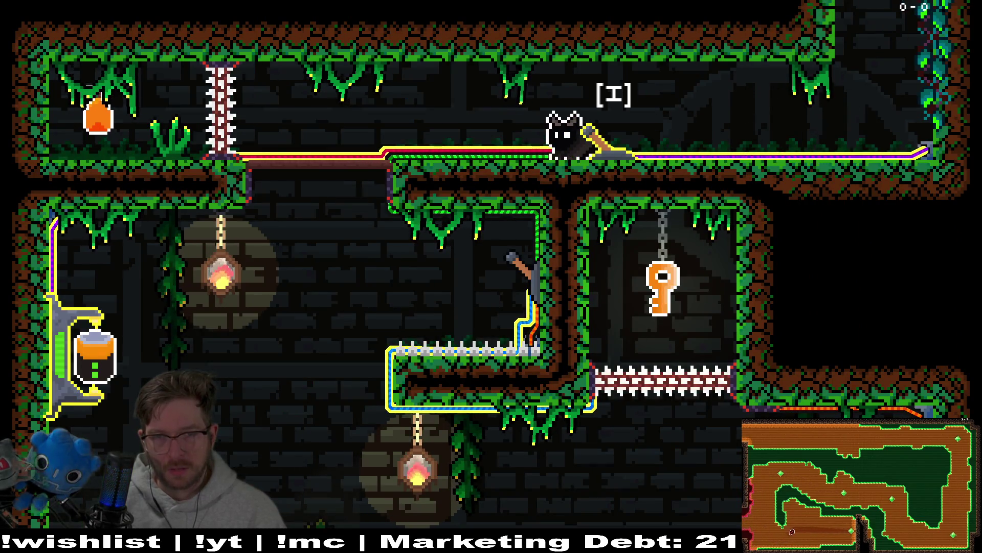
key(i)
key(Right)
key(Left)
key(Right)
key(i)
key(Left)
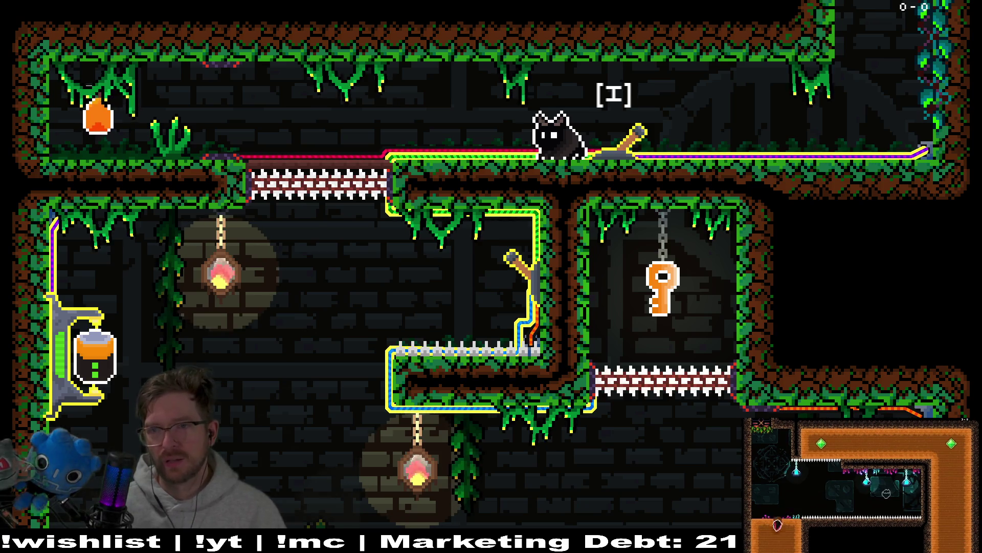
Pause the test run and quit back to the editor
key(Escape)
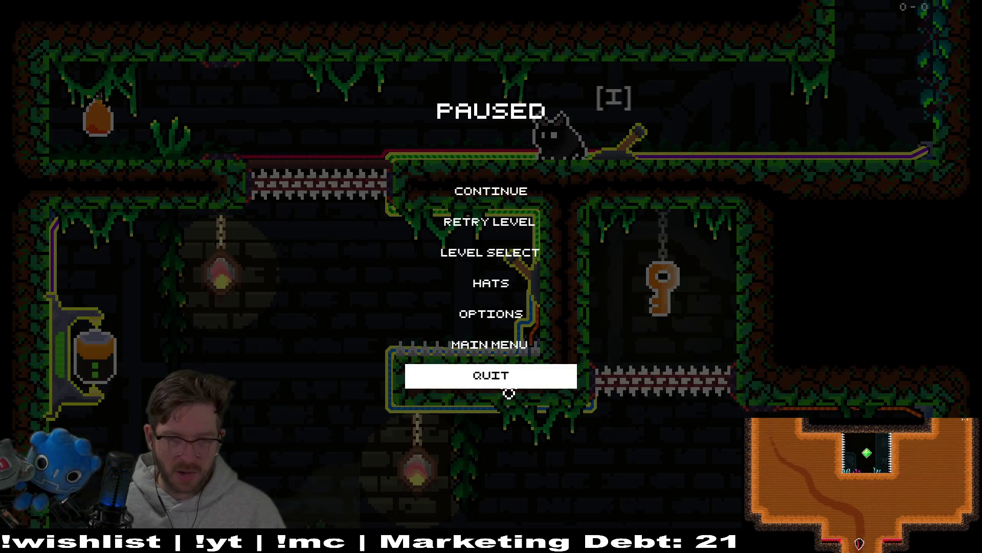
click(509, 392)
scroll(60, 243, down, 10)
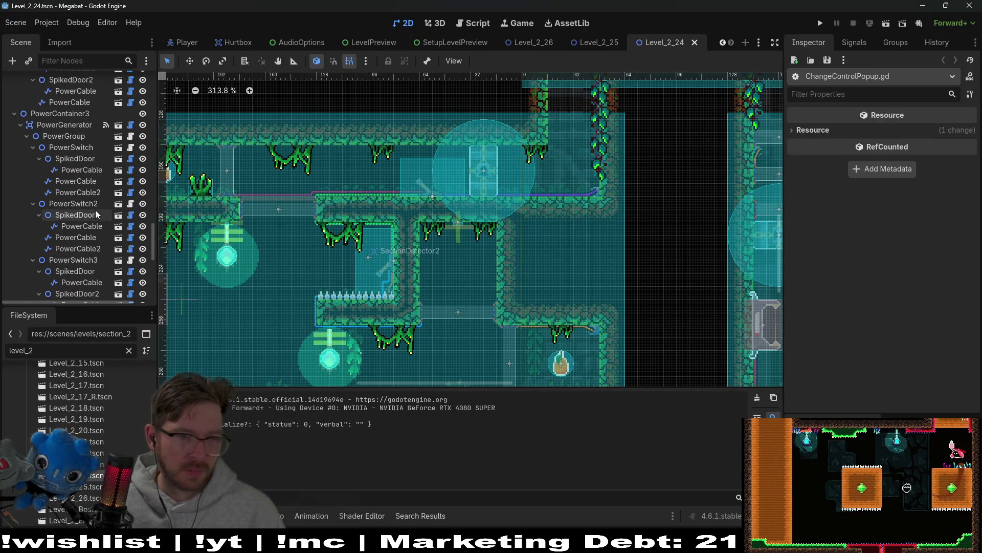
Select the PowerSwitch node in Level_2_24 and look through its PowerSwitch.gd script
click(80, 152)
click(130, 149)
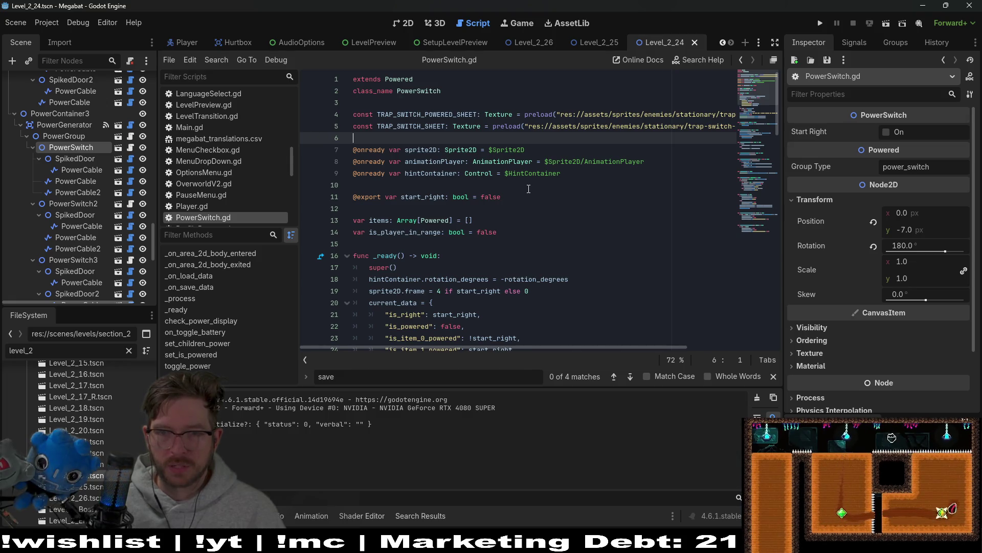
scroll(528, 189, down, 4)
scroll(44, 180, up, 5)
scroll(51, 181, down, 8)
scroll(72, 183, up, 2)
Open and close the PowerGroup scene, then open the PowerSwitch scene in its own tab
click(118, 151)
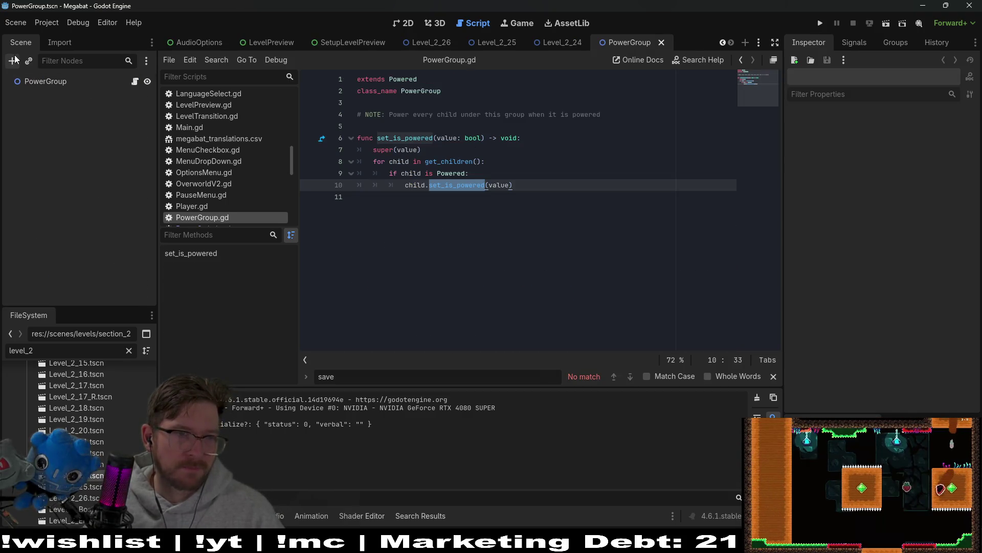
middle_click(644, 44)
scroll(112, 294, down, 2)
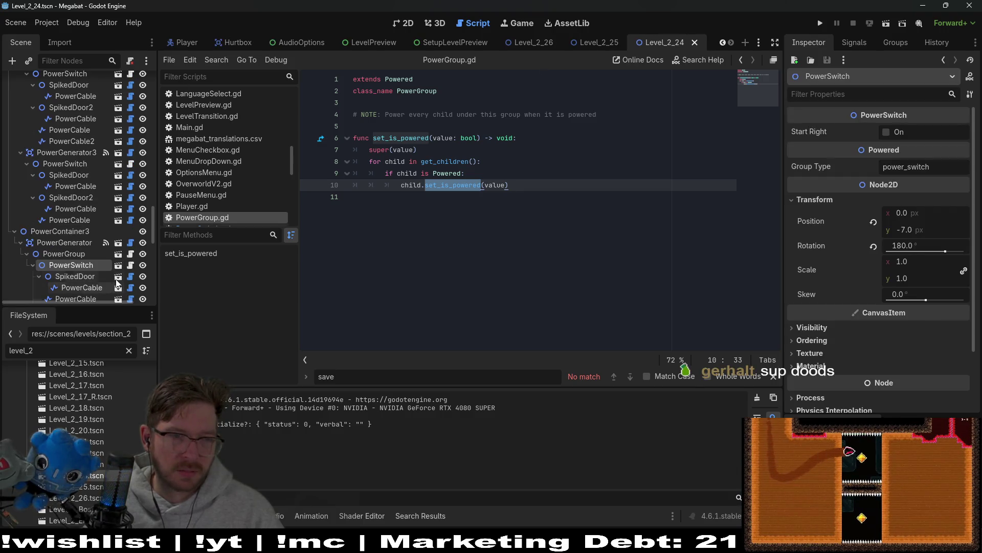
scroll(112, 266, down, 2)
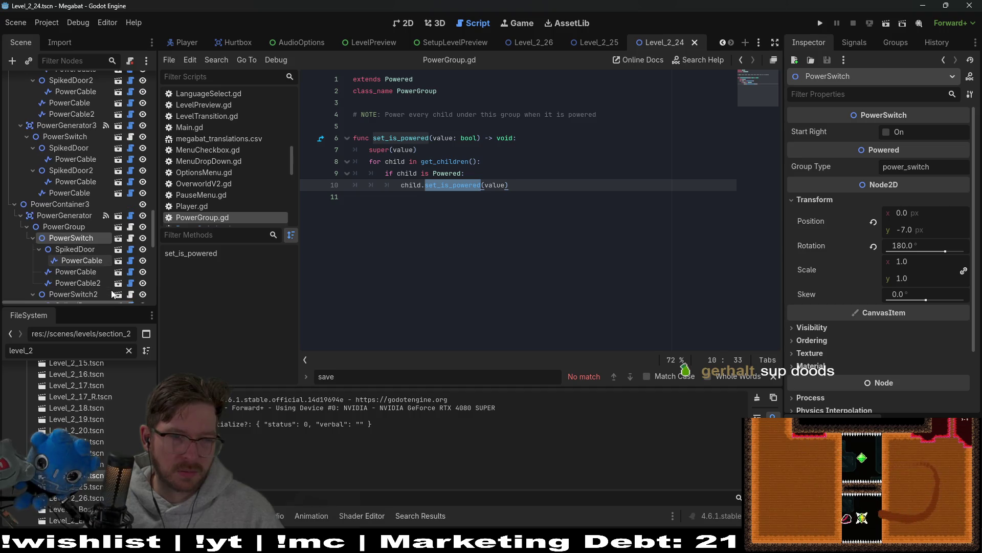
click(118, 238)
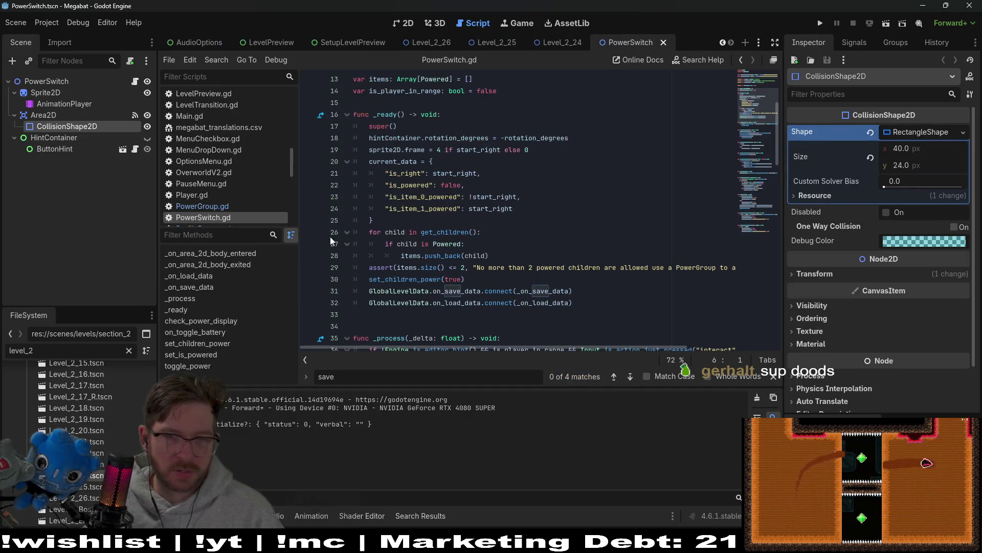
Check which input the ButtonHint node's Key property uses
click(55, 149)
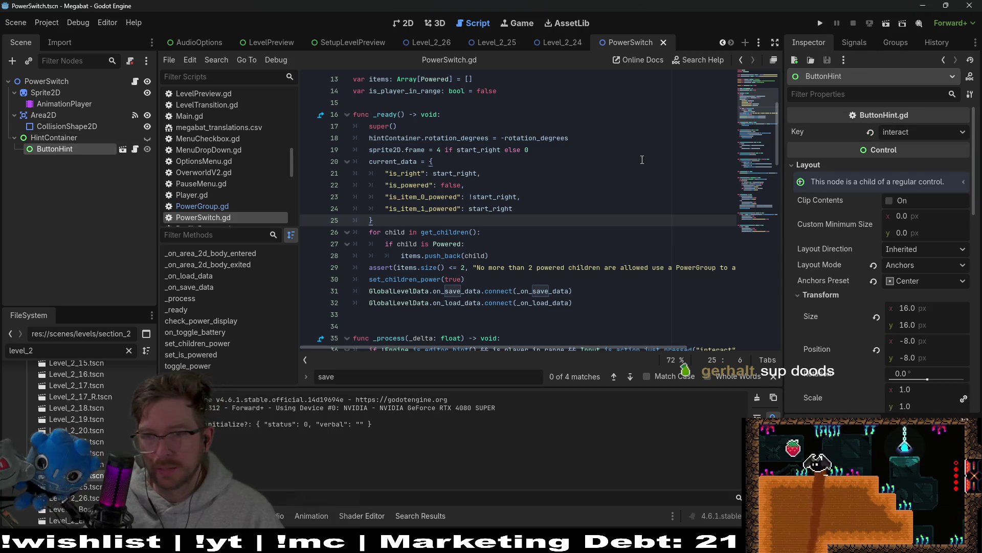
click(938, 132)
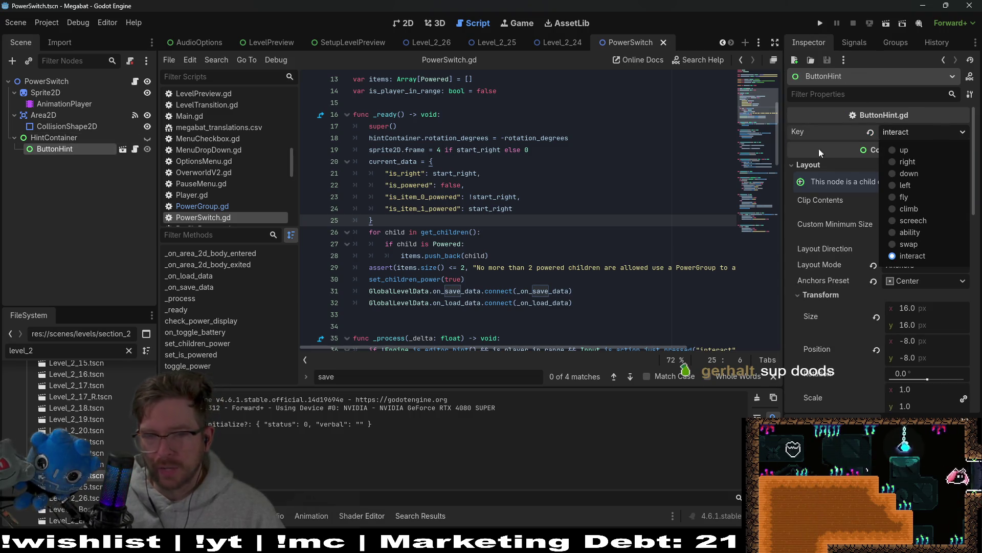
scroll(559, 185, down, 2)
scroll(560, 185, down, 2)
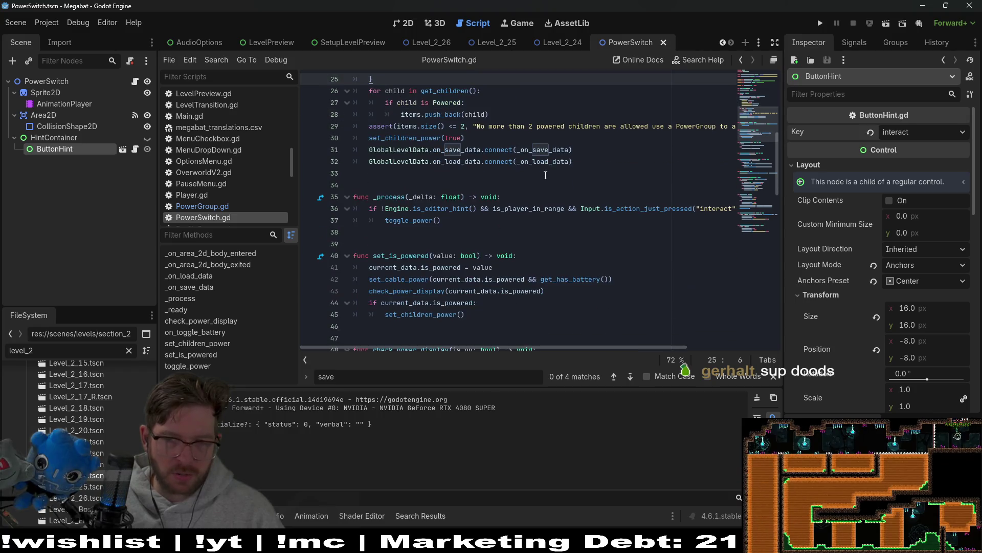
drag(533, 347, 634, 348)
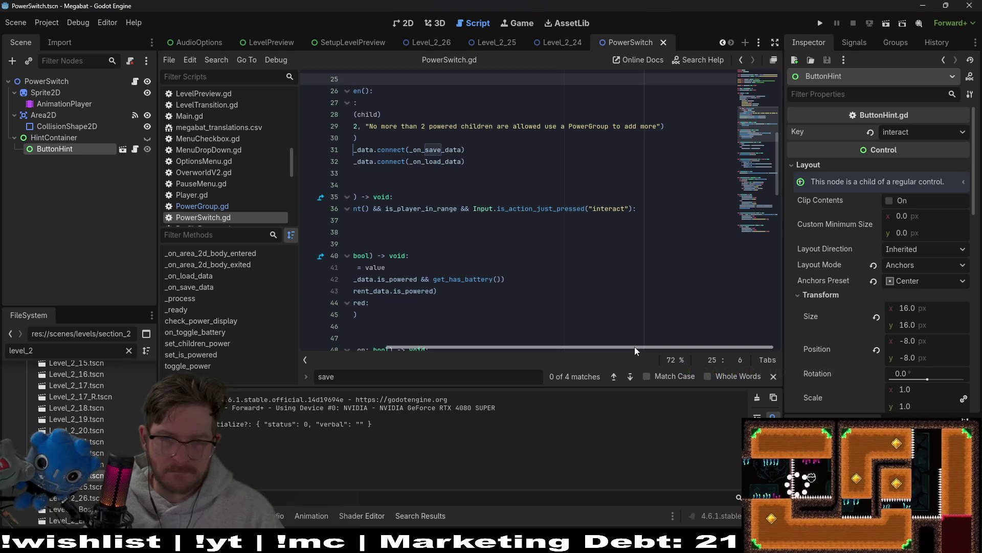
On line 36, replace the "interact" string with GlobalInputDetector.CONTROL_INTERACT
click(631, 207)
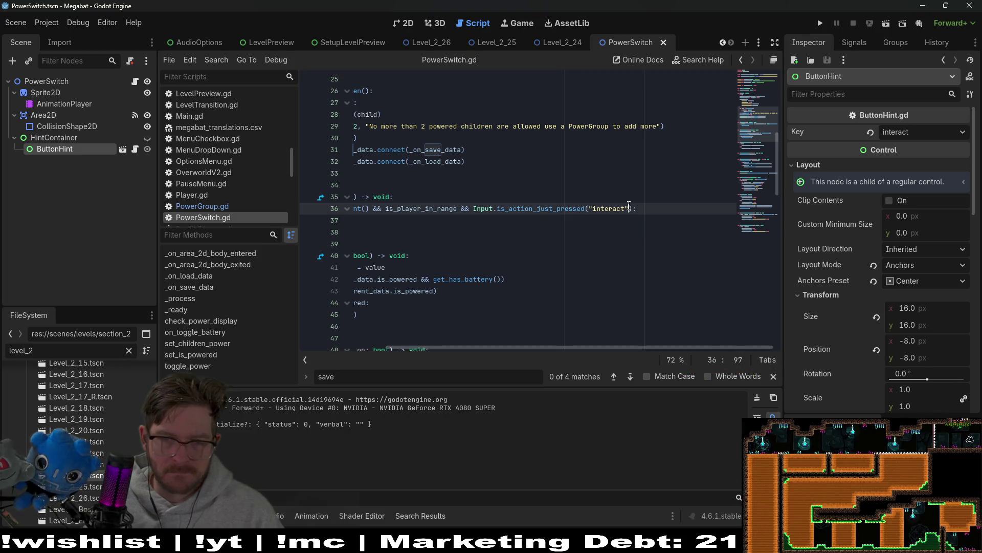
drag(628, 208, 592, 209)
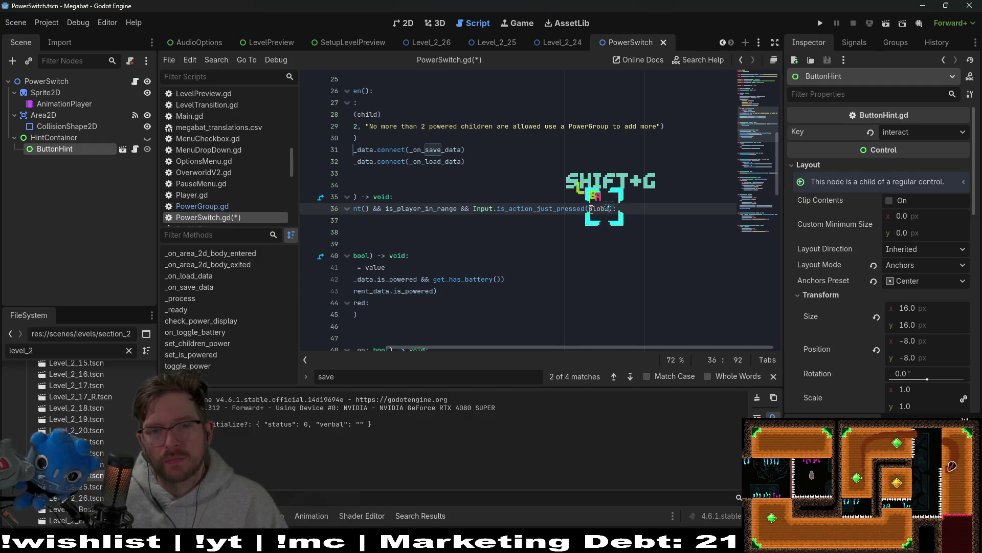
text(lobal)
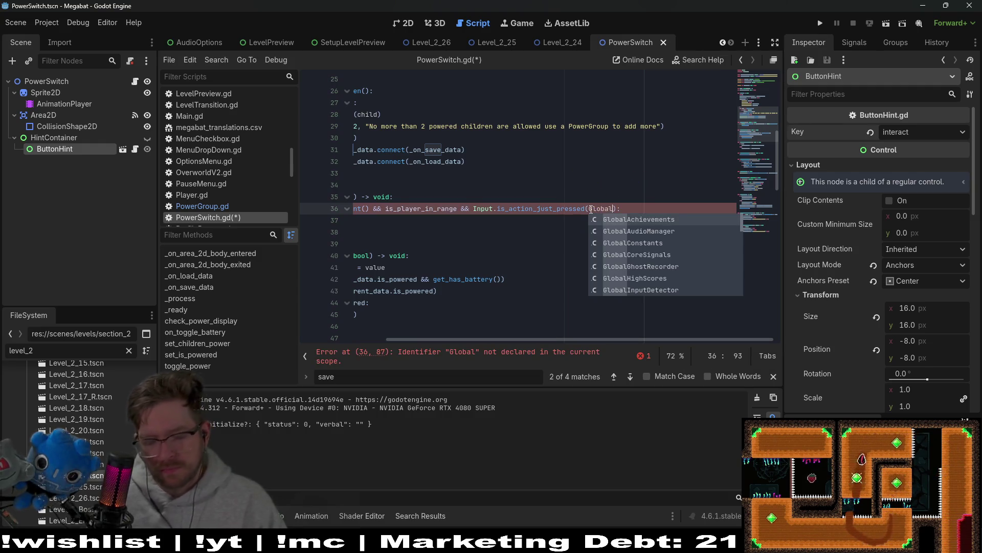
text(Inp)
key(Return)
text(.)
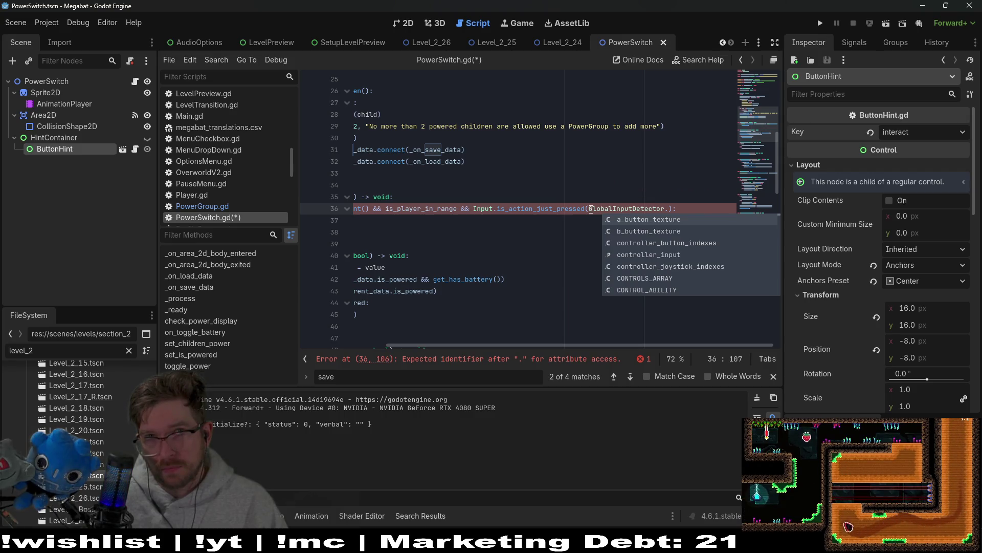
text(intera)
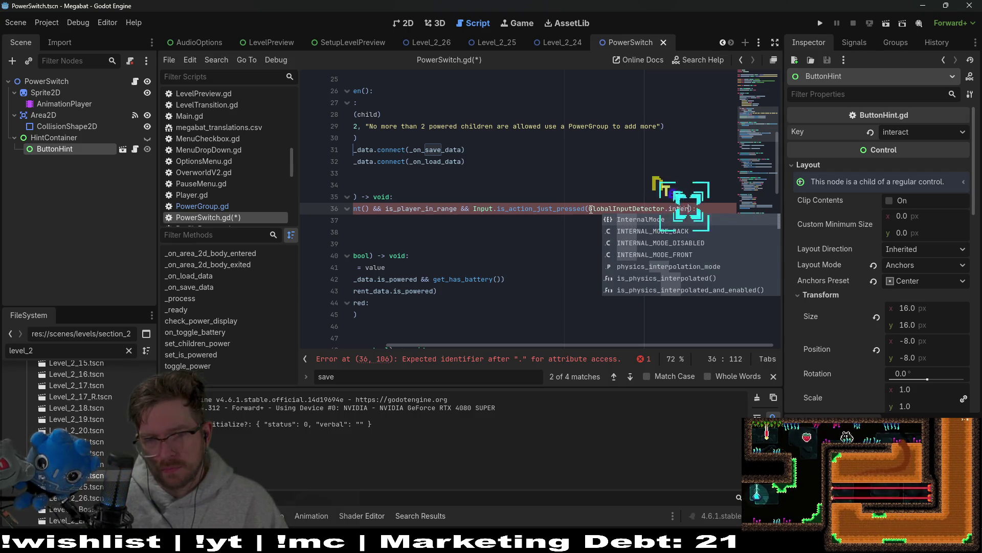
key(Return)
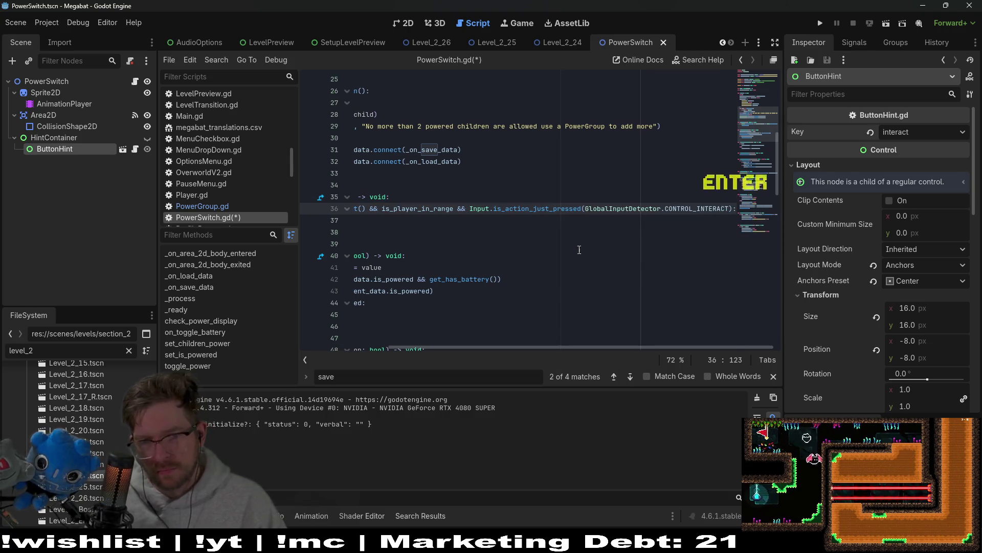
Save PowerSwitch.gd and review the lines after the edited check
click(191, 354)
click(585, 221)
key(ctrl+s)
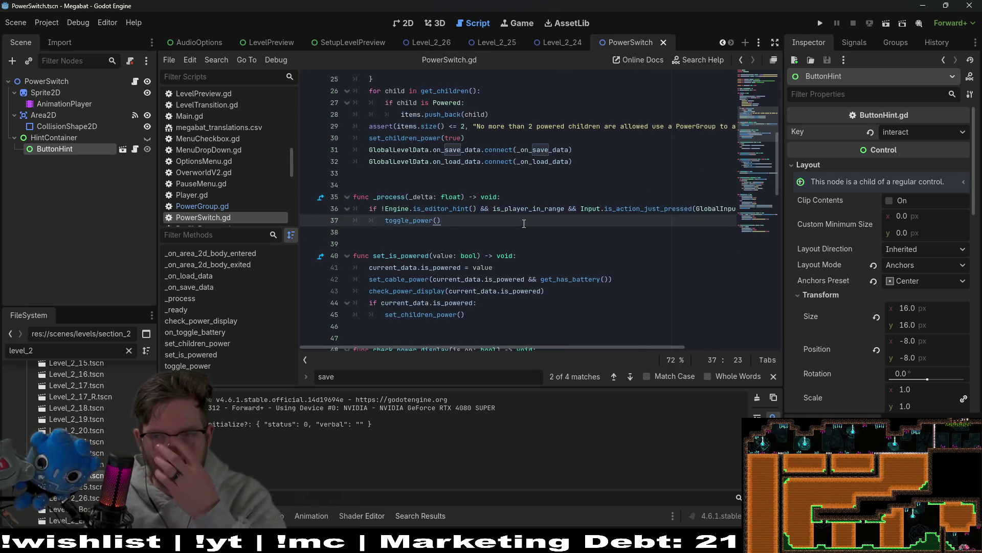
click(565, 226)
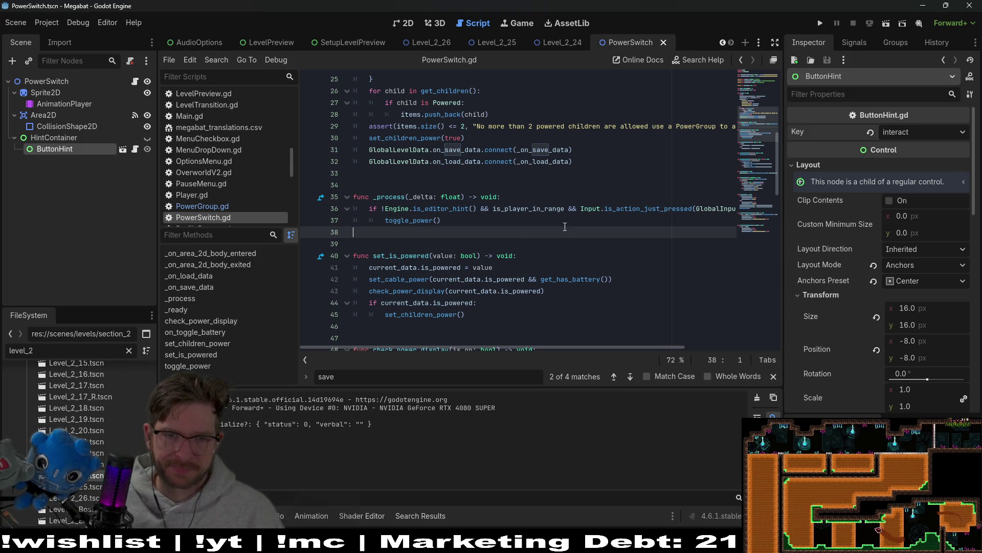
click(597, 216)
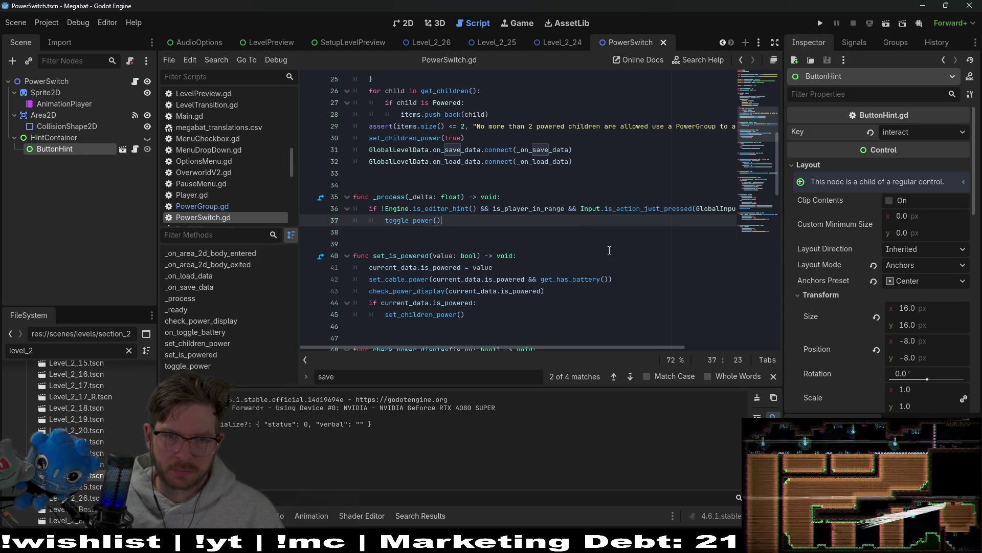
scroll(610, 250, up, 1)
scroll(610, 250, down, 8)
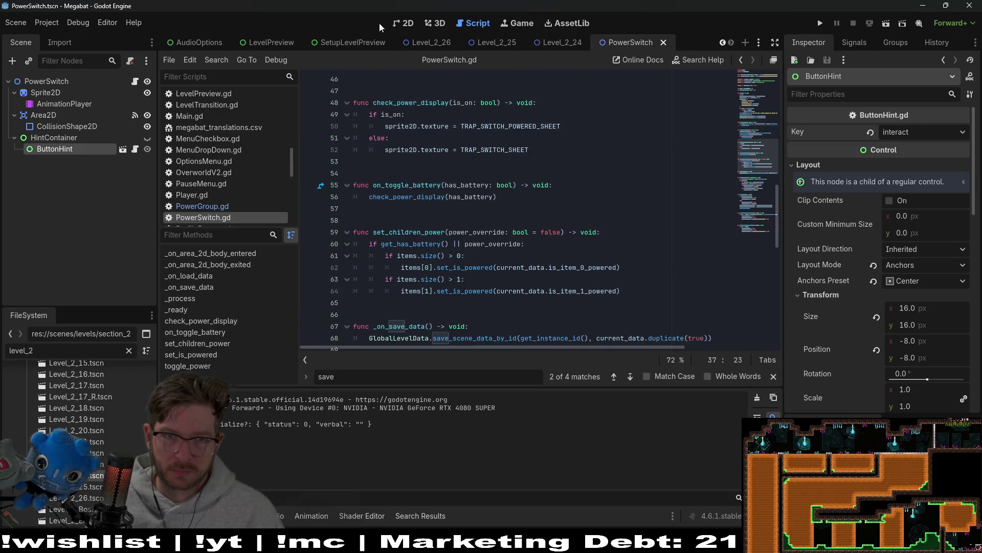
Open the ButtonHint scene in 2D, inspect its animation tracks and ButtonTexture, then return to ButtonHint.gd
click(123, 149)
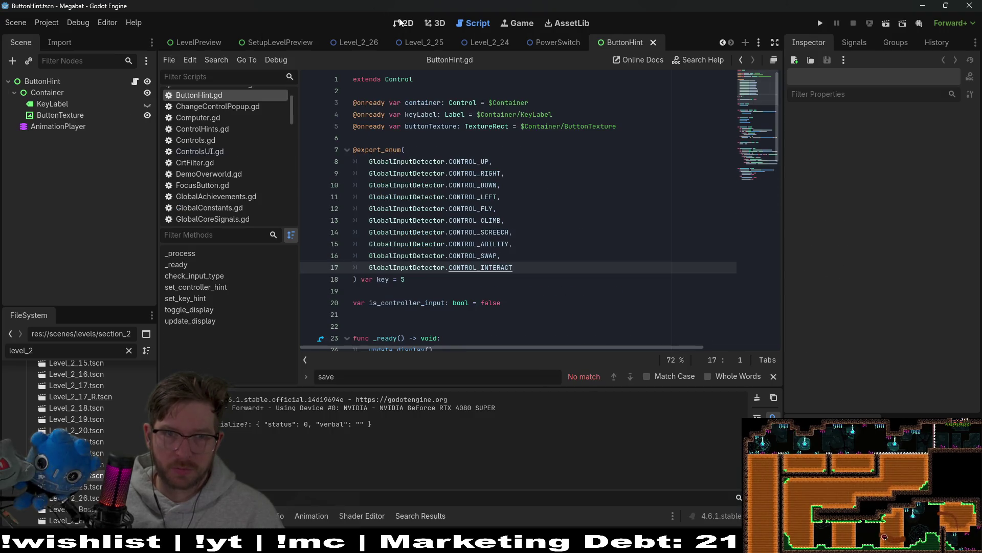
click(402, 23)
click(39, 126)
click(63, 117)
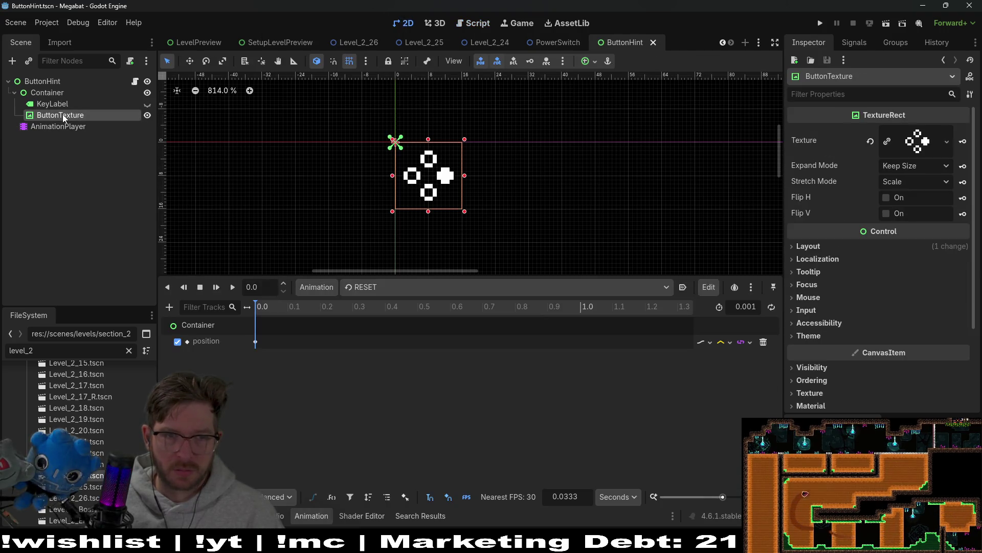
click(135, 81)
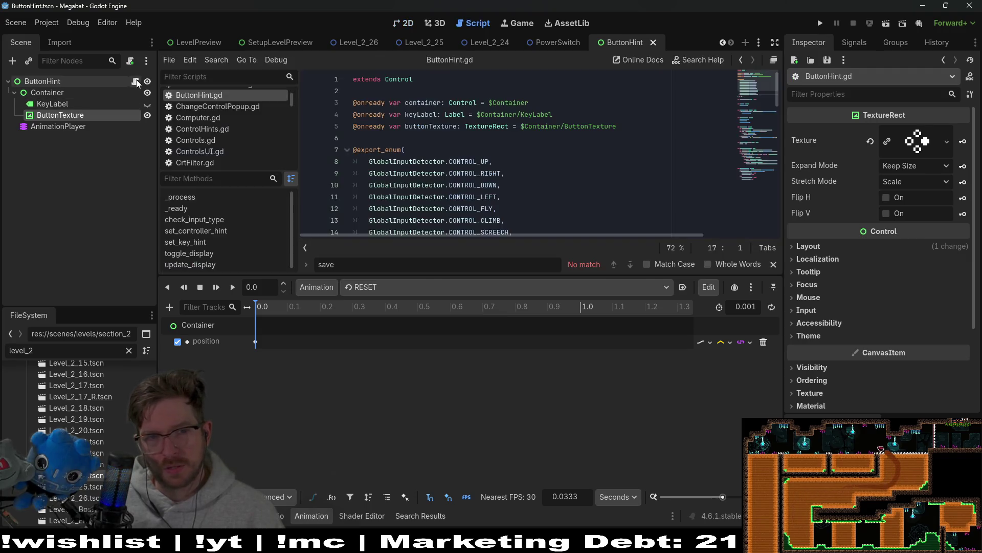
Enlarge the code pane and search ButtonHint.gd for uses of key, reaching update_display
drag(570, 271, 569, 379)
click(532, 256)
double_click(380, 279)
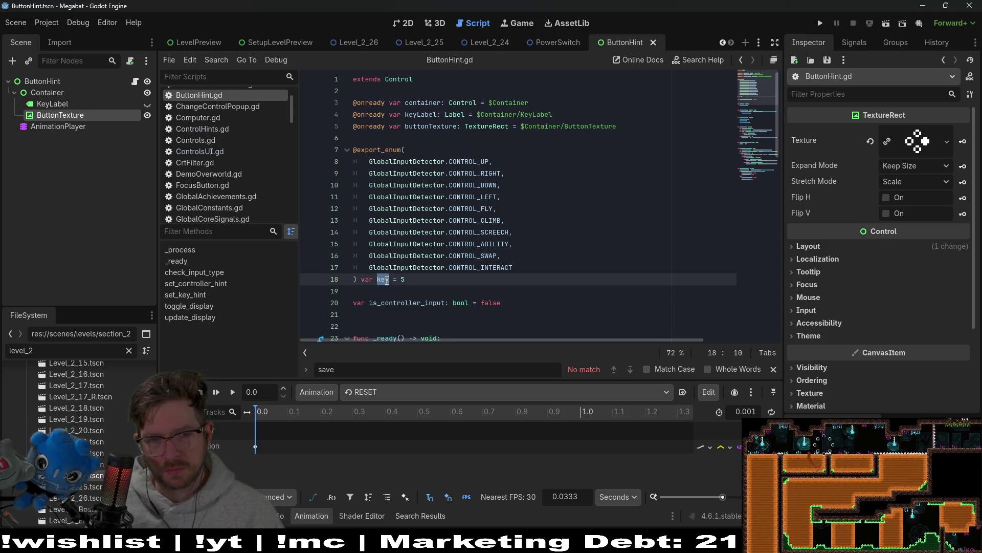
key(ctrl+f)
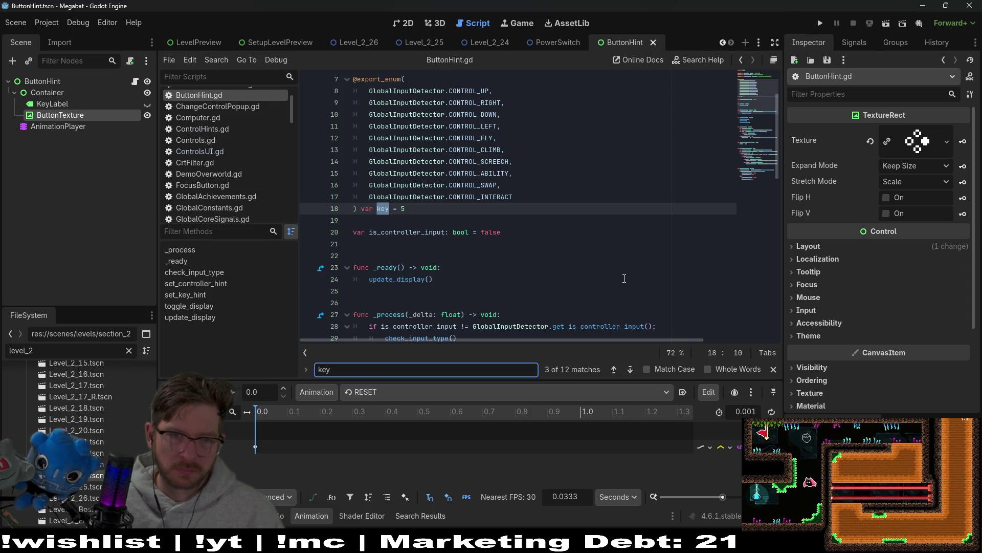
scroll(578, 230, up, 1)
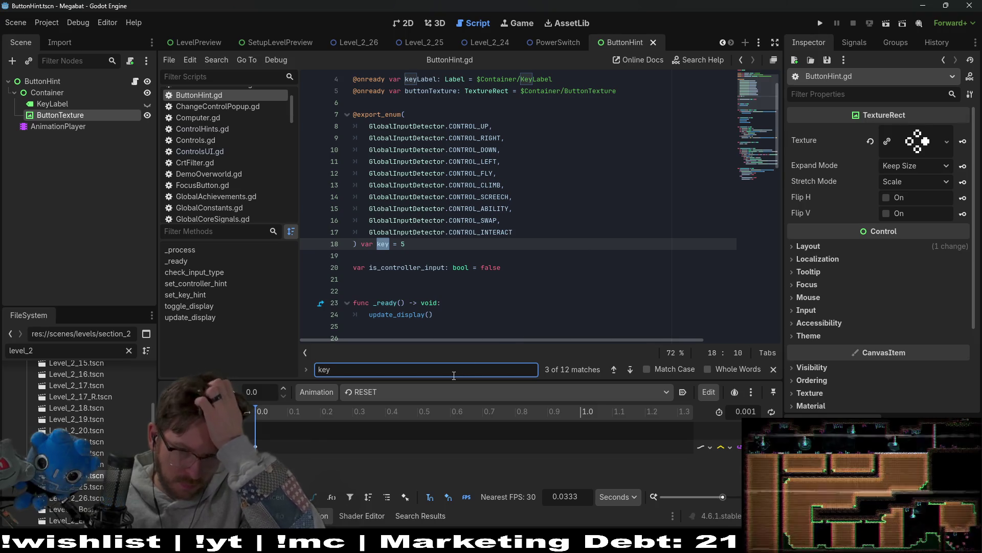
key(Return)
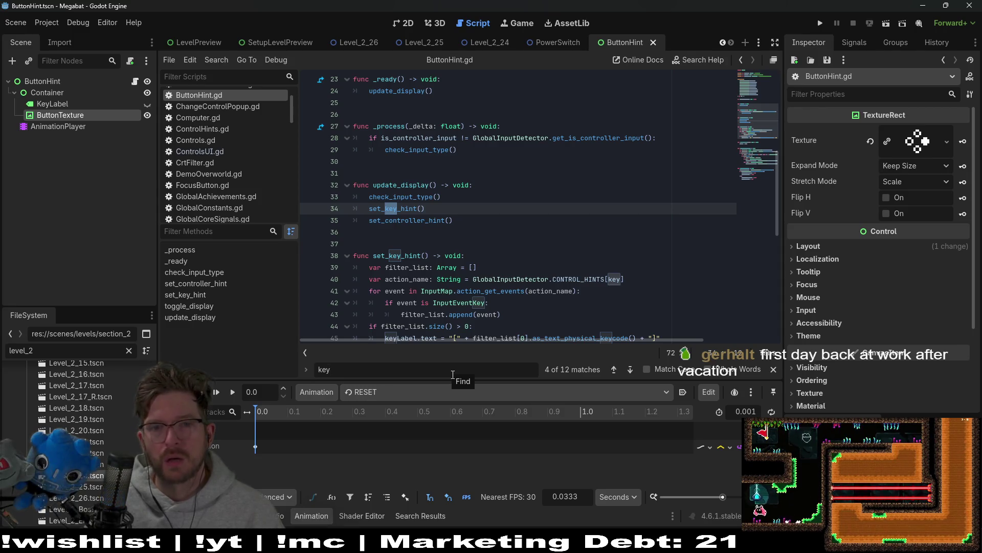
scroll(488, 225, up, 2)
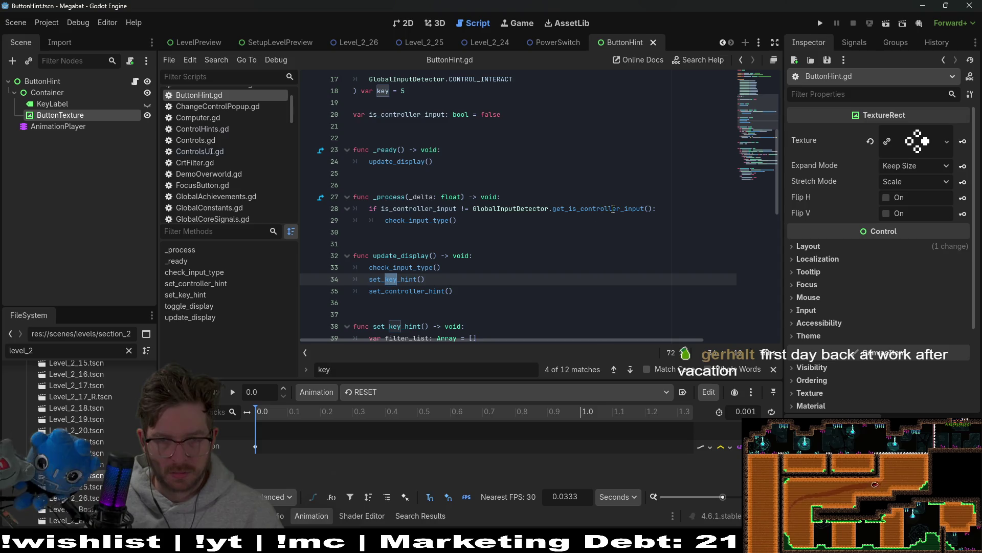
mouse_move(615, 209)
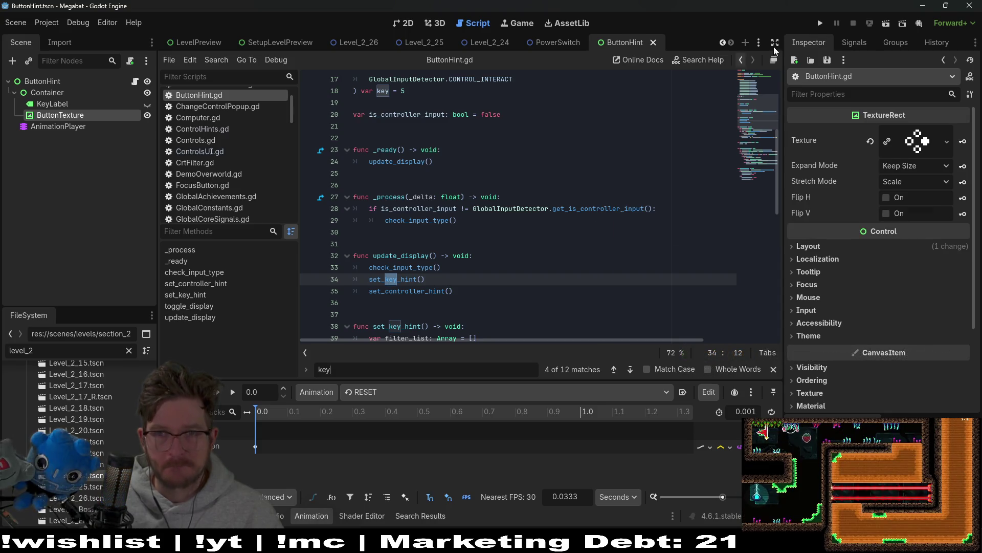
Run the Megabat game and choose the first save profile
click(820, 23)
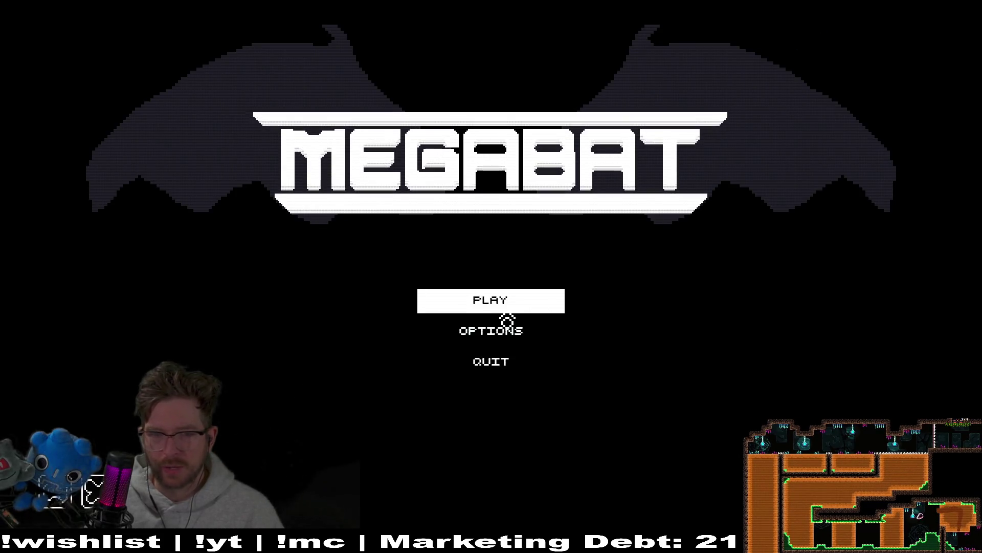
click(499, 313)
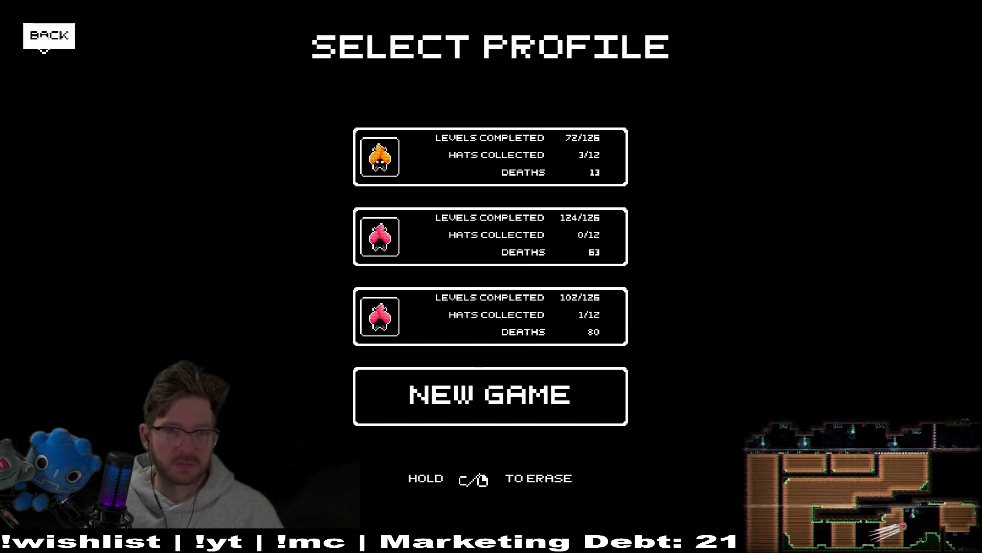
click(45, 34)
click(468, 307)
click(552, 187)
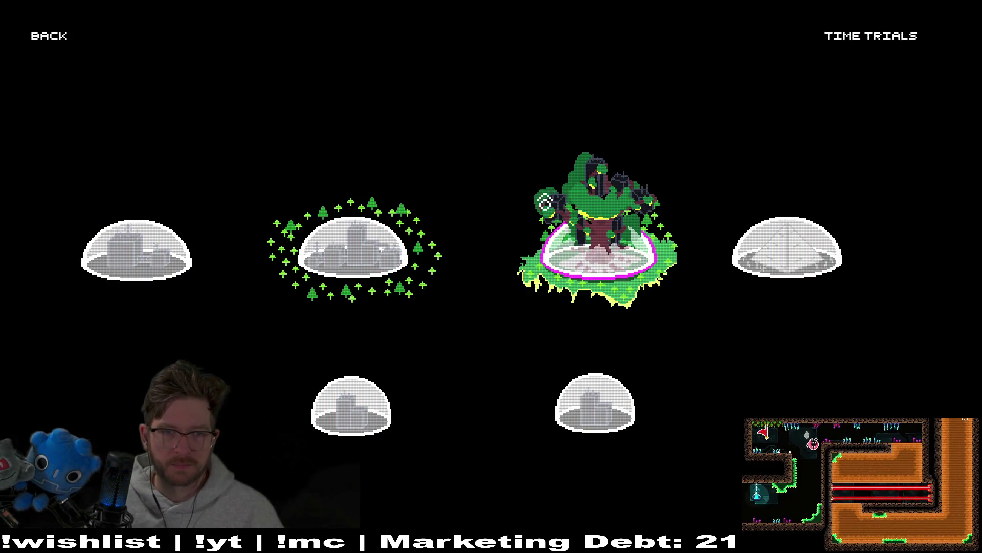
Open the green forest world's level list and launch level 25
click(379, 244)
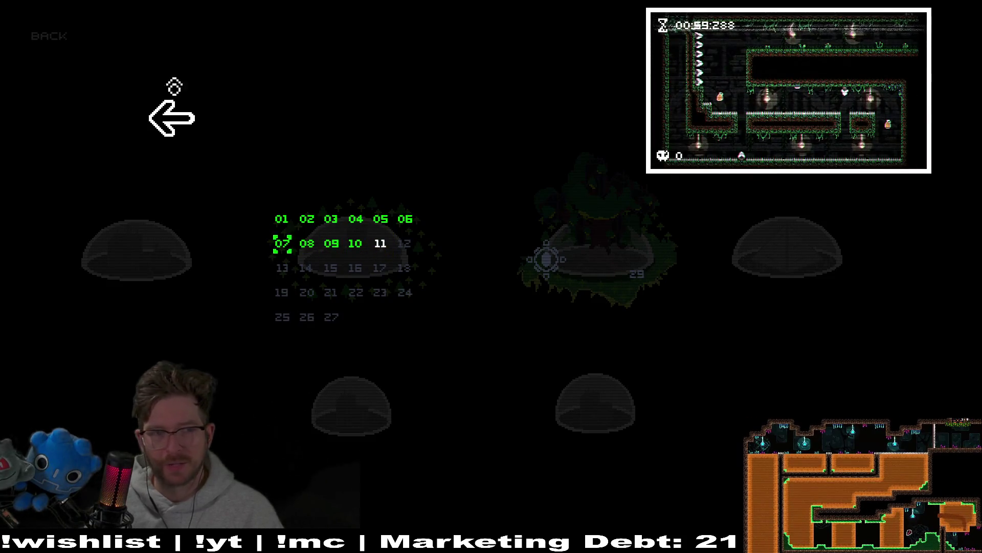
click(180, 125)
key(Escape)
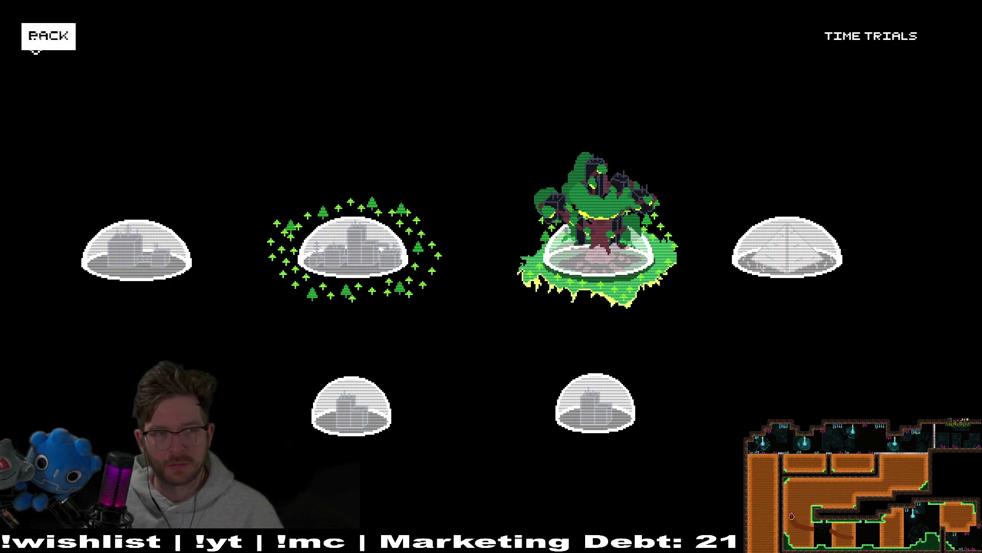
click(494, 264)
click(607, 245)
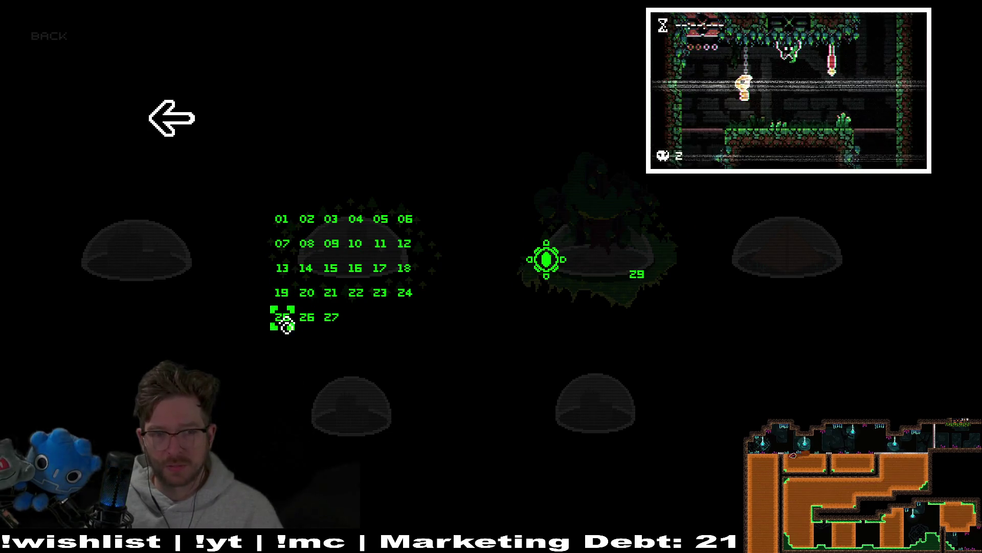
key(Return)
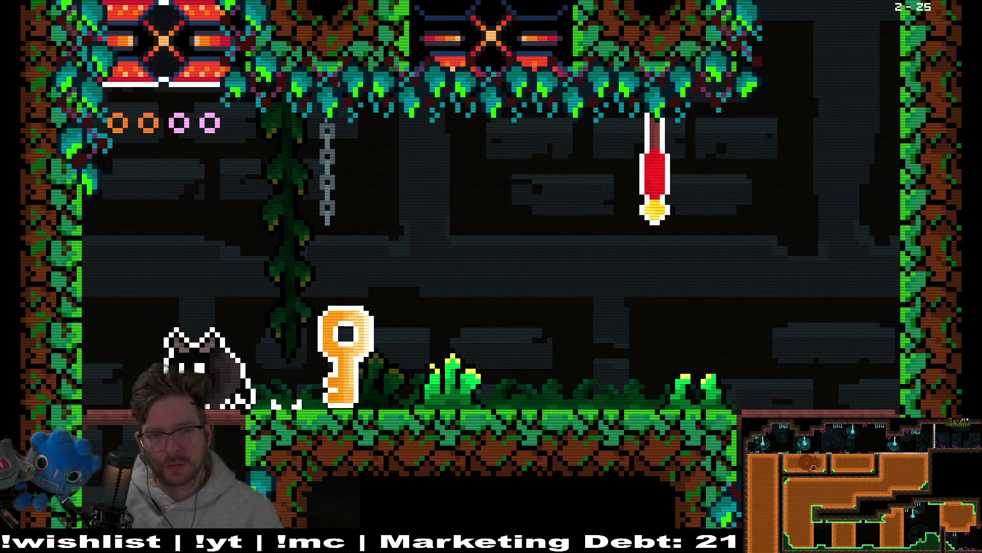
In level 2-25, walk the cat with the key through the door onto the lever, then pause and quit
key(Left)
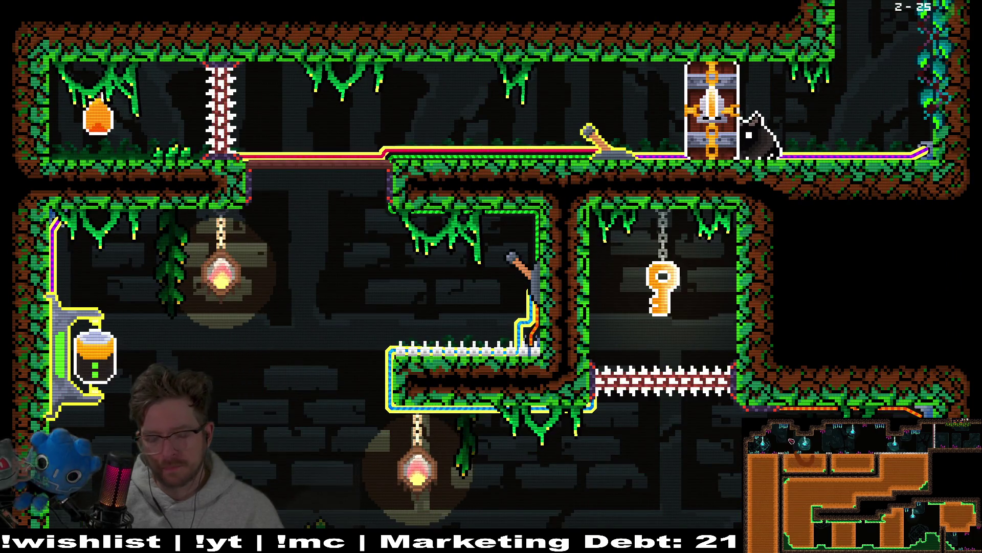
key(Right)
key(Left)
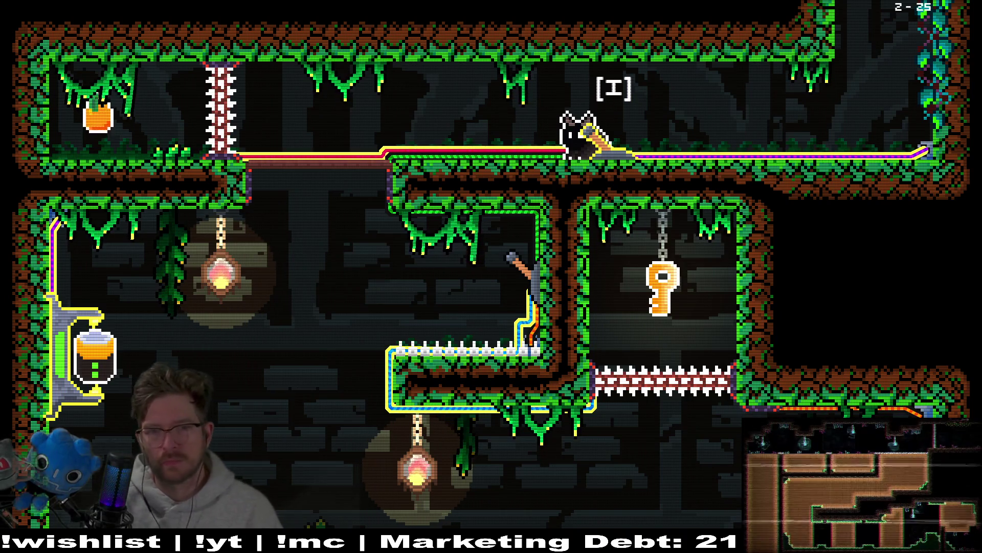
key(Right)
key(Left)
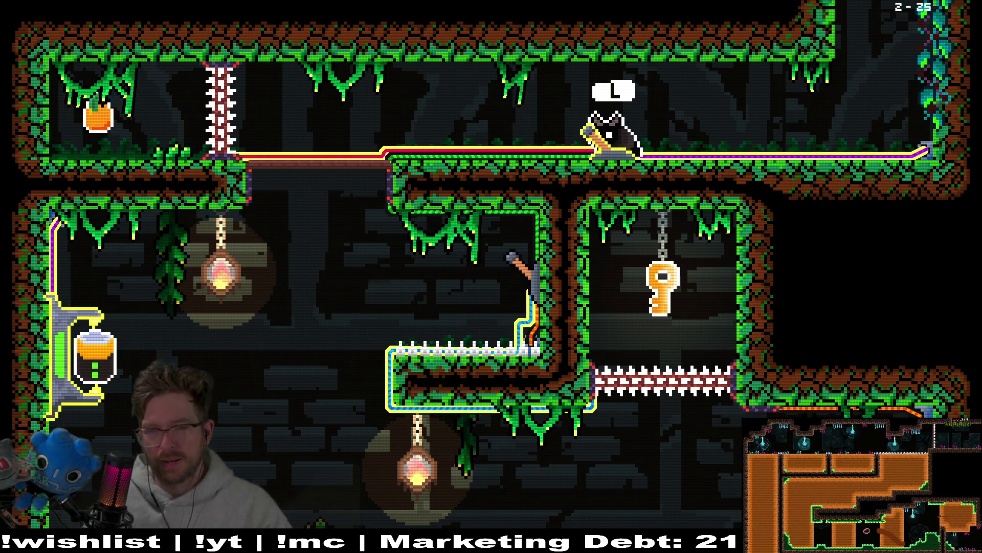
key(Escape)
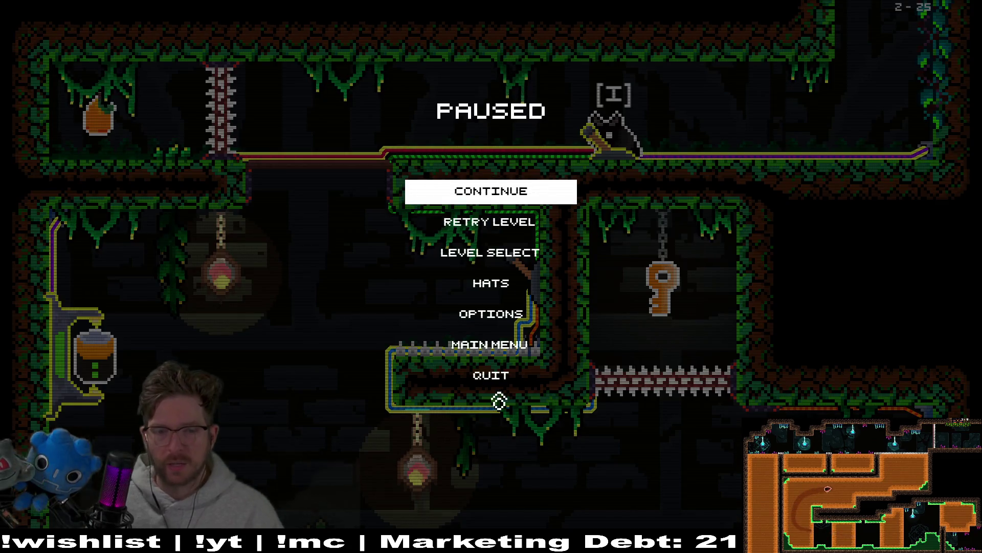
click(501, 374)
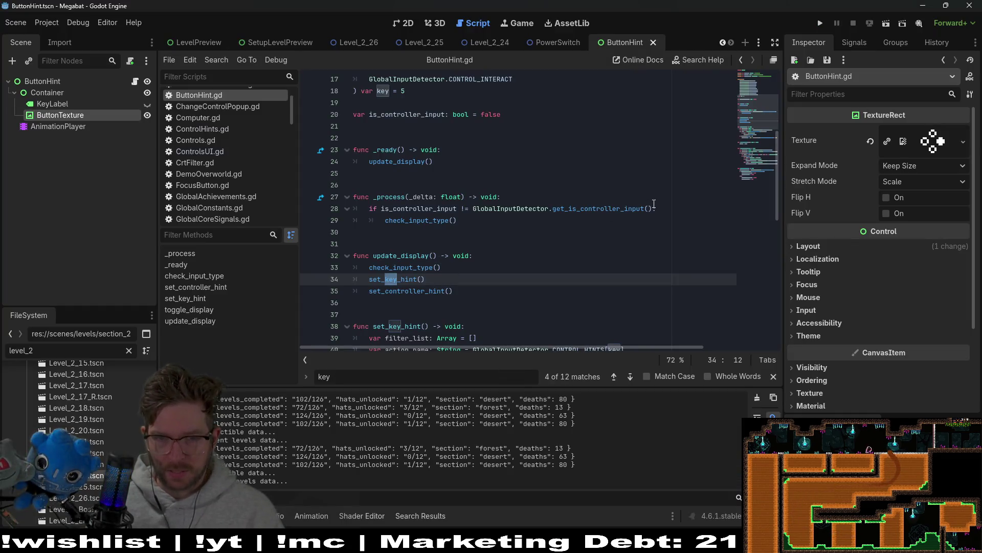
drag(653, 204, 572, 208)
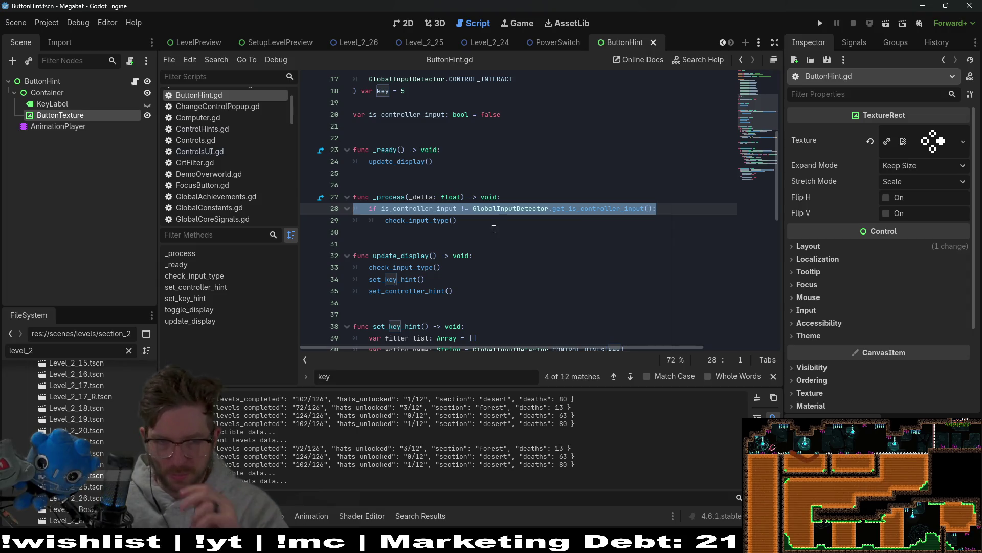
click(496, 229)
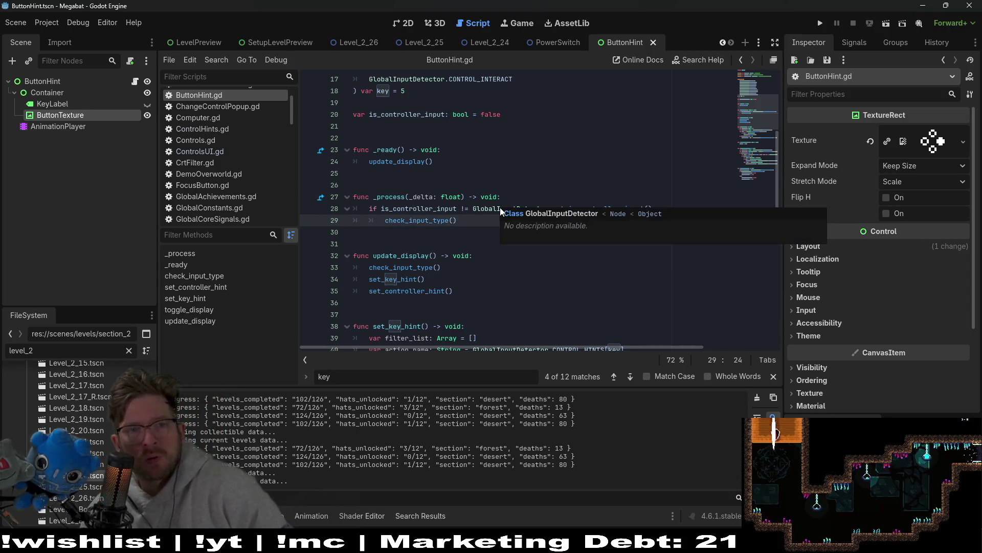
scroll(499, 207, down, 3)
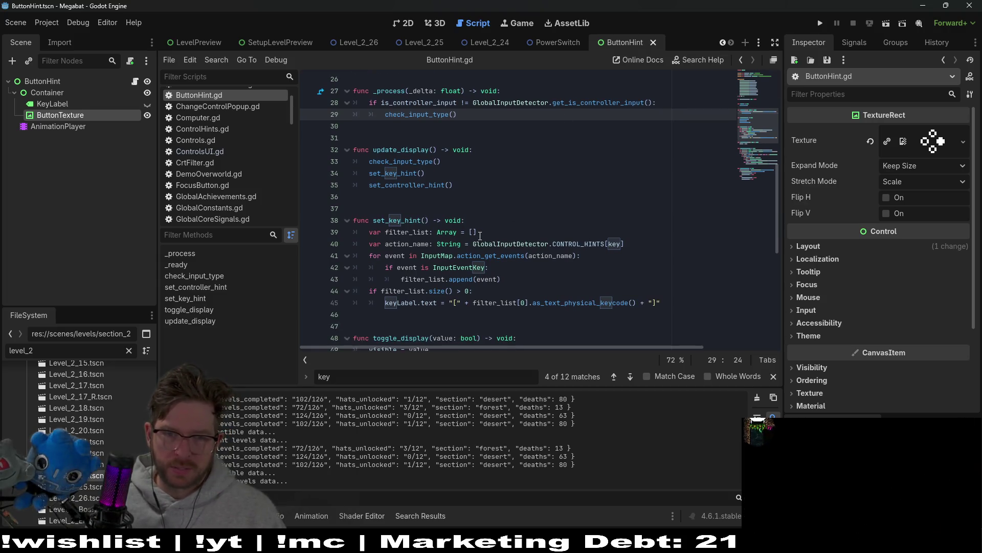
mouse_move(573, 240)
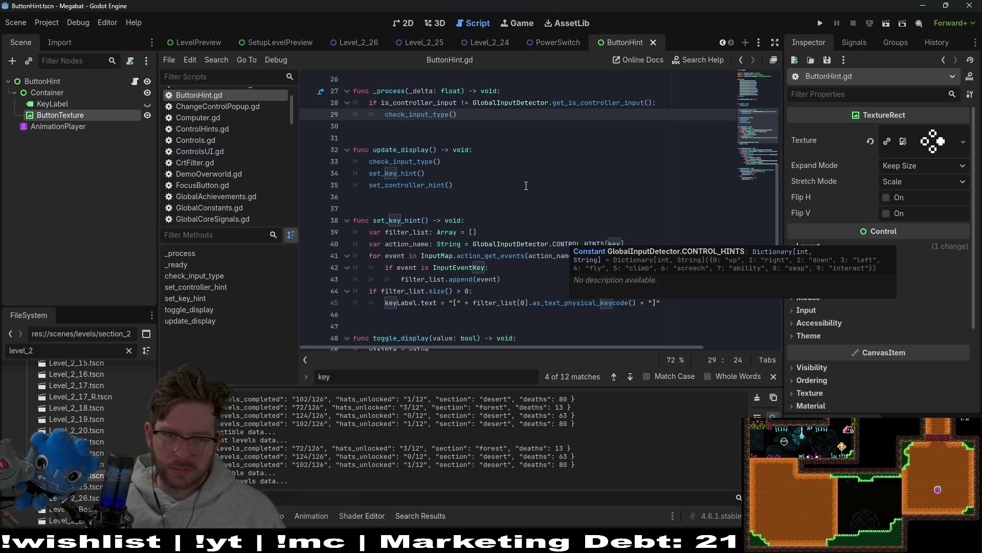
scroll(526, 186, down, 4)
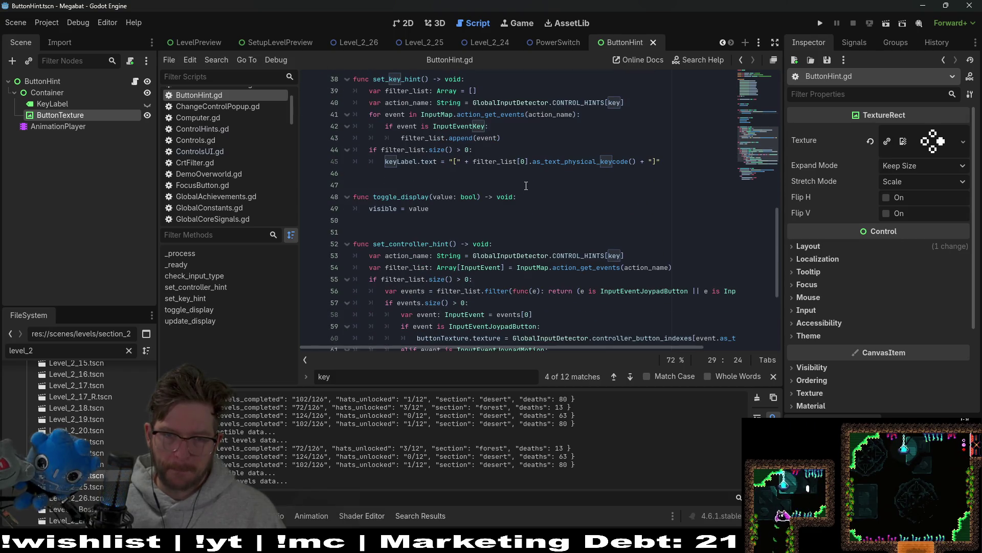
scroll(526, 186, down, 2)
scroll(526, 186, down, 3)
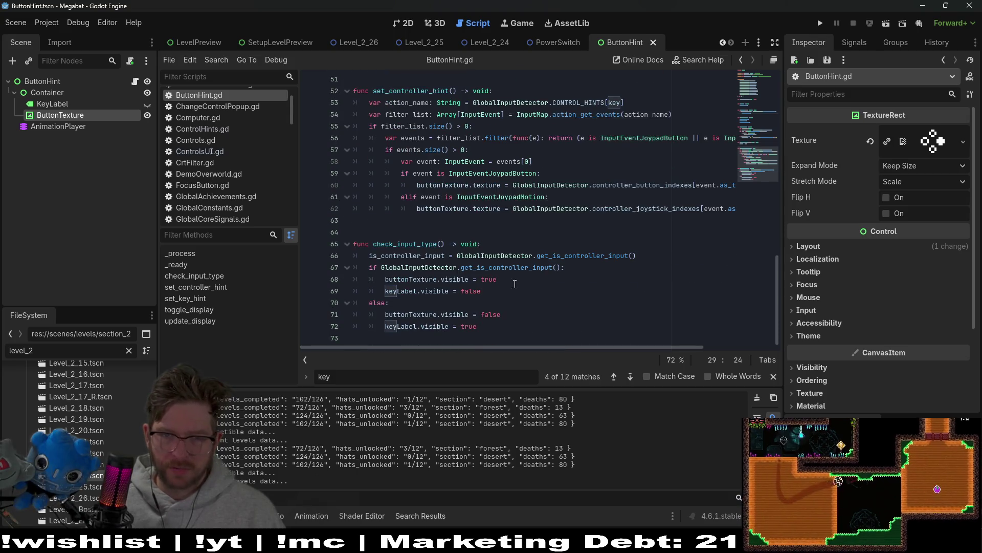
double_click(422, 267)
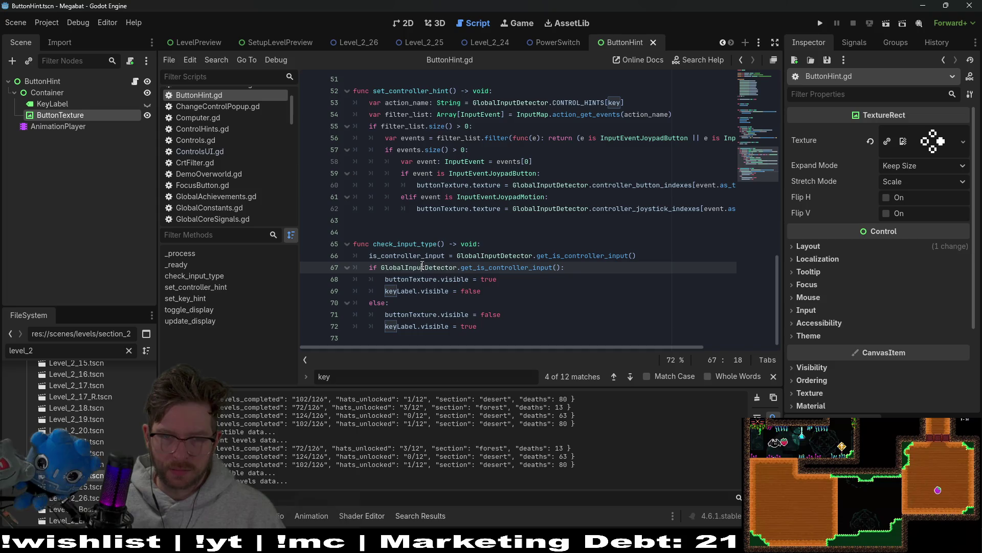
double_click(404, 244)
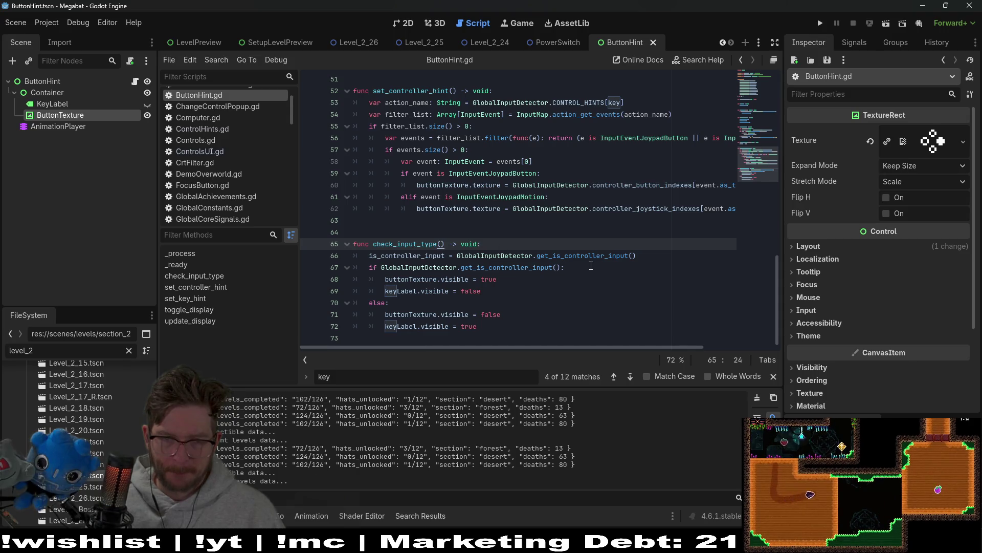
click(602, 255)
click(577, 259)
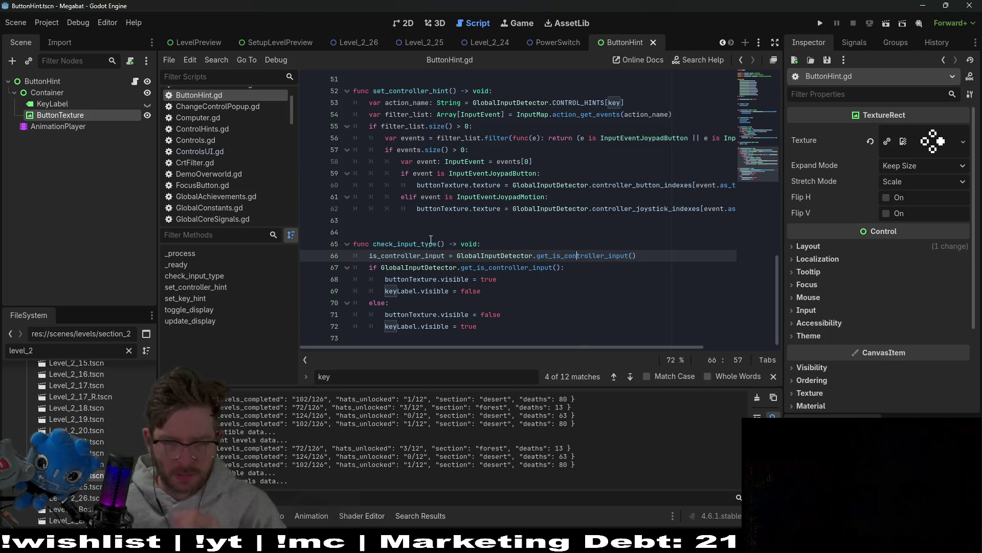
scroll(431, 240, up, 1)
scroll(431, 239, up, 2)
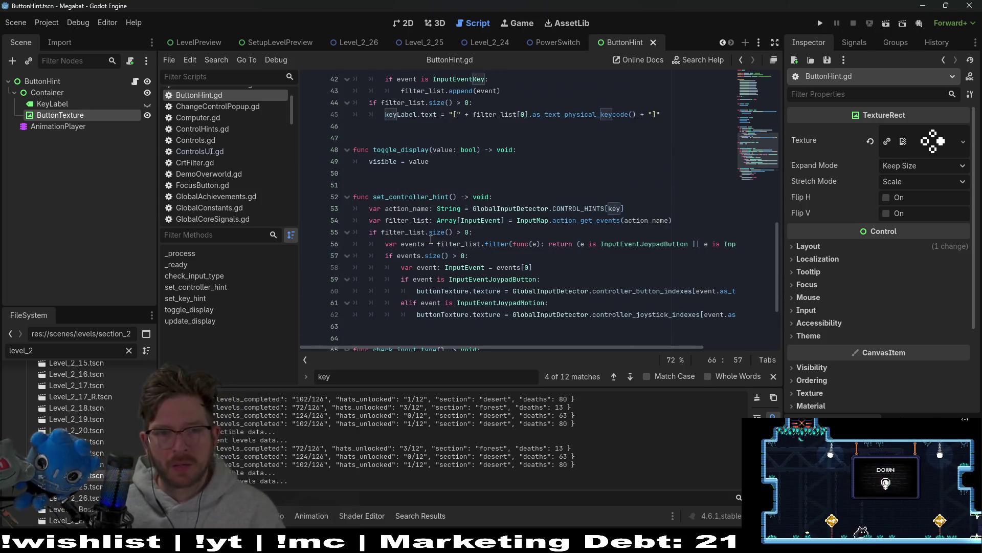
double_click(407, 196)
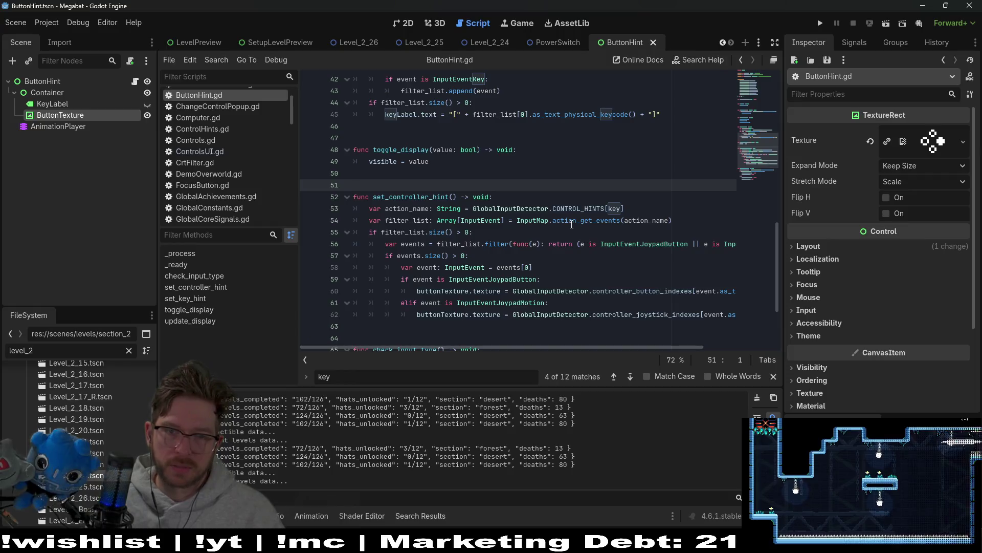
double_click(415, 209)
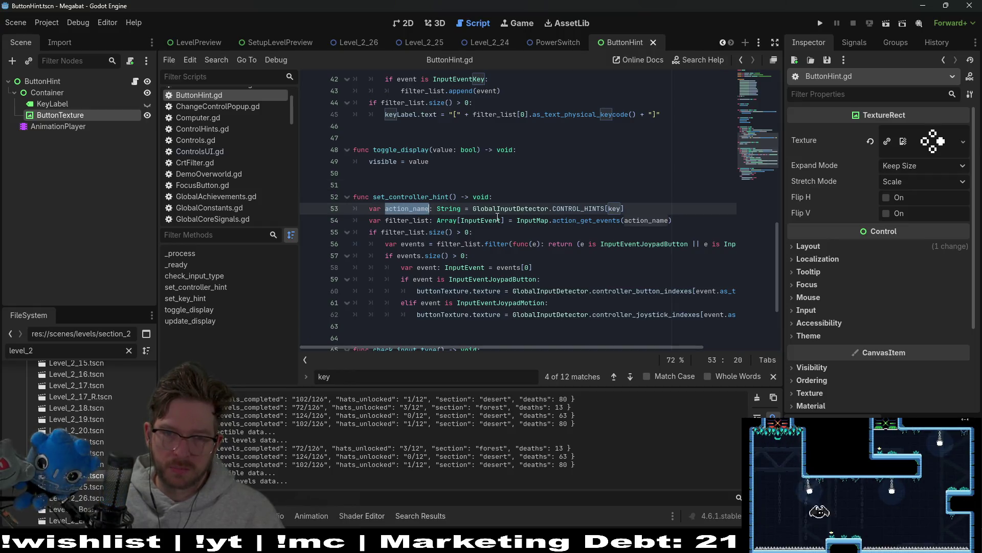
mouse_move(496, 217)
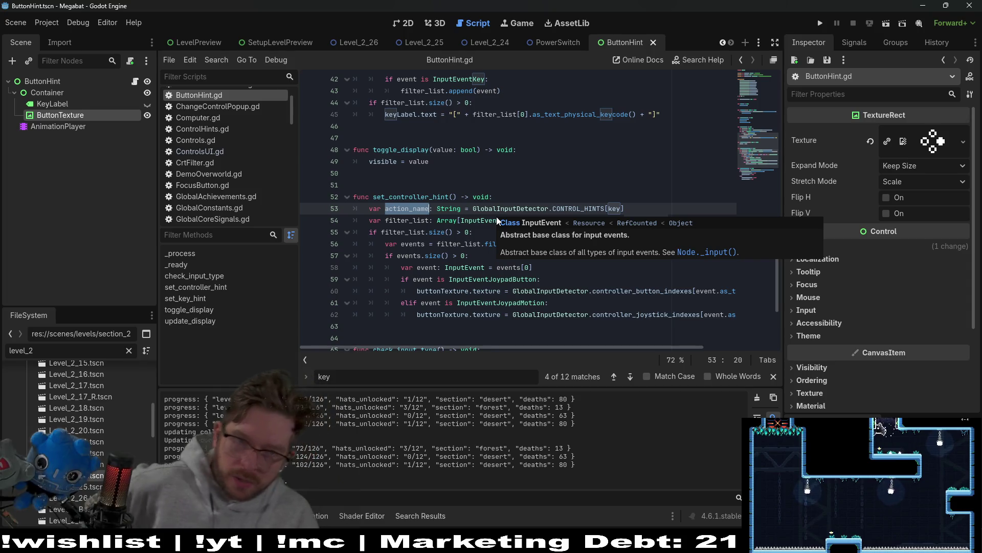
click(458, 197)
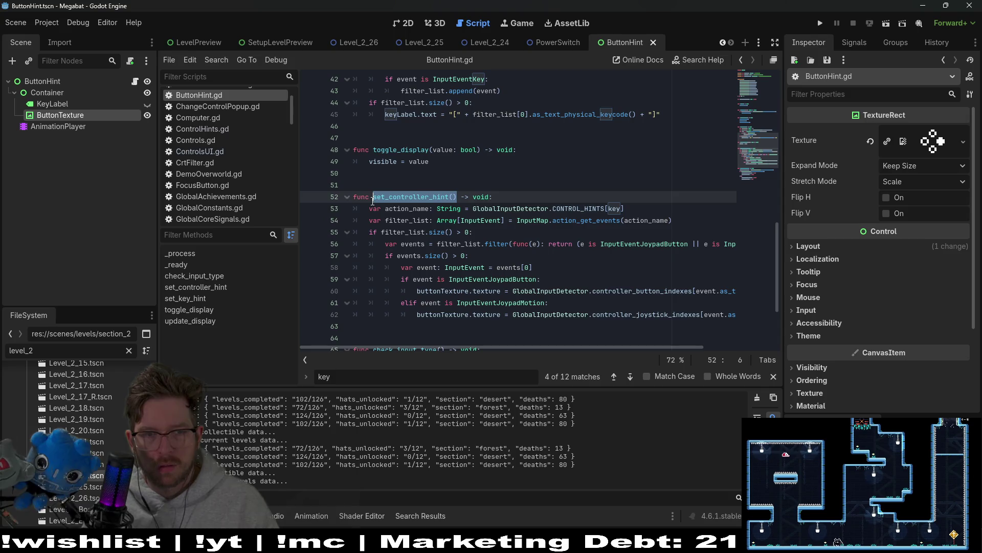
scroll(618, 302, up, 6)
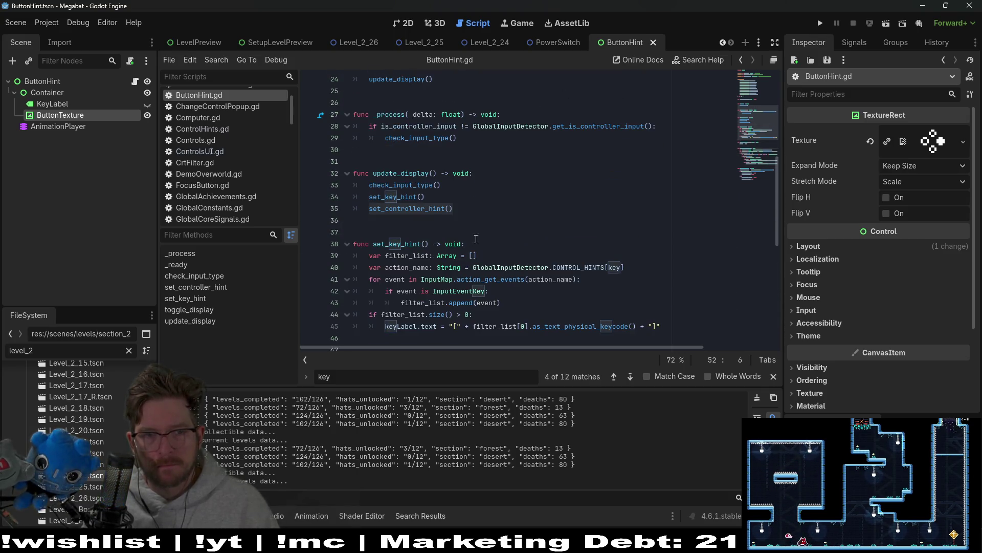
ctrl+click(438, 208)
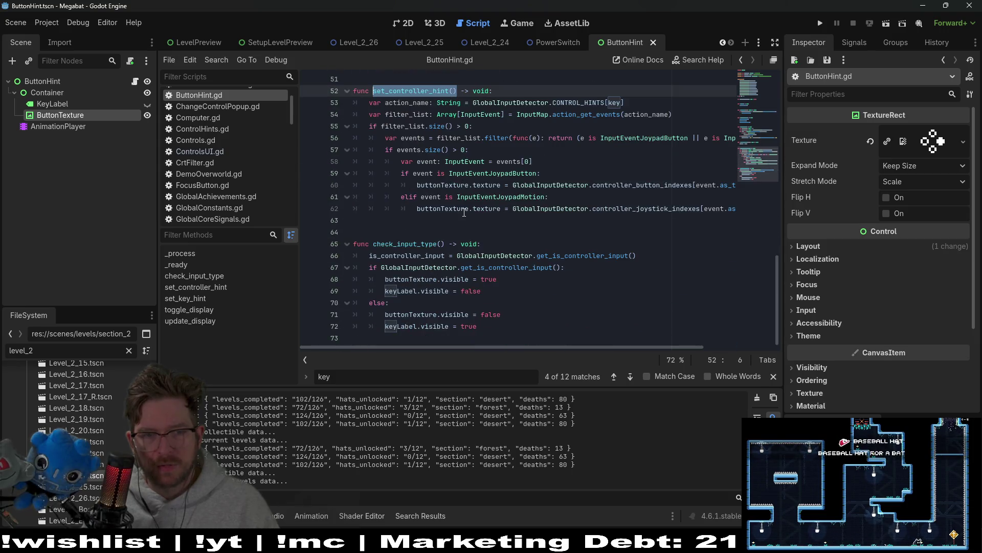
scroll(554, 277, up, 6)
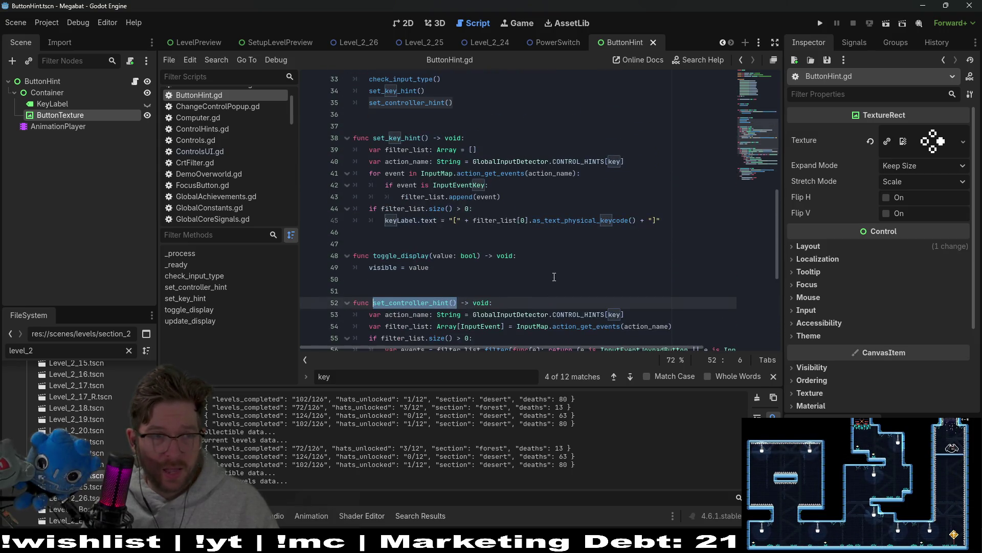
scroll(554, 277, up, 2)
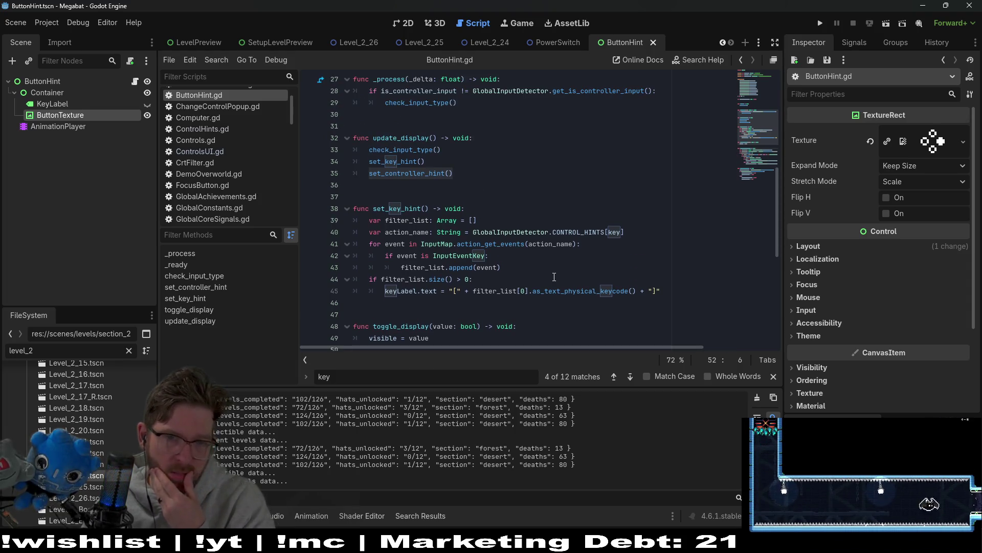
scroll(554, 277, down, 3)
scroll(554, 277, up, 3)
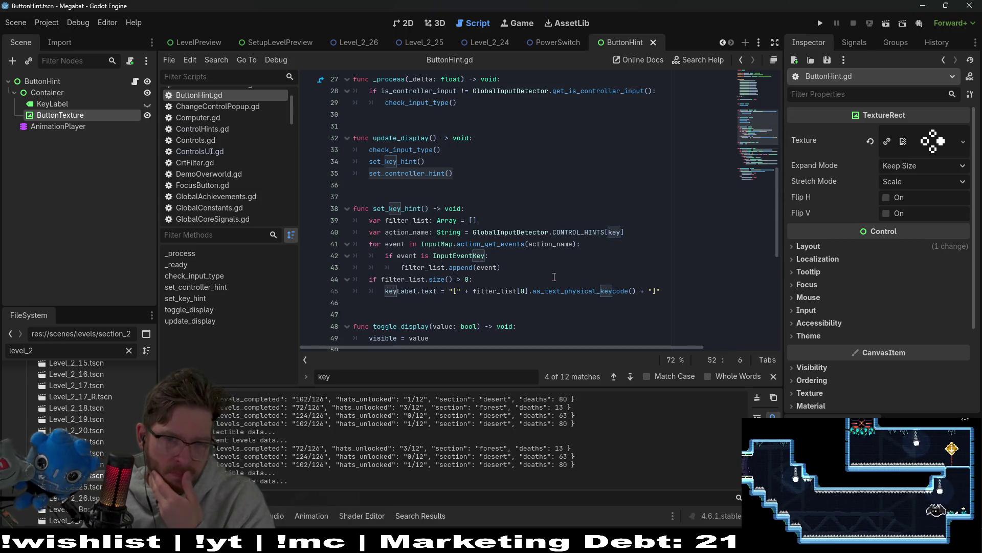
double_click(402, 149)
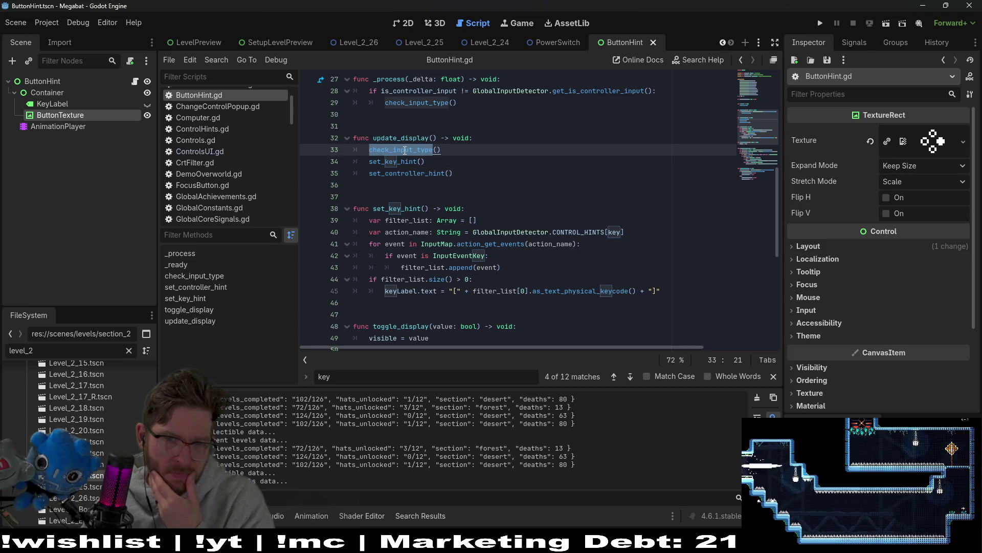
scroll(487, 211, up, 2)
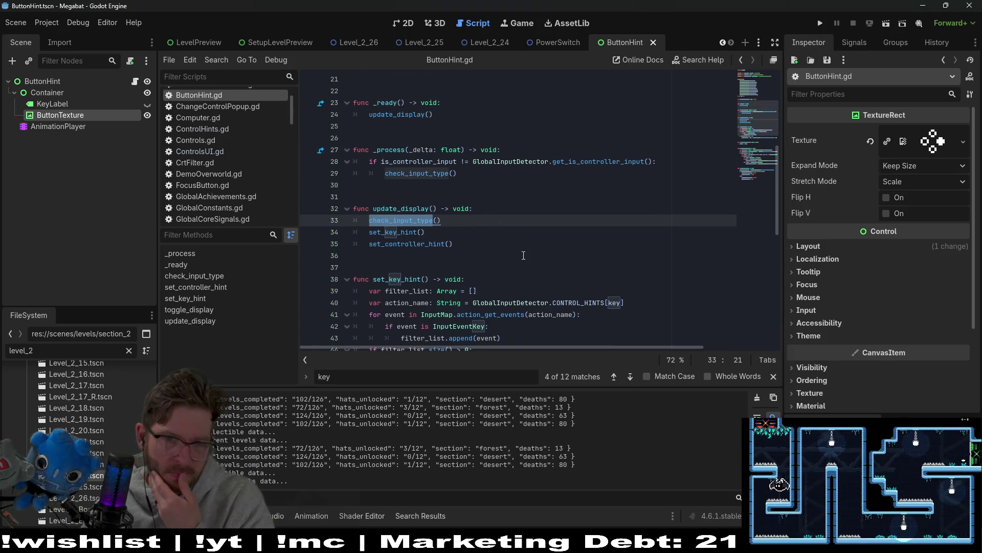
scroll(450, 250, up, 3)
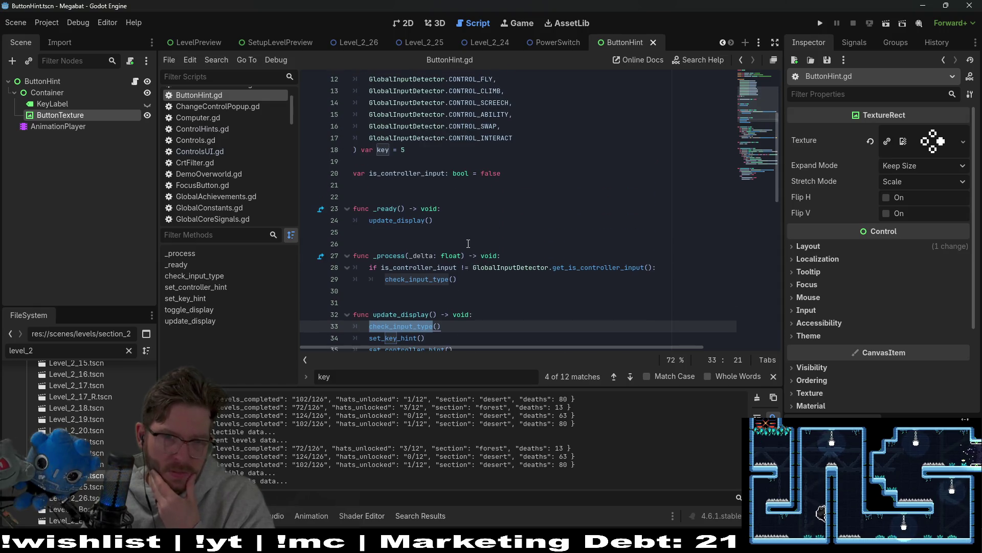
ctrl+click(406, 221)
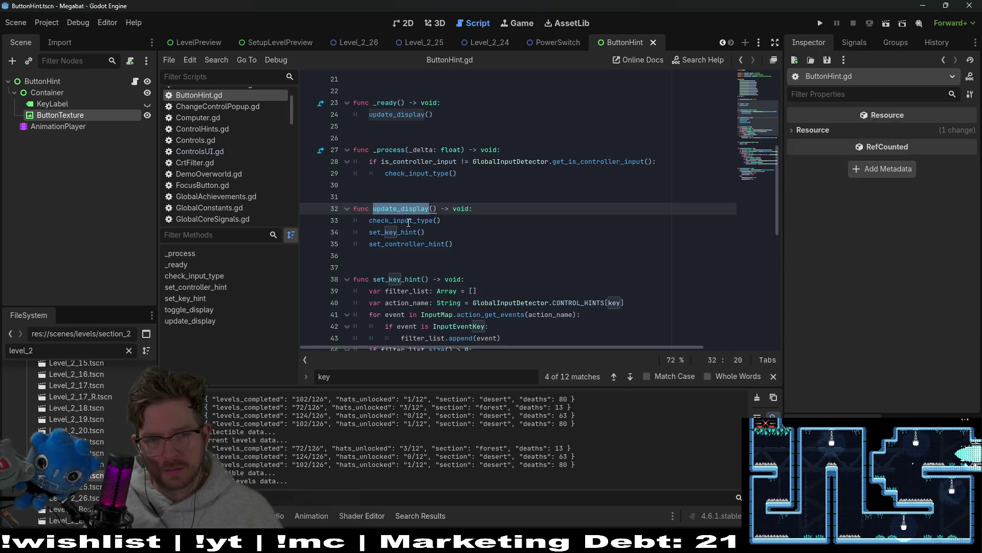
ctrl+click(409, 243)
scroll(521, 260, up, 2)
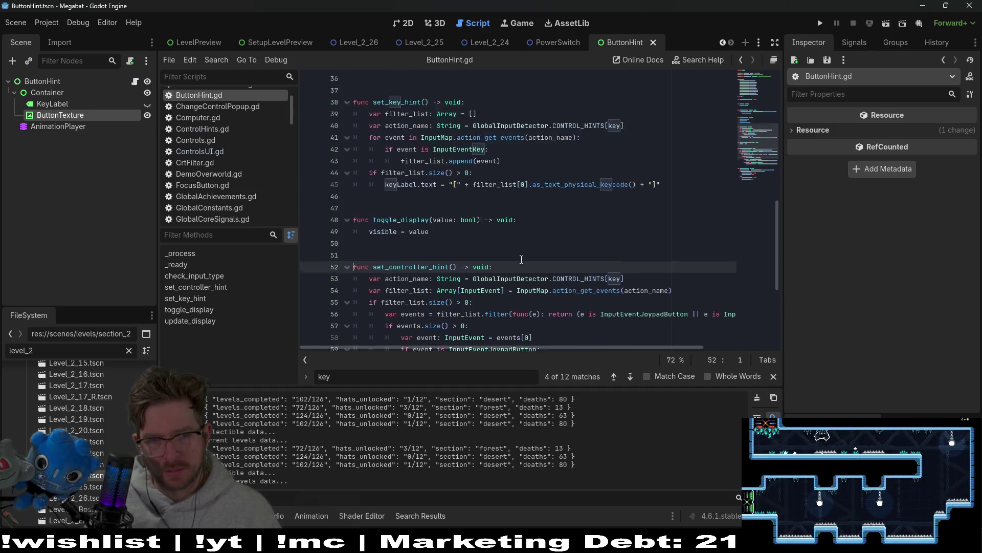
scroll(522, 260, up, 4)
scroll(443, 187, up, 1)
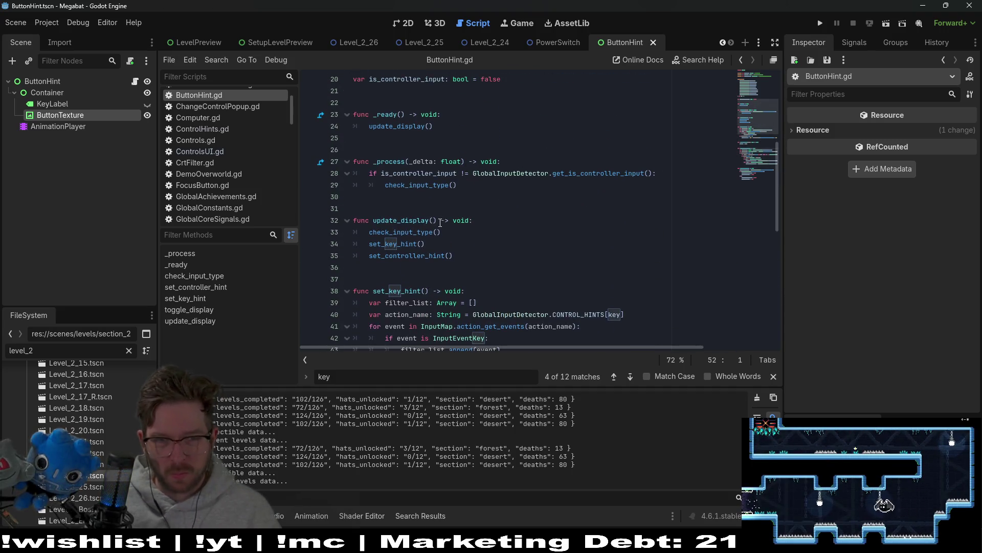
click(434, 220)
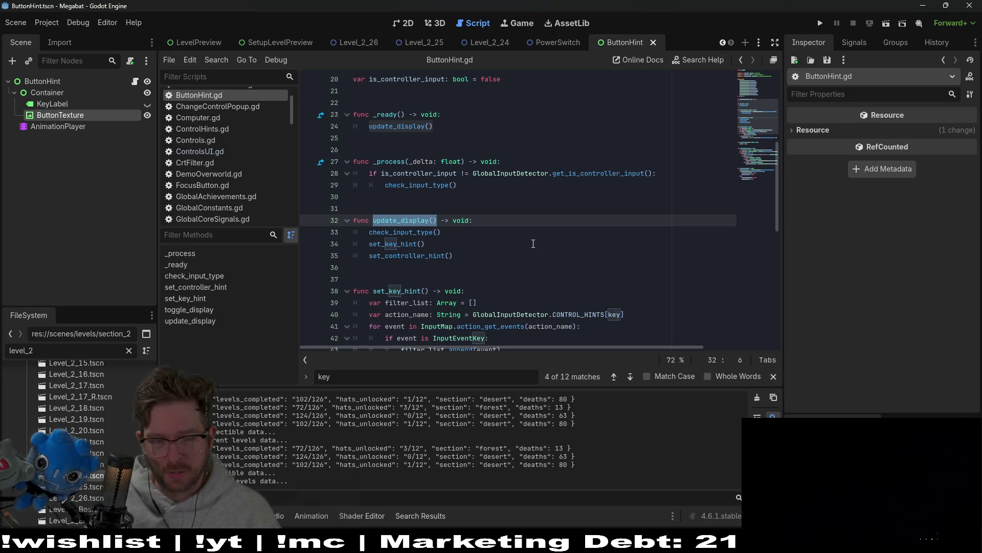
scroll(531, 243, up, 1)
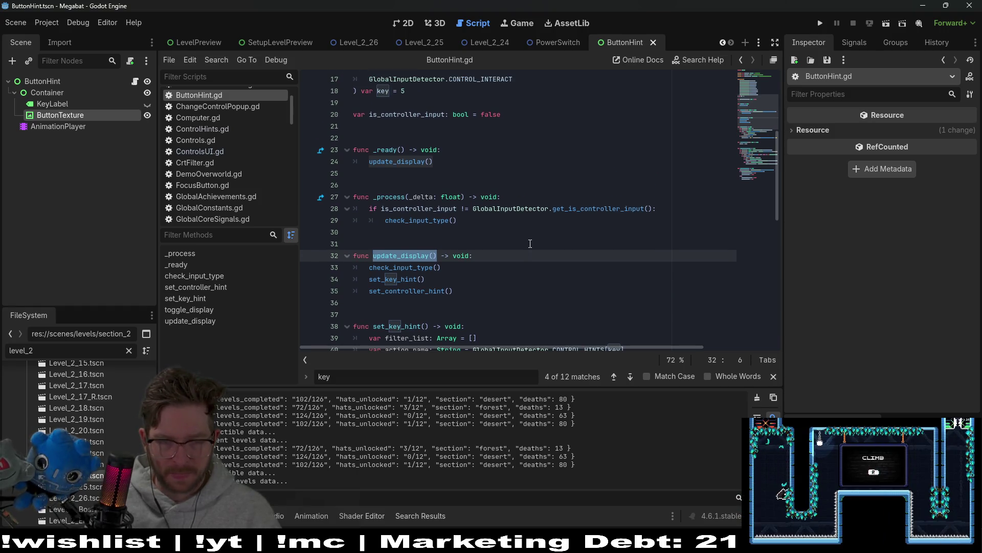
scroll(530, 243, down, 3)
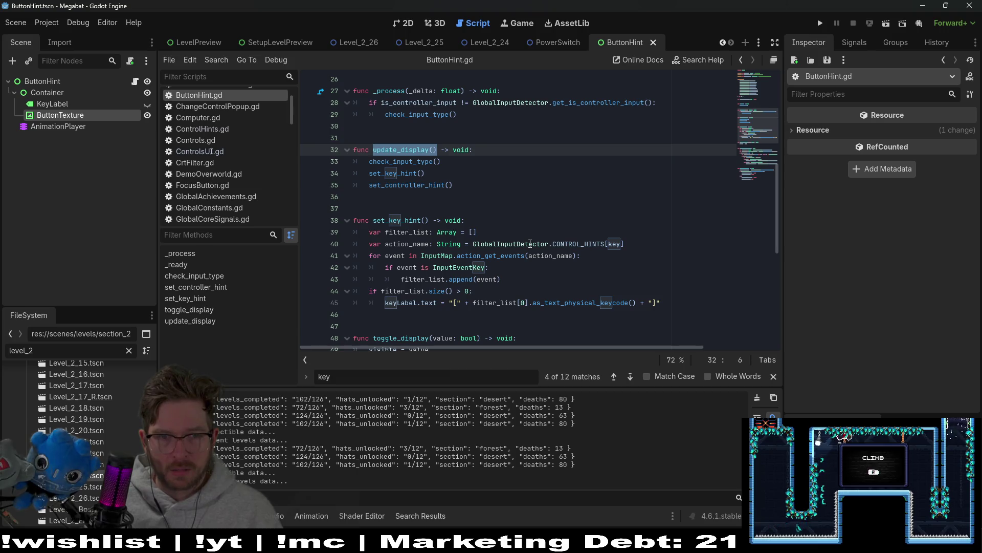
scroll(530, 243, down, 3)
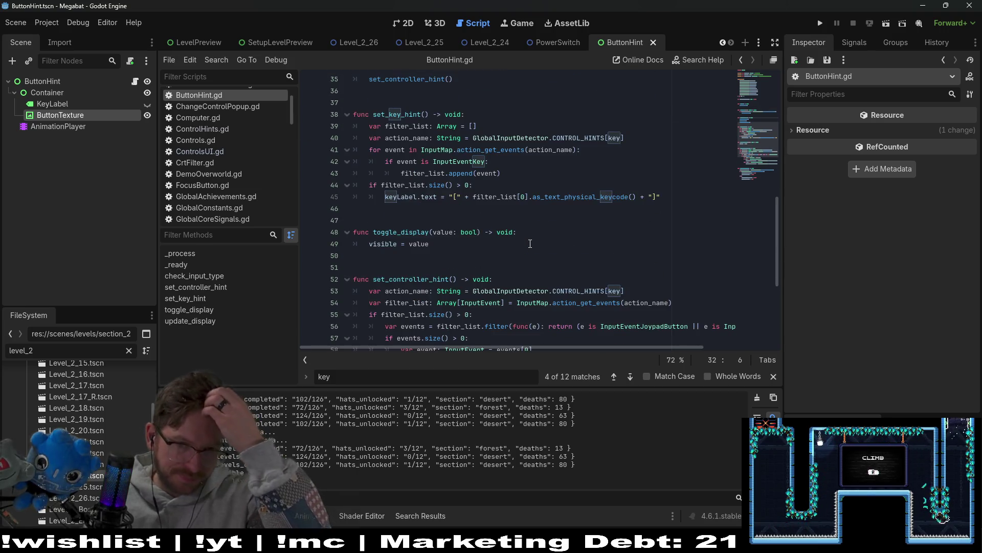
click(429, 245)
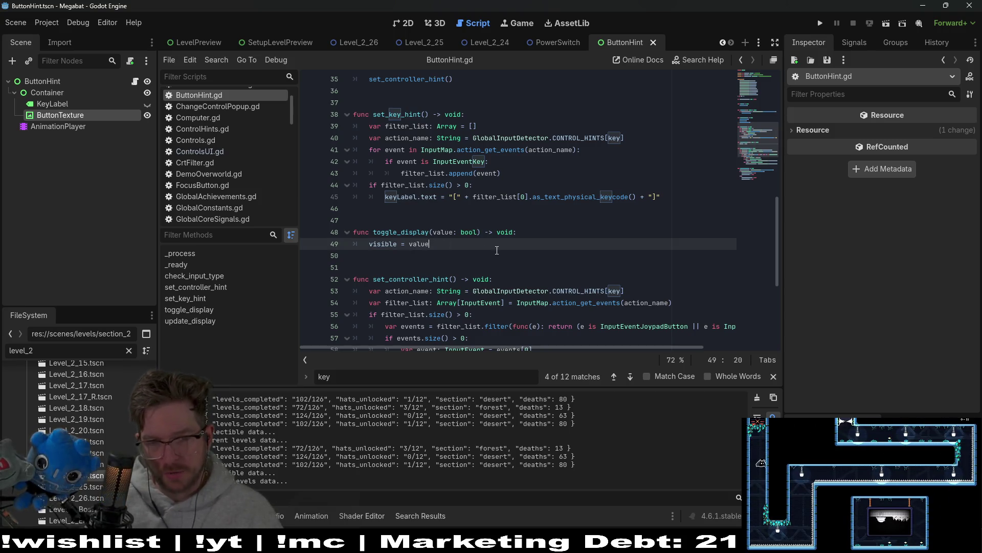
key(Return)
text(update_display())
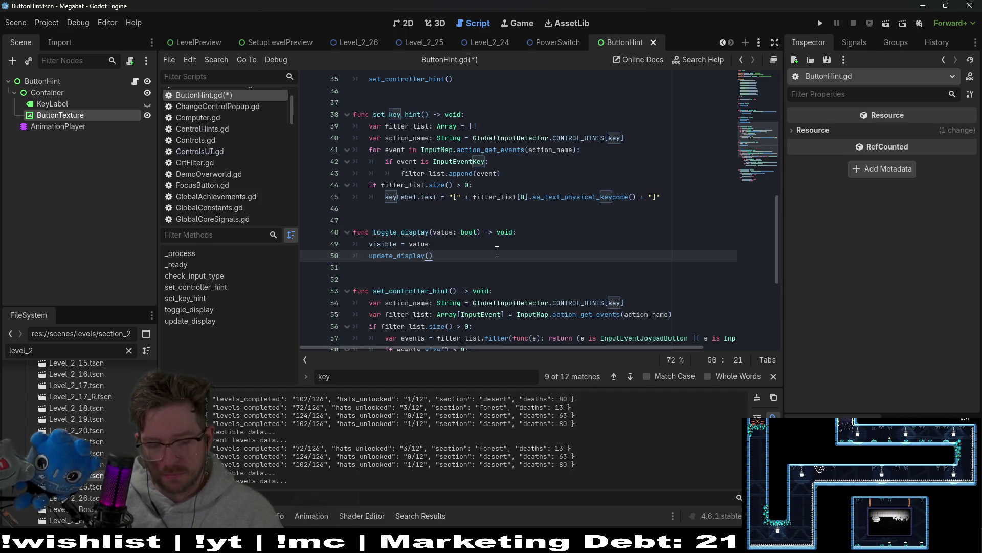
Save ButtonHint.gd with the new update_display() call and launch a test run of the project
key(ctrl+s)
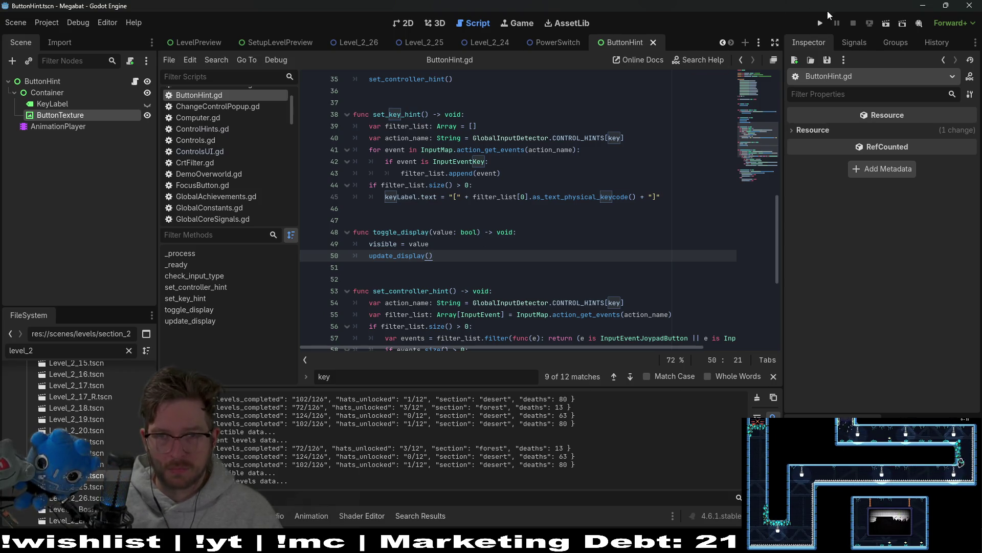
click(833, 23)
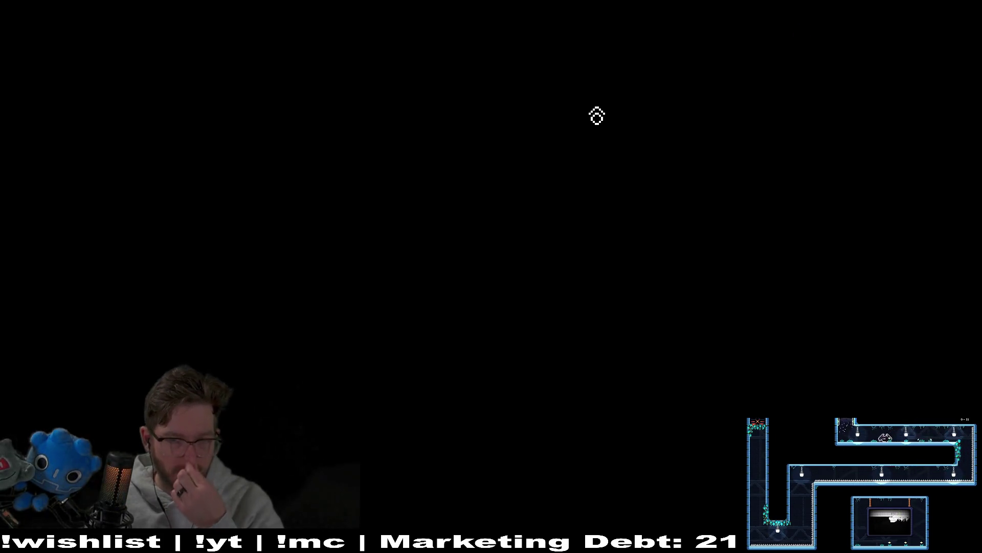
Start the game, load the middle save profile and enter level 25 of the world
click(478, 314)
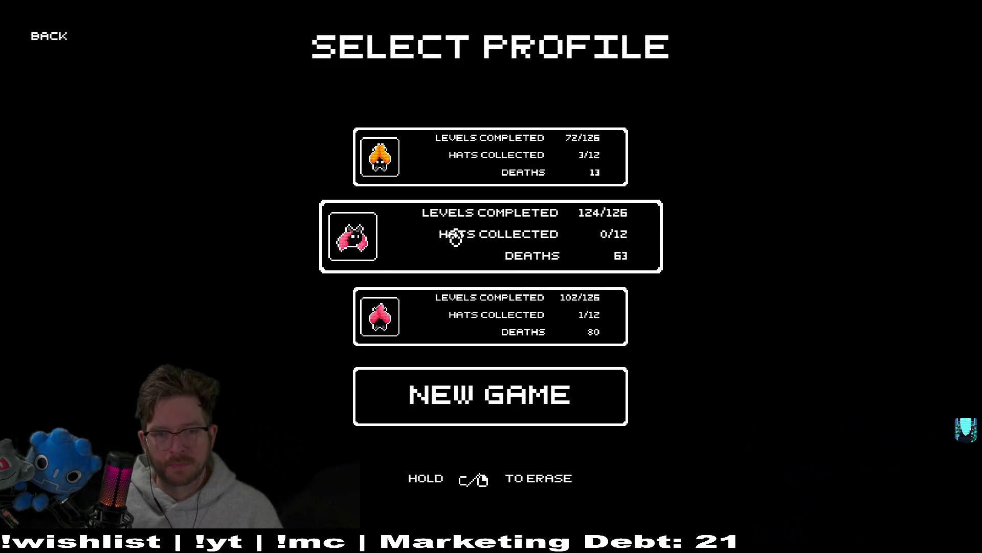
click(456, 237)
click(362, 245)
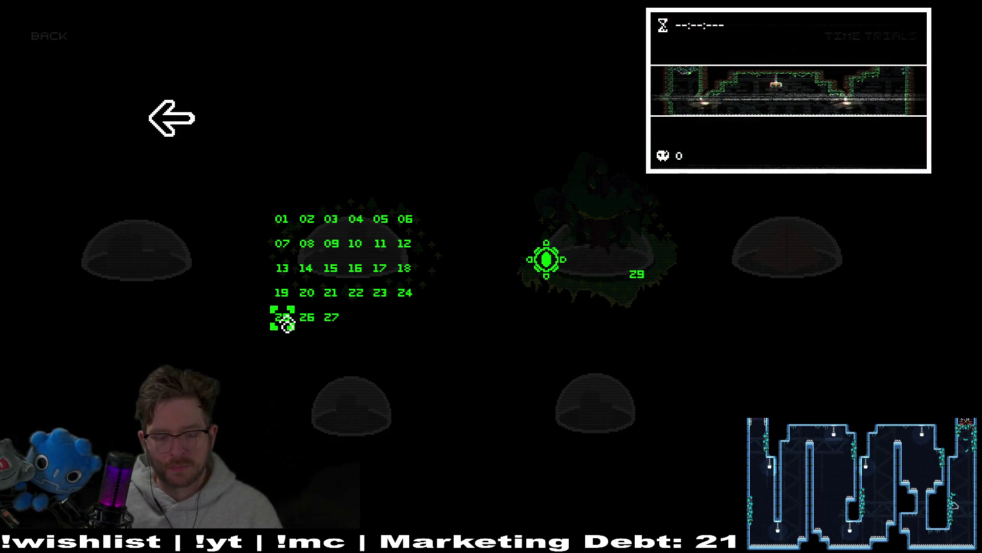
click(285, 322)
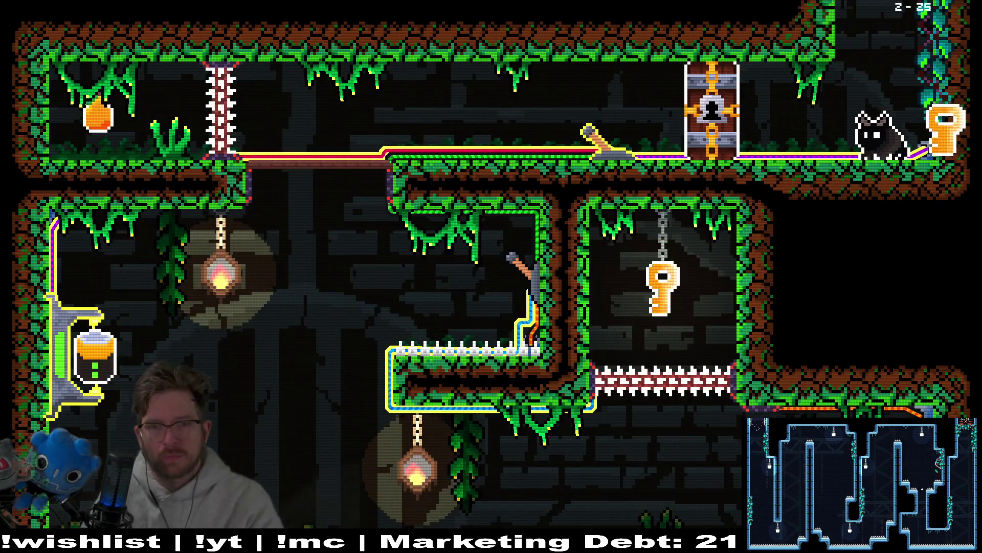
Walk the cat left to unlock the door and become the bat, then pause the game
key(Left)
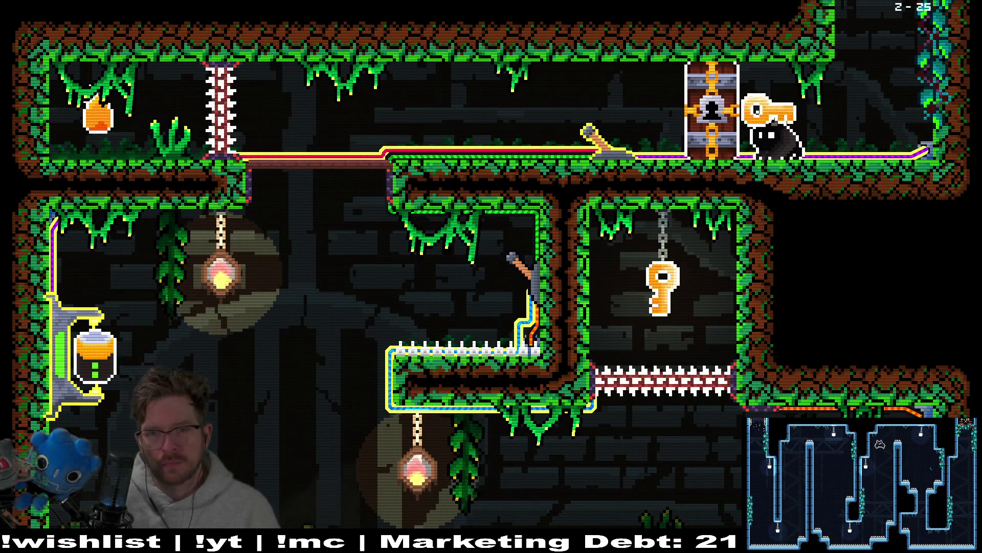
key(Left)
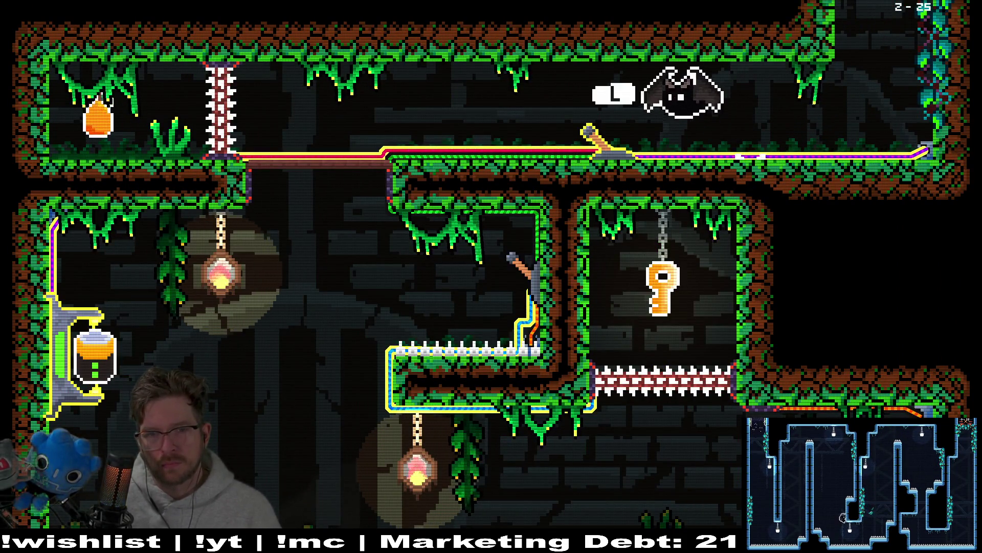
key(Escape)
key(Down)
Open Options from the pause menu and view the Video settings before returning
key(Down)
key(Down)
key(Down)
key(Return)
key(Down)
key(Down)
key(Up)
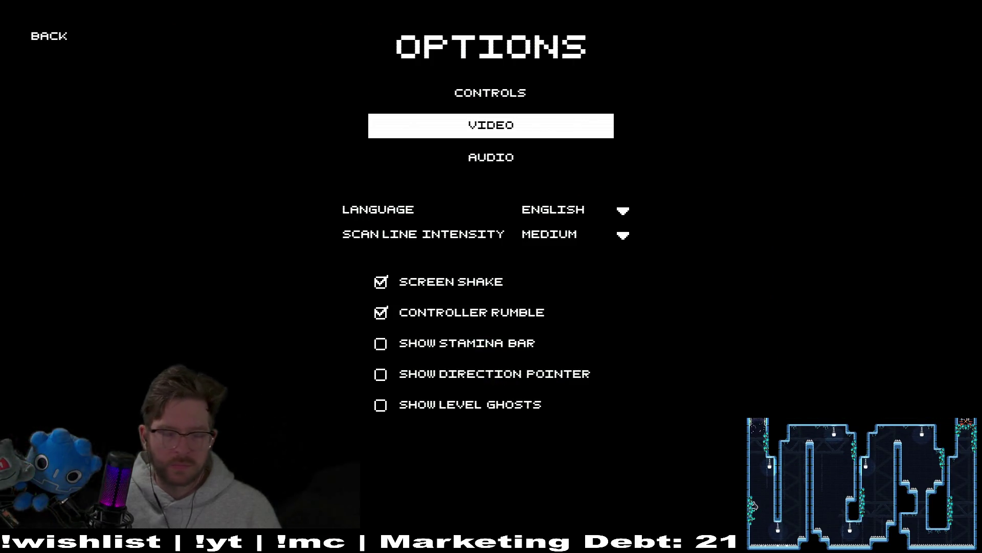
key(Down)
key(Up)
key(Return)
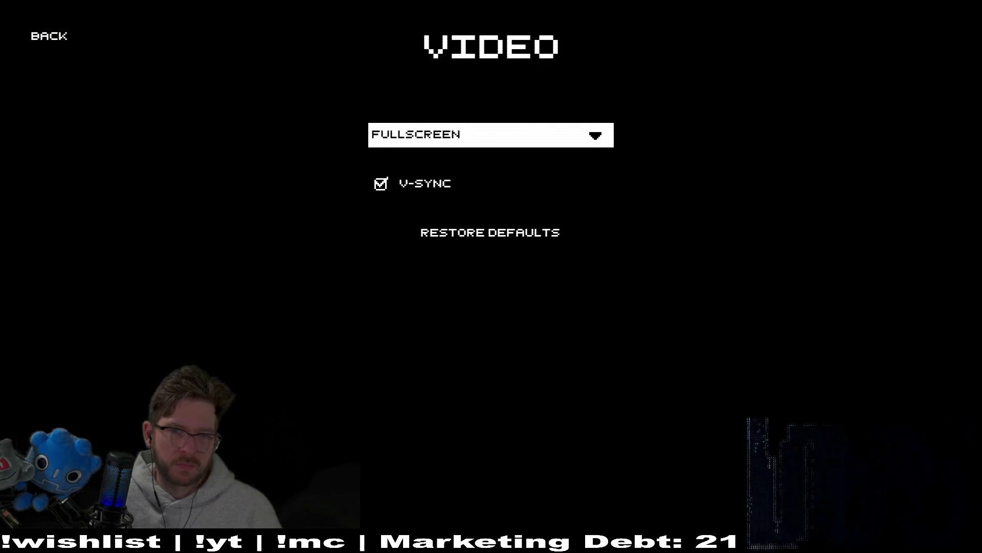
key(Escape)
In Controls, rebind the Interact action to a new button, then back out to the pause menu
key(Up)
key(Down)
key(Return)
key(Down)
key(Down)
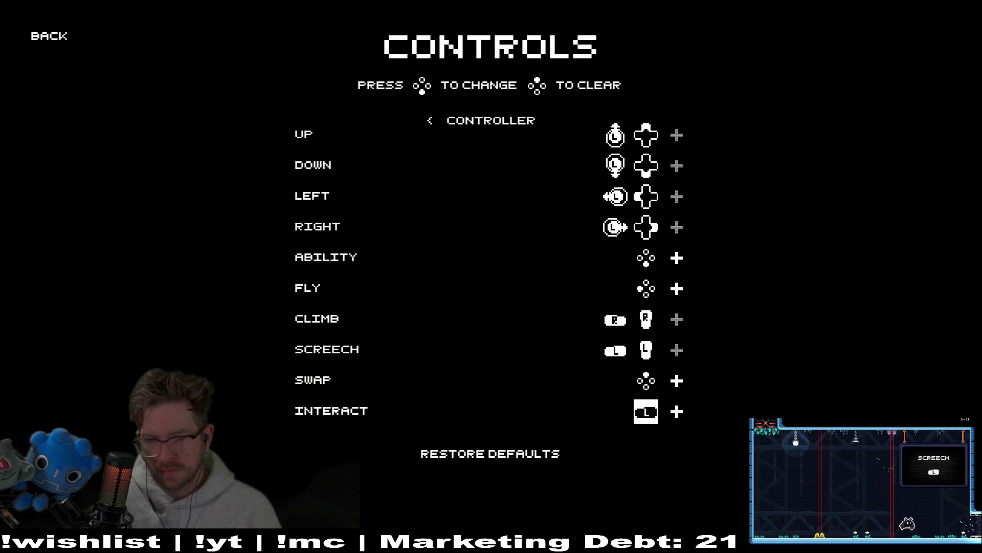
key(Return)
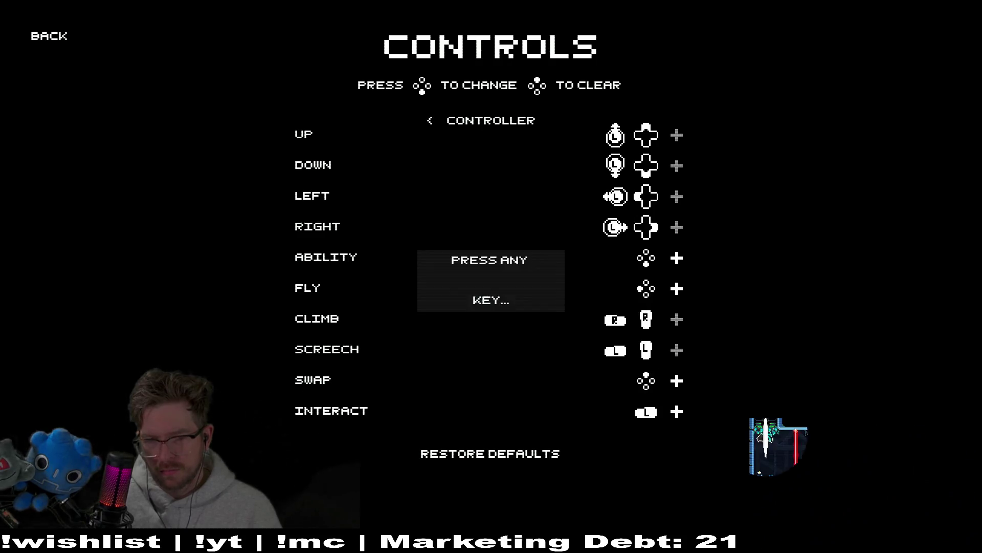
key(Return)
key(Escape)
key(Escape)
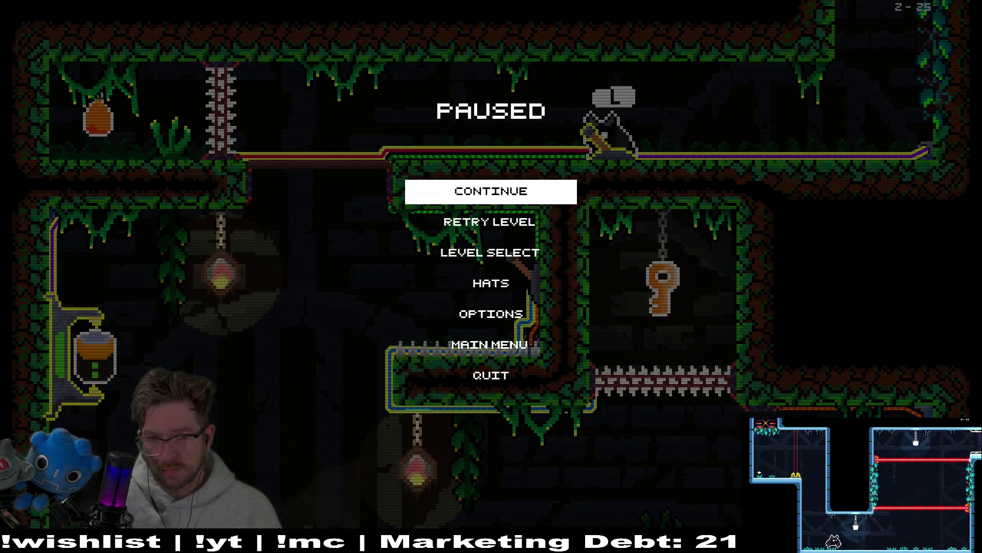
Resume level 2-25 and move and jump the cat around the lever to check the hint
key(Return)
key(Right)
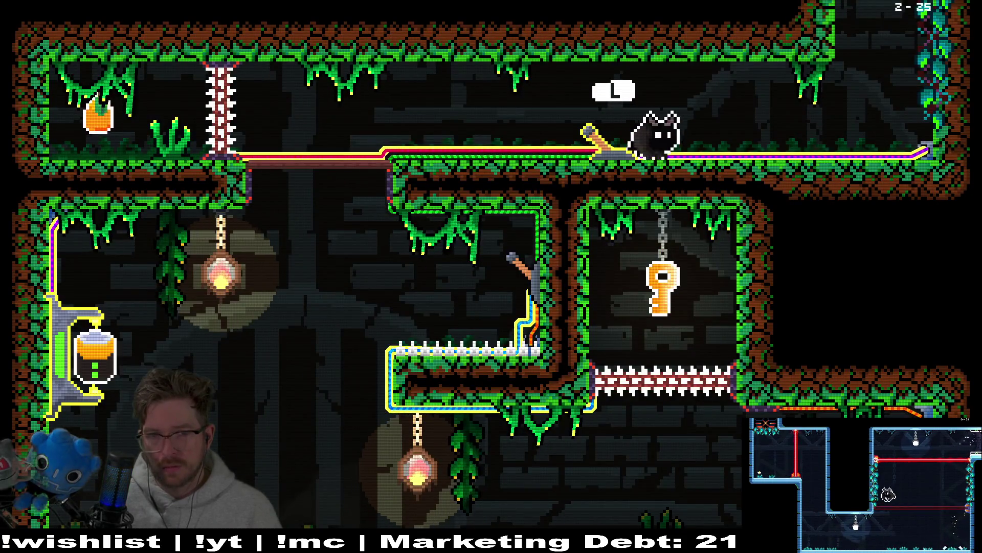
key(Left)
key(Right)
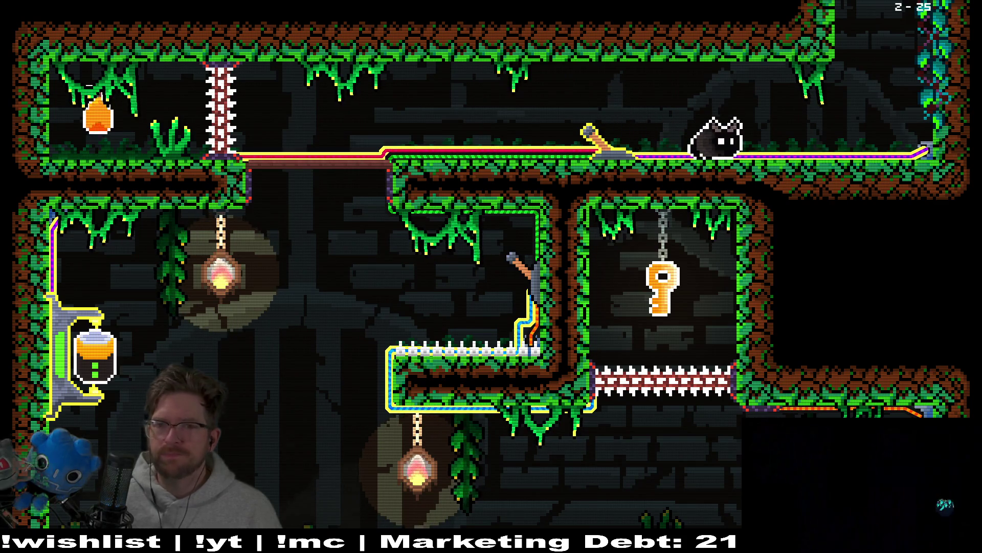
key(space)
key(Left)
key(Right)
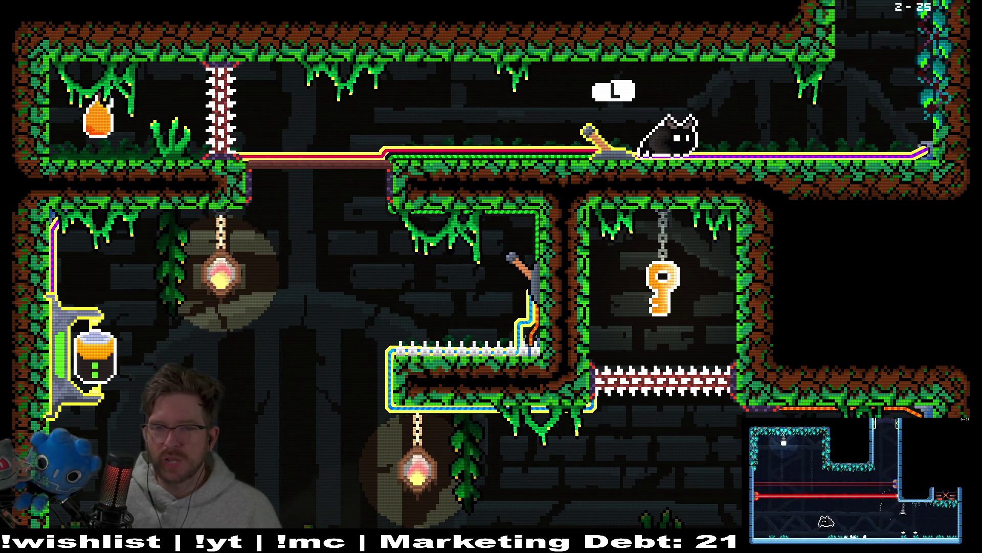
key(Left)
key(Right)
key(space)
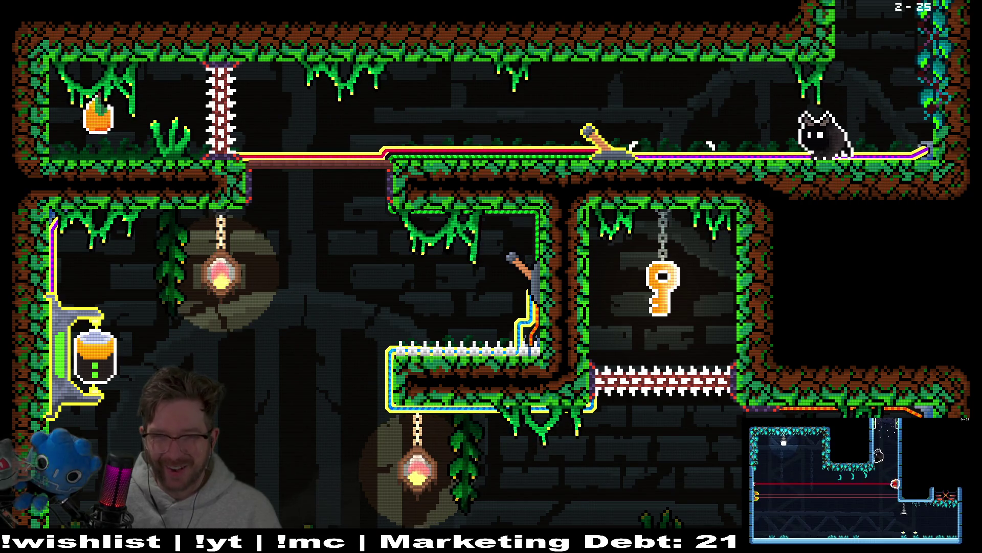
key(Left)
key(Right)
Retry the level from the pause menu, grab the hanging key and unlock the door
key(Escape)
key(Down)
key(Down)
key(Up)
key(Return)
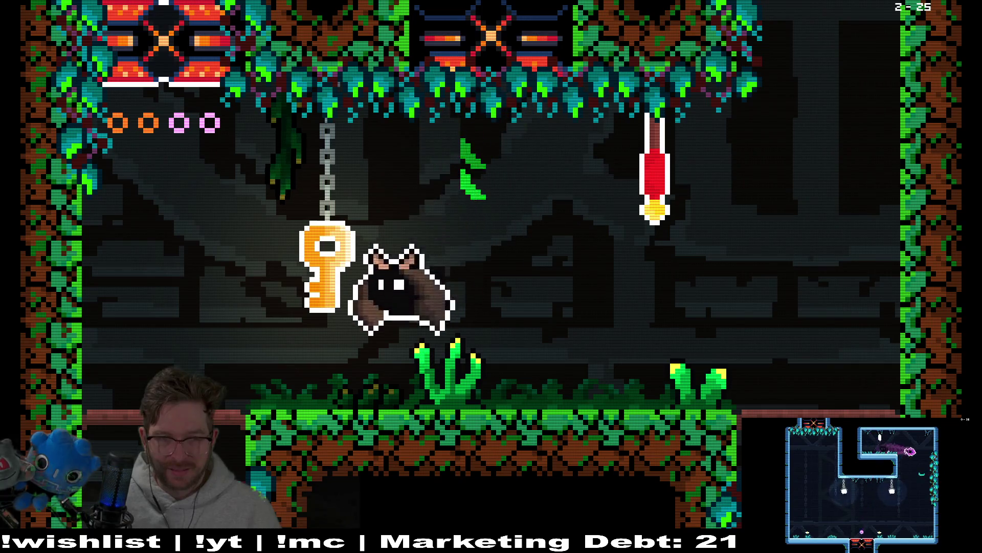
key(Left)
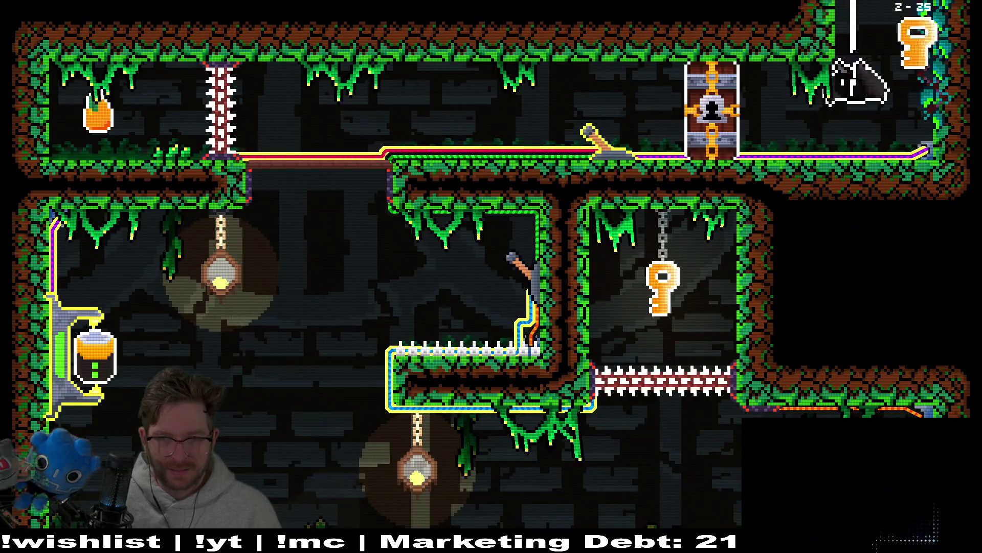
key(Left)
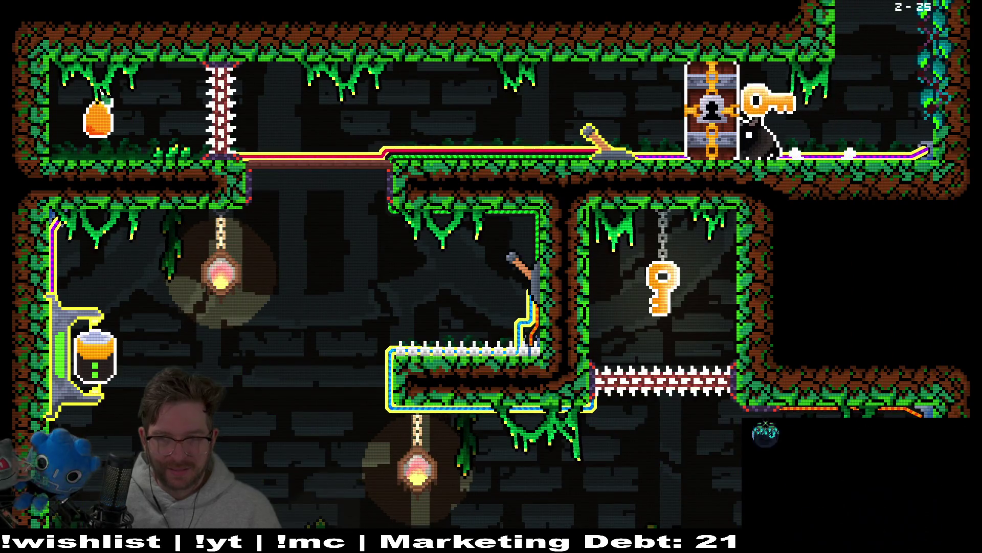
key(Left)
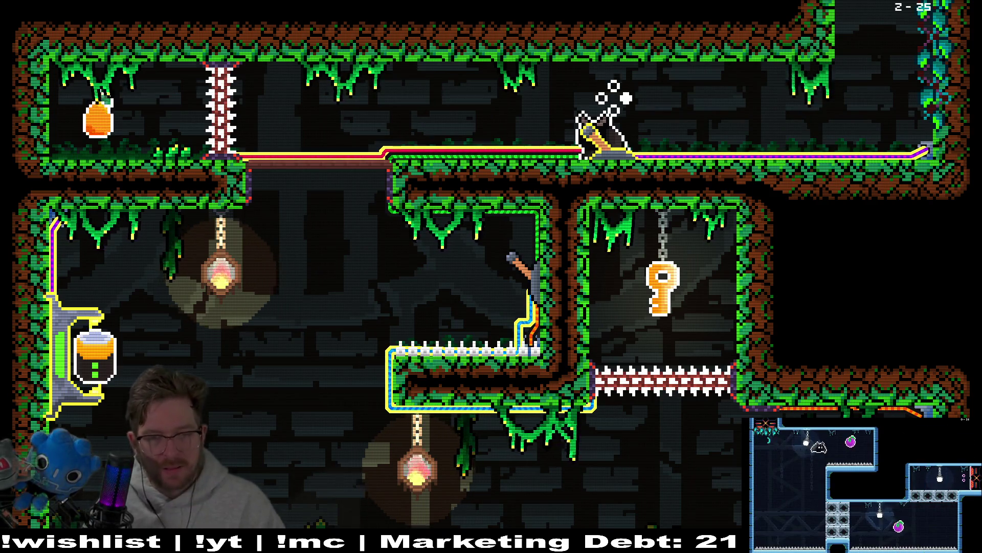
Pause the game and quit back to the Godot editor
key(Escape)
key(Up)
key(Return)
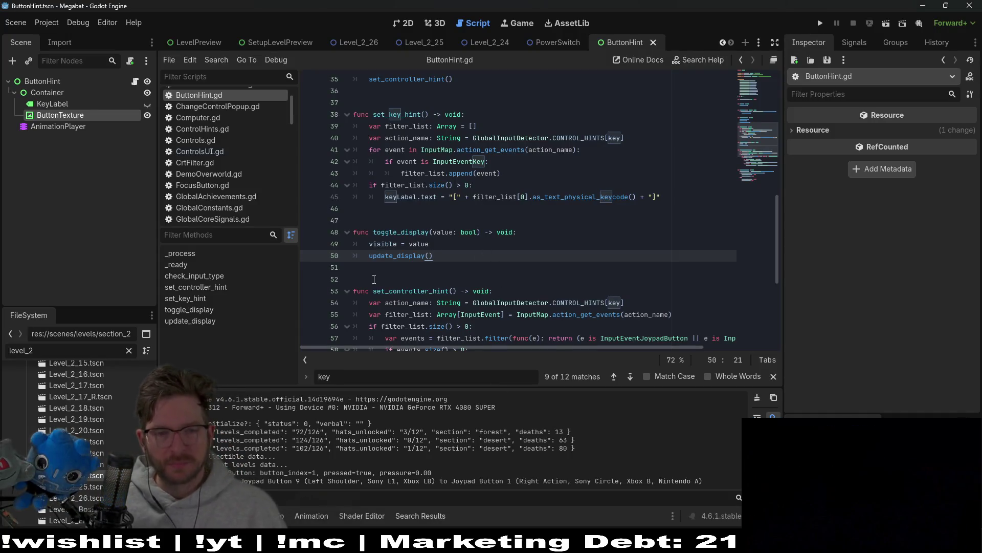
ctrl+click(390, 253)
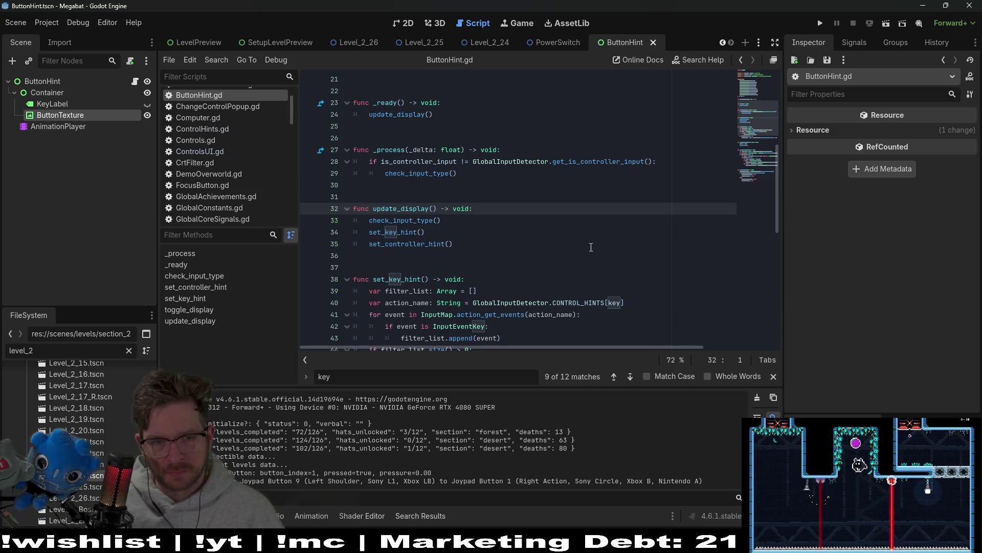
scroll(591, 247, down, 1)
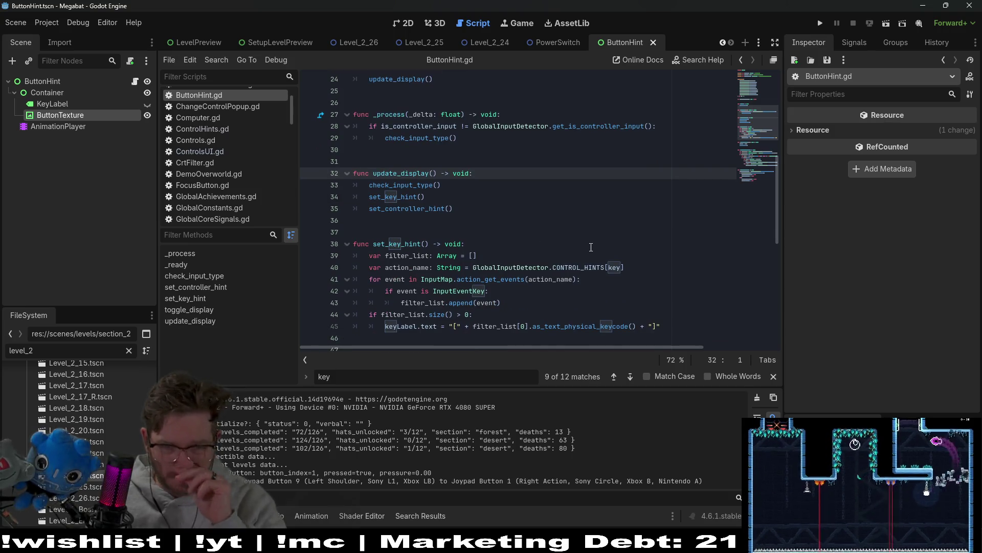
scroll(591, 247, up, 8)
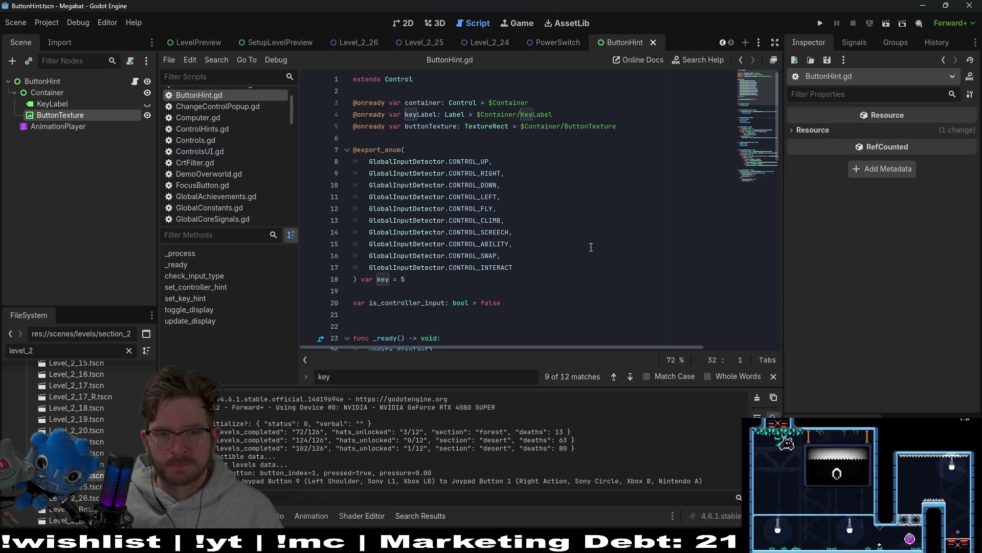
scroll(591, 247, down, 1)
scroll(591, 247, down, 7)
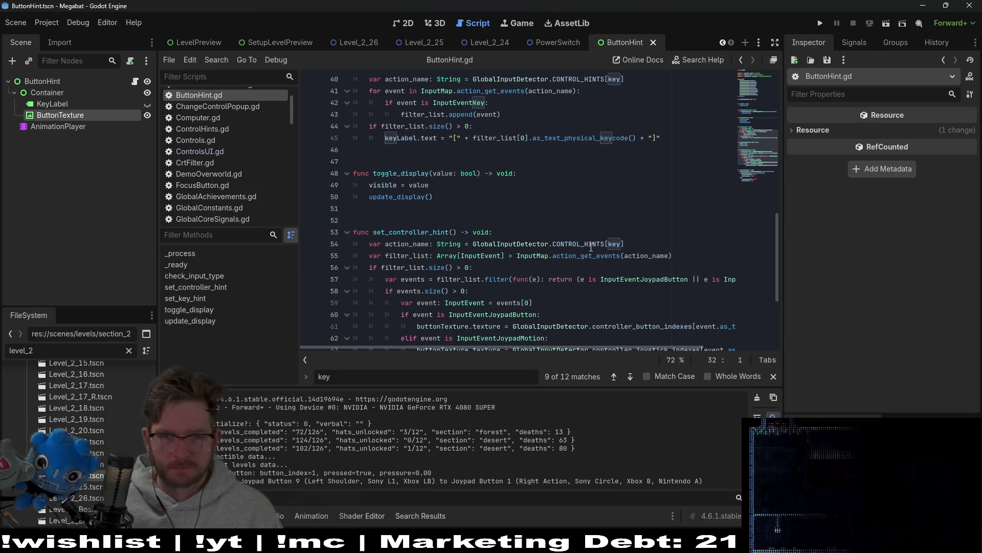
scroll(591, 247, down, 2)
click(410, 221)
double_click(410, 220)
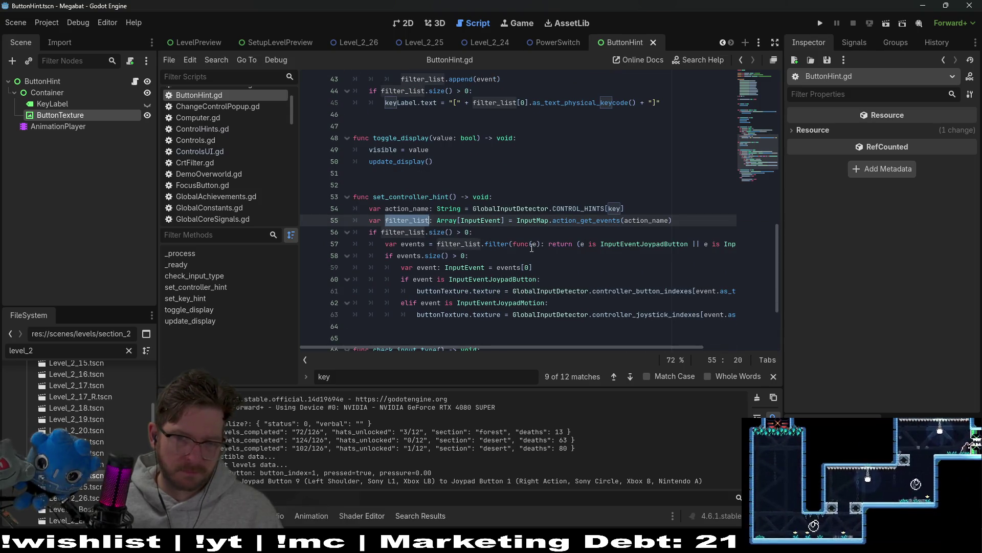
double_click(596, 221)
double_click(385, 231)
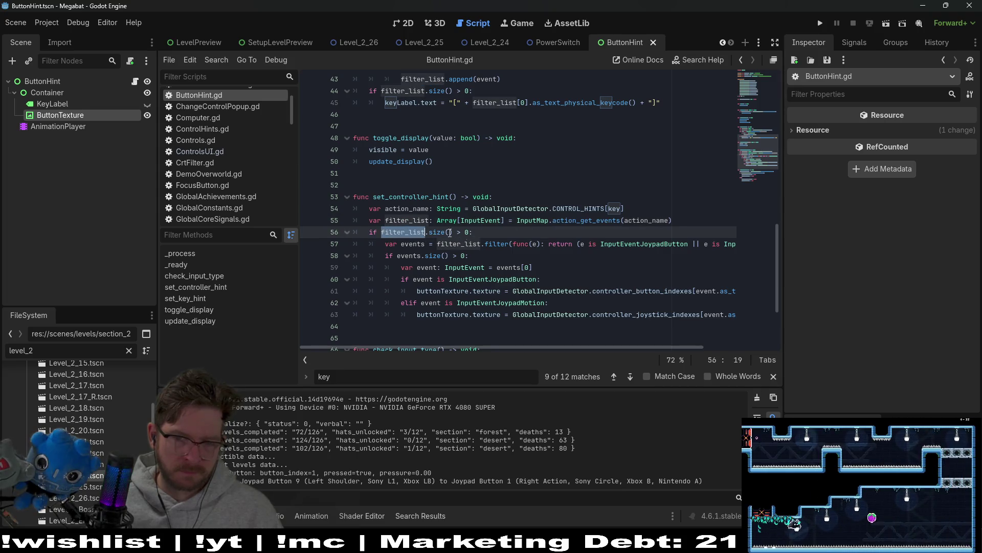
scroll(486, 307, right, 3)
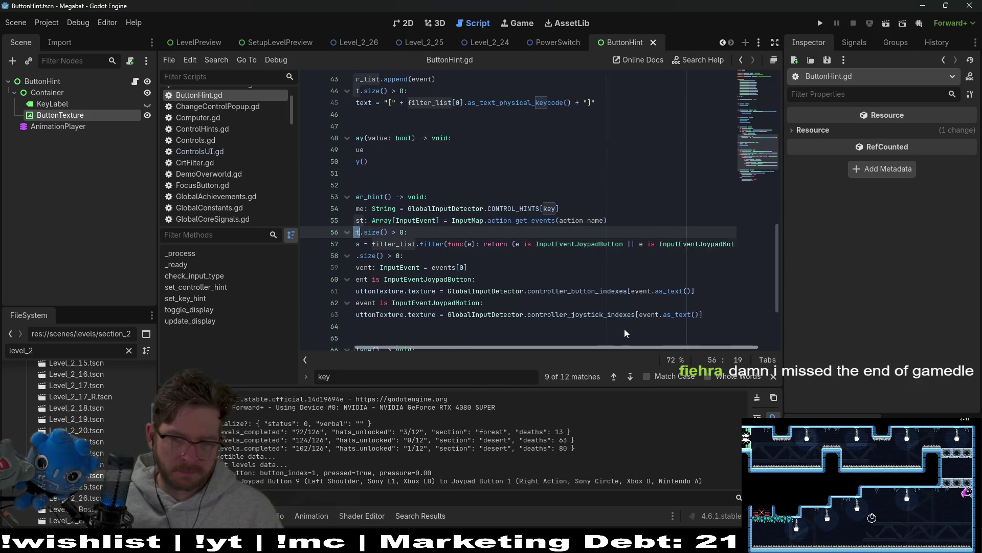
scroll(429, 335, left, 3)
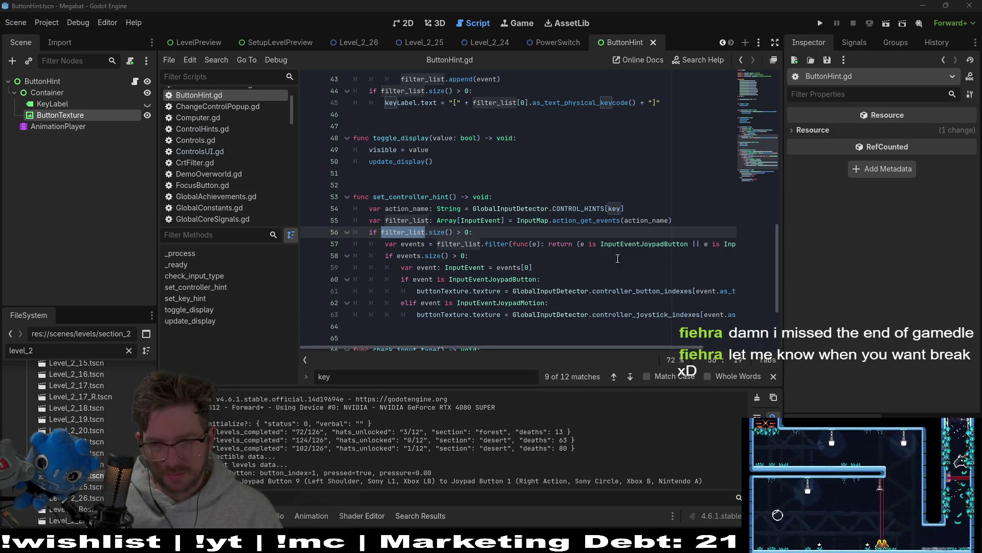
click(612, 258)
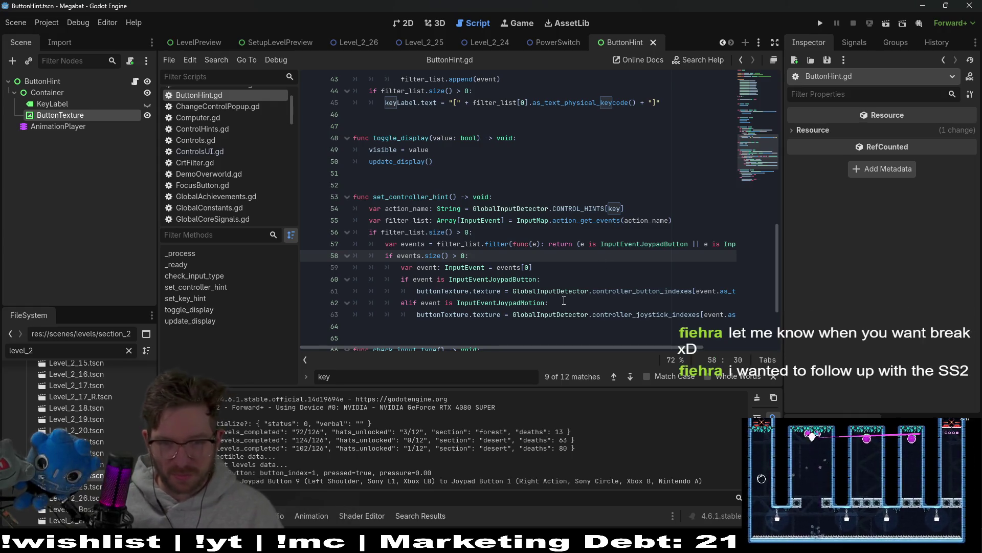
click(564, 301)
scroll(563, 301, down, 1)
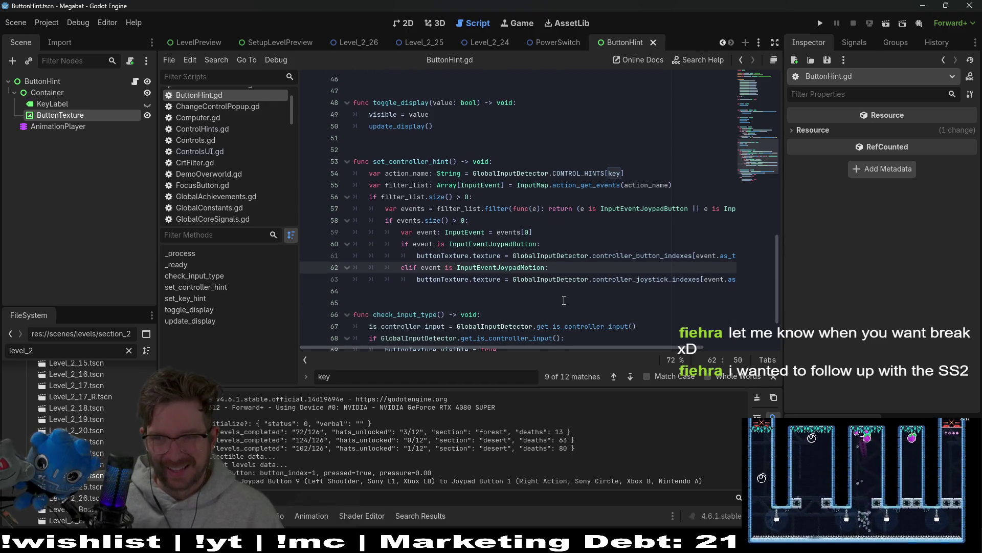
Highlight every use of check_input_type in ButtonHint.gd
scroll(572, 297, down, 2)
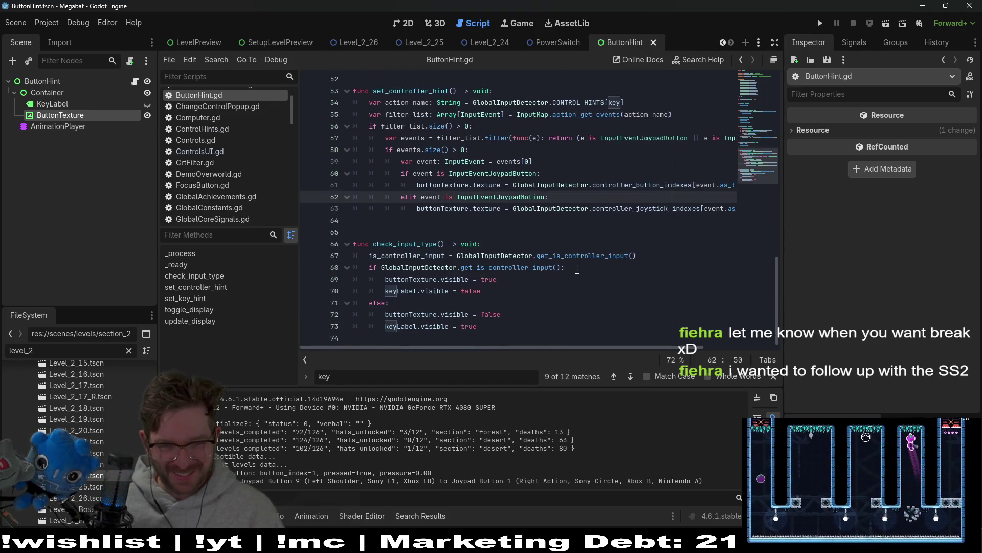
click(577, 268)
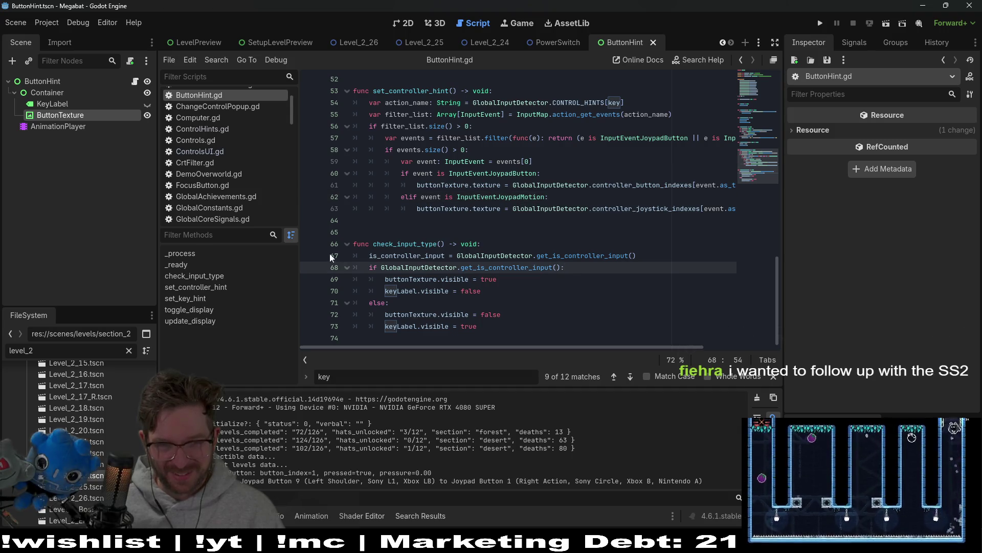
click(421, 243)
double_click(422, 244)
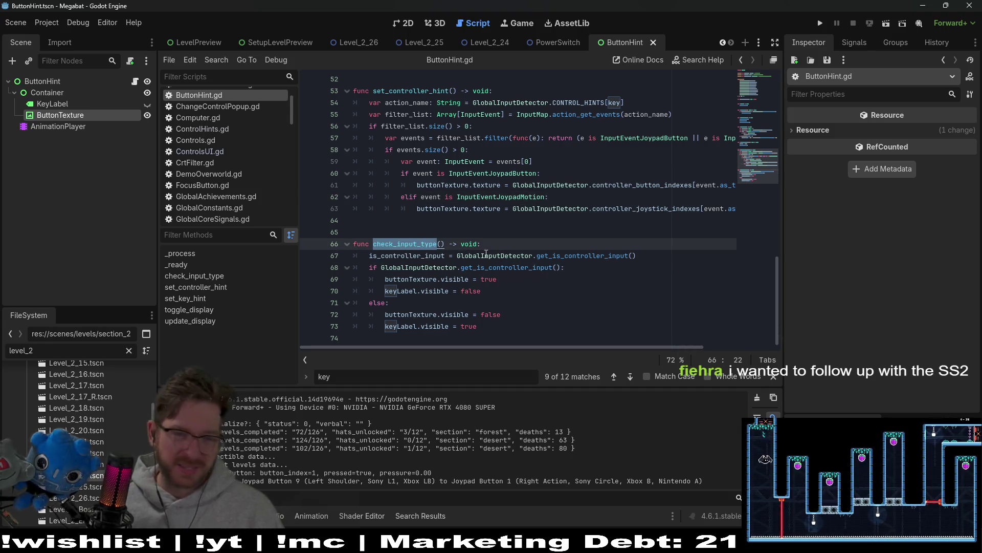
mouse_move(486, 256)
click(413, 238)
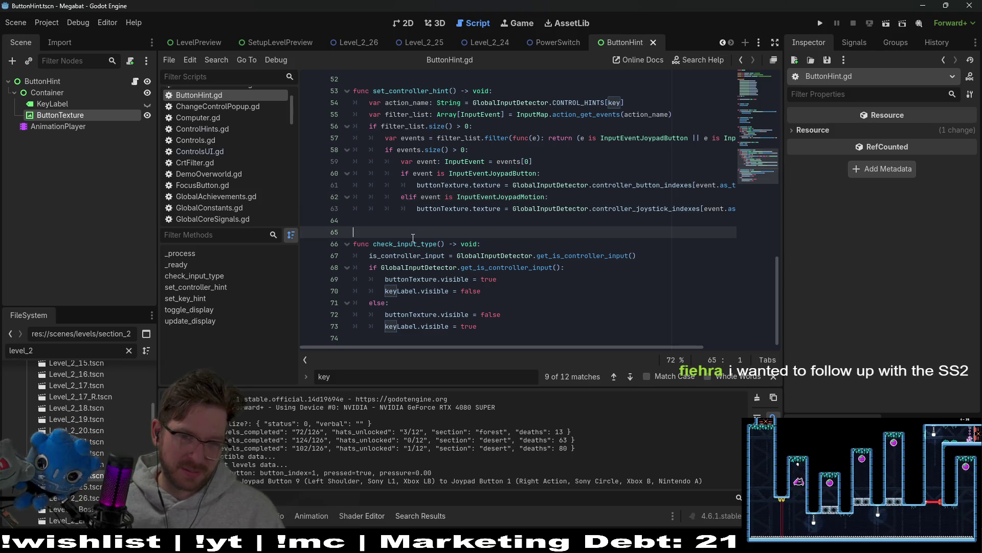
double_click(418, 244)
scroll(412, 220, up, 3)
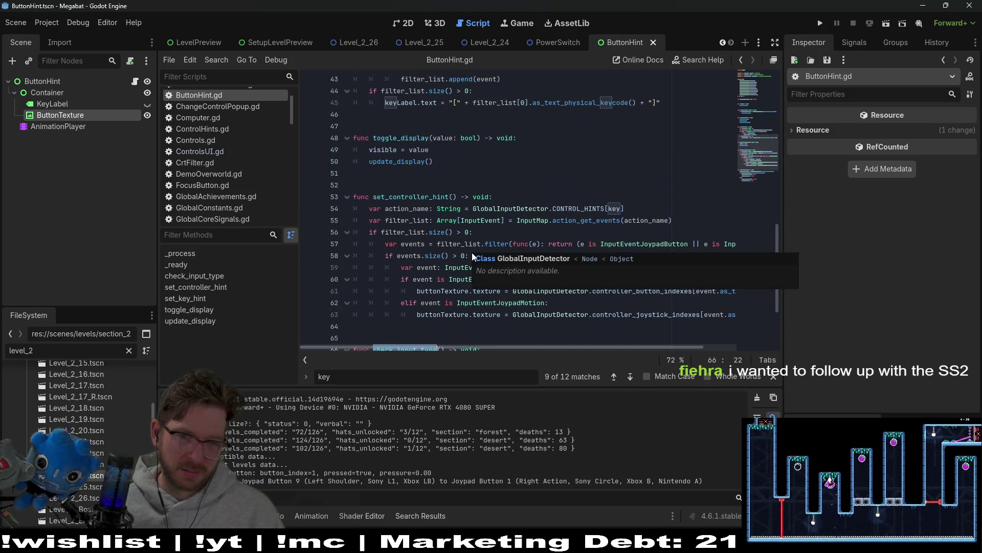
Highlight set_controller_hint uses from line 53, then select the ButtonHint root node to inspect its climb Key
click(406, 196)
double_click(405, 196)
scroll(526, 240, up, 3)
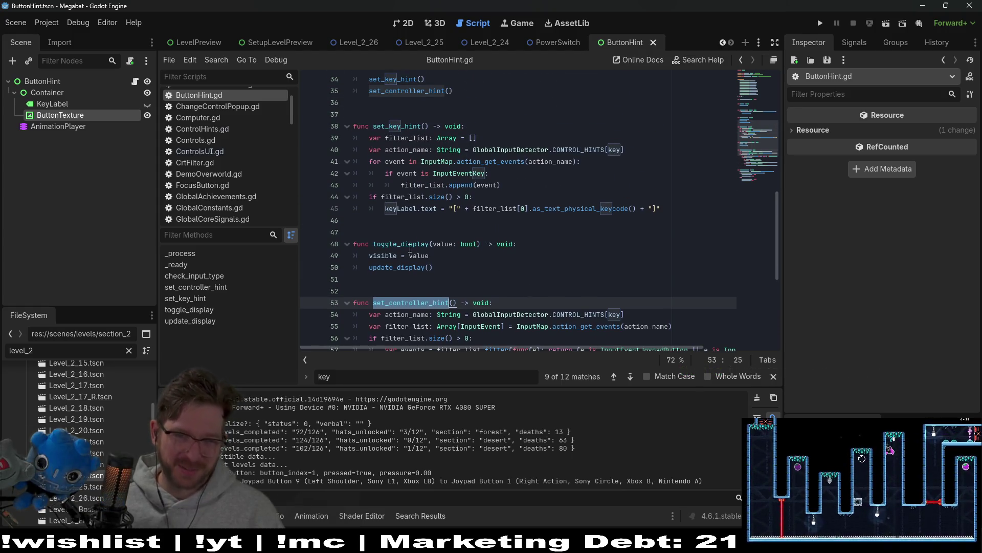
scroll(409, 249, up, 3)
scroll(663, 318, down, 1)
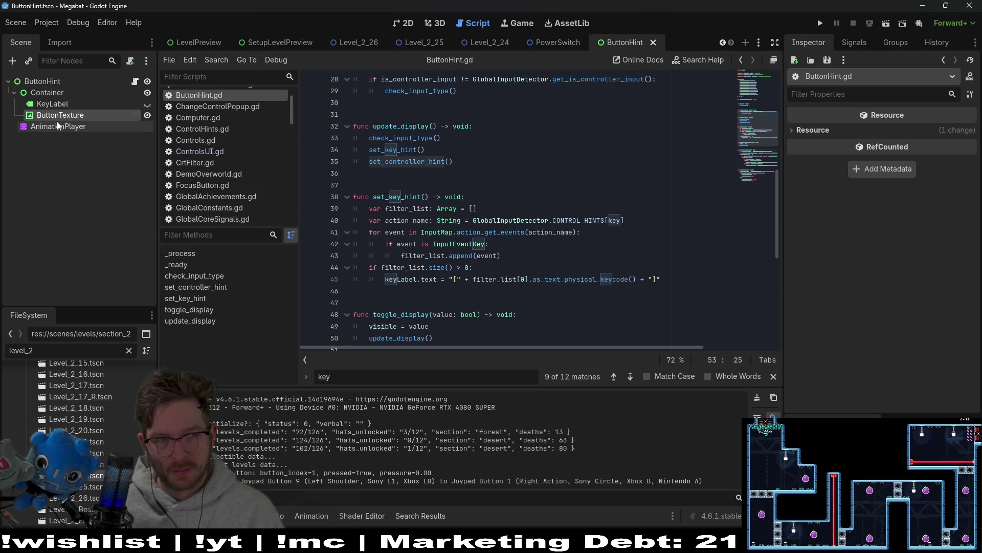
click(51, 81)
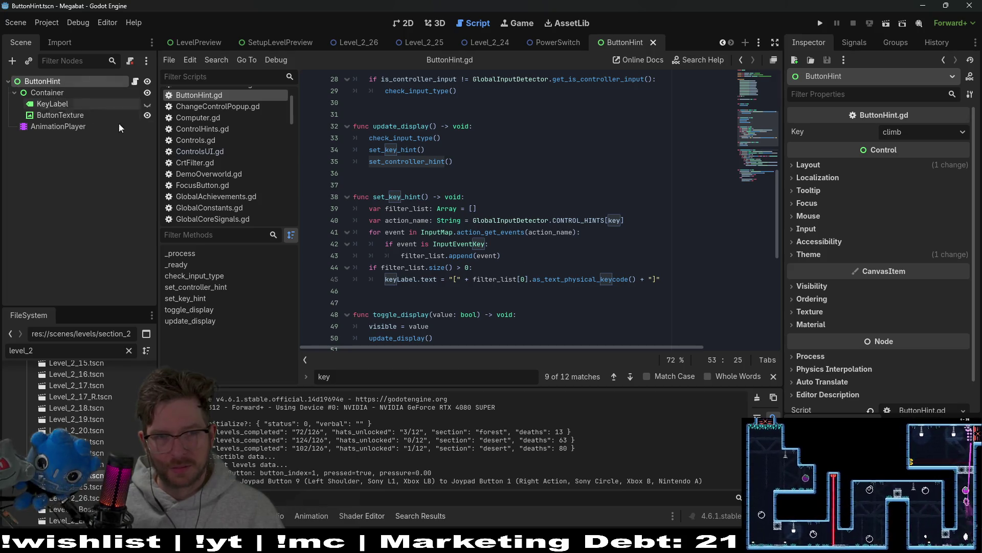
scroll(639, 320, up, 1)
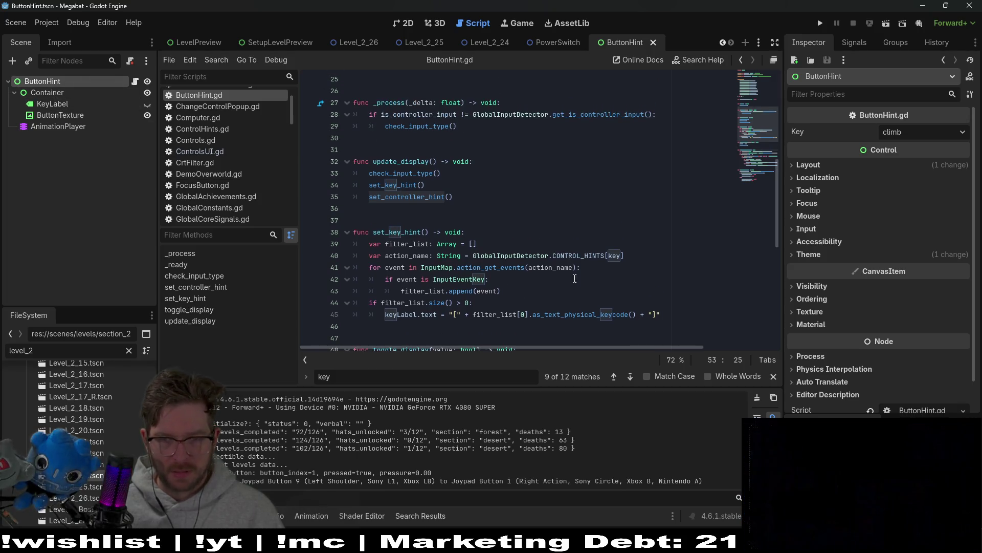
Switch to Steam and launch Space Scavenger 2 Playtest from the library list
key(alt+Tab)
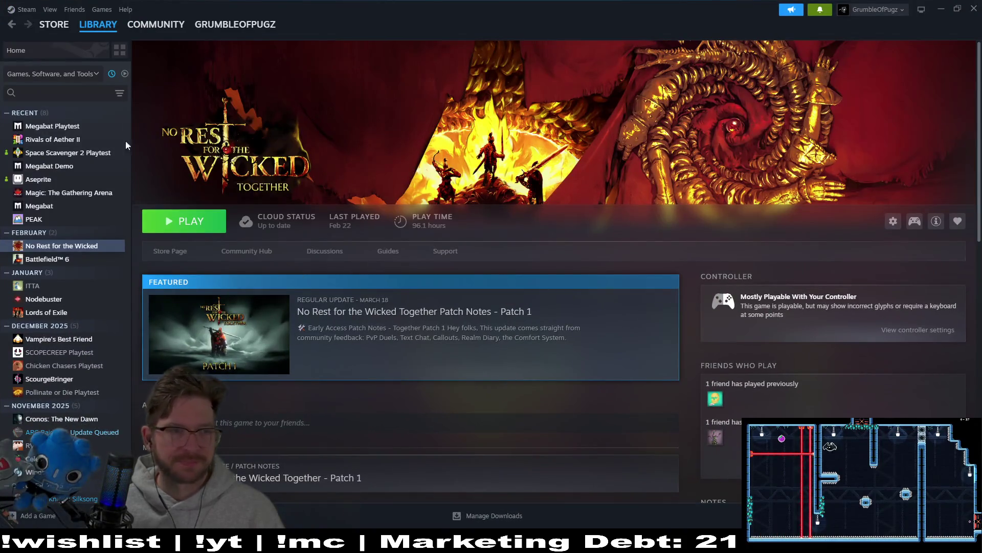
double_click(118, 152)
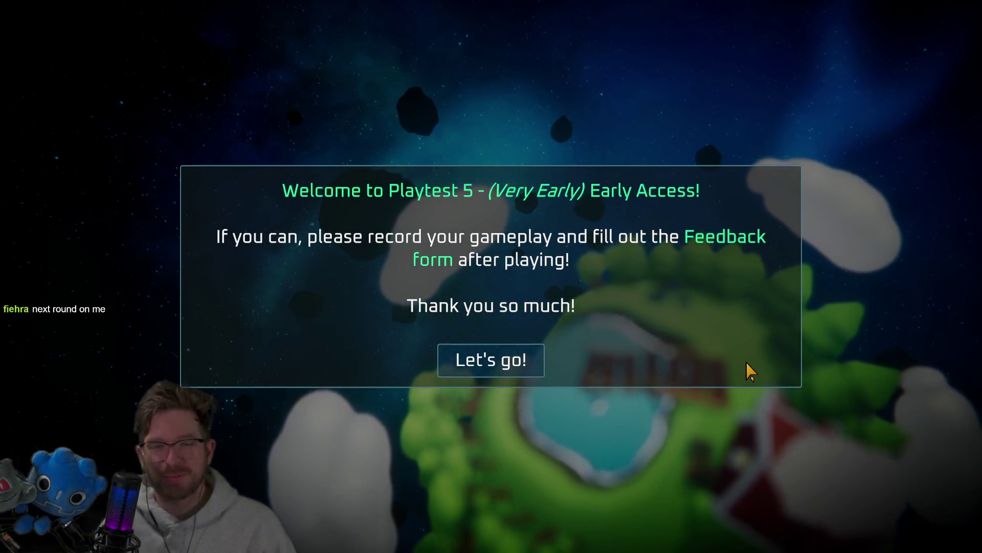
Dismiss the Playtest 5 welcome message and enter the green portal to open Daily Challenge
click(491, 359)
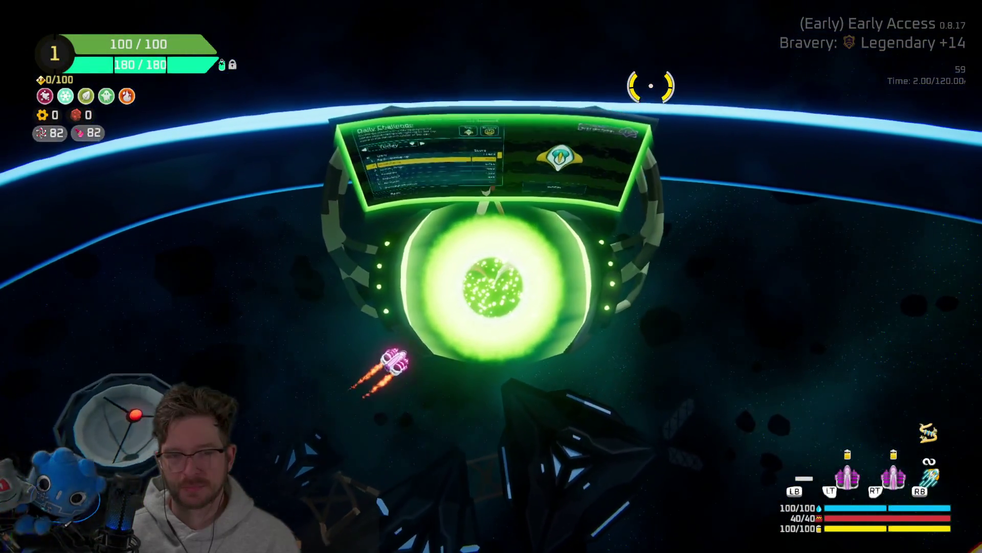
key(e)
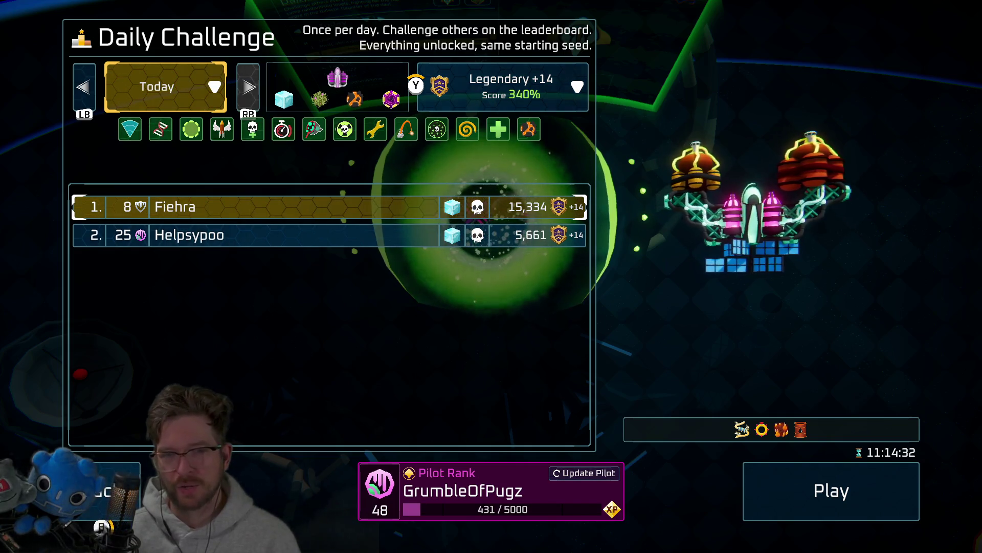
key(Down)
key(Right)
key(Right)
key(Right)
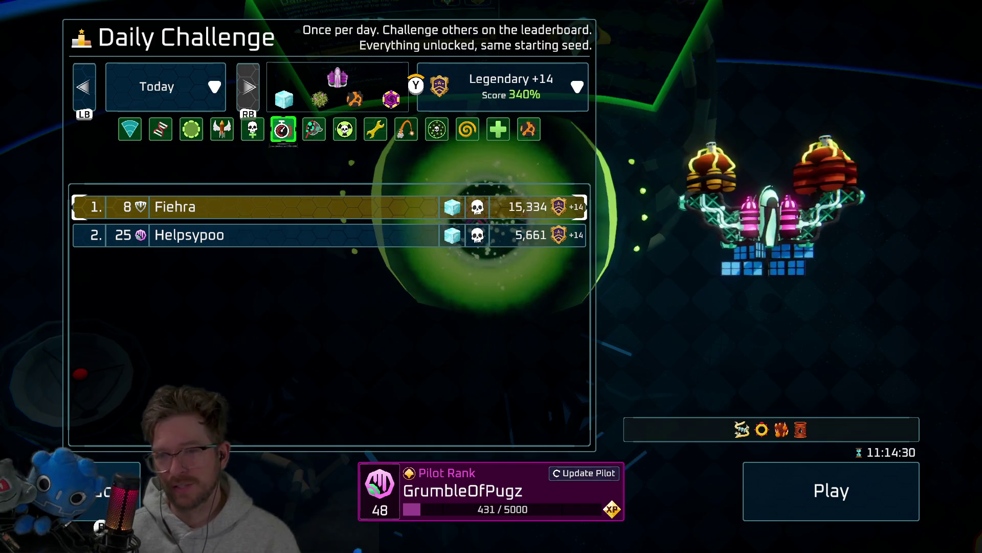
key(Right)
key(Right)
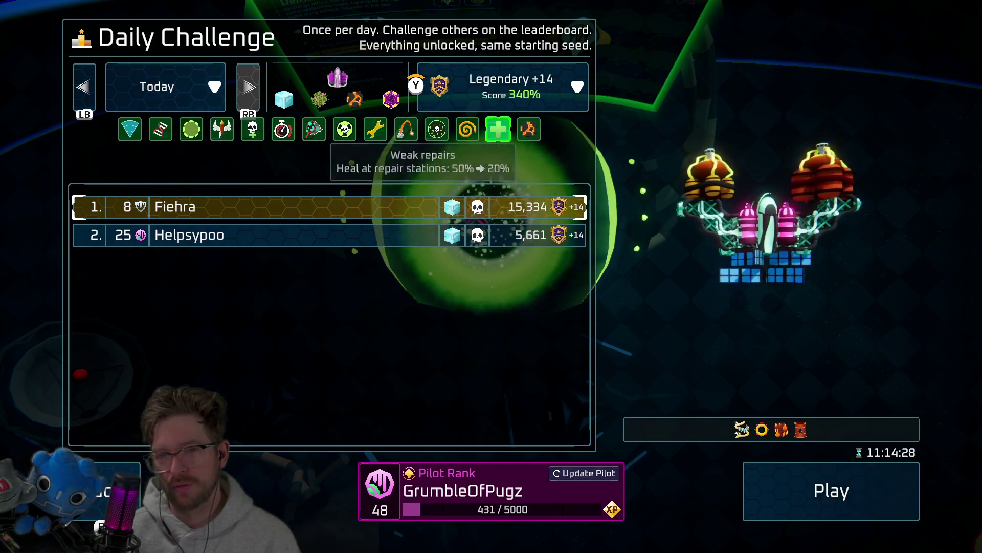
key(Down)
key(Right)
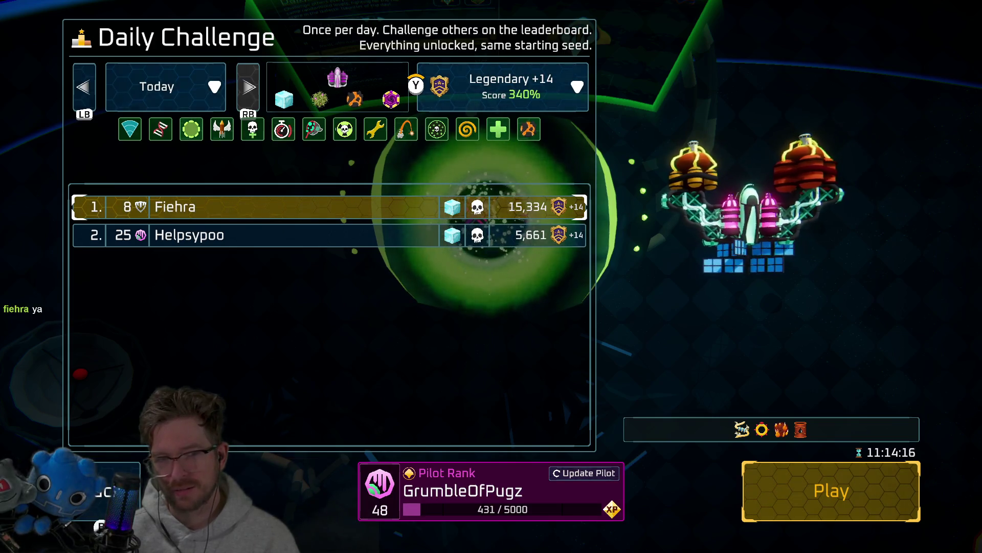
Start today's Legendary +14 Daily Challenge run
key(Return)
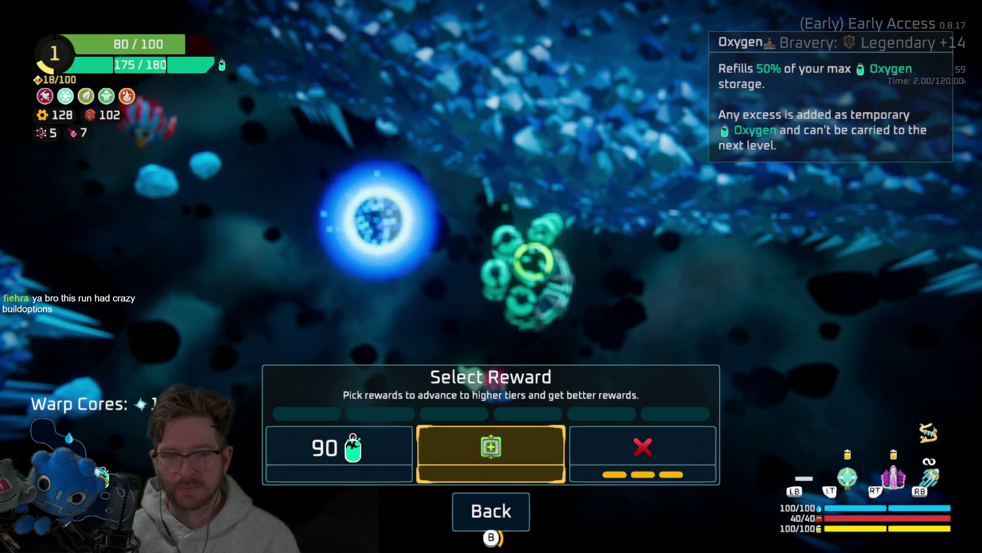
Take the repair kit reward and leave the build grid to resume flying
key(Return)
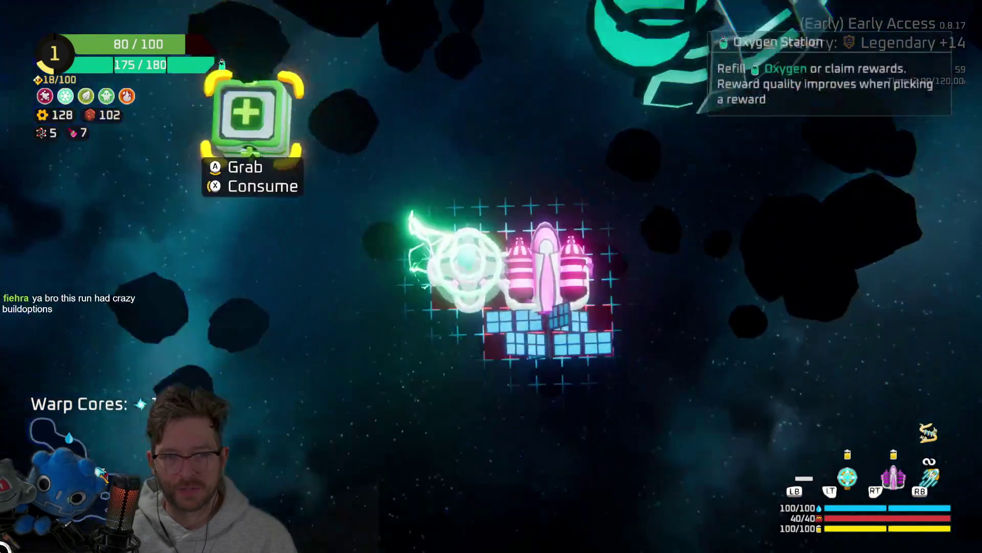
key(Escape)
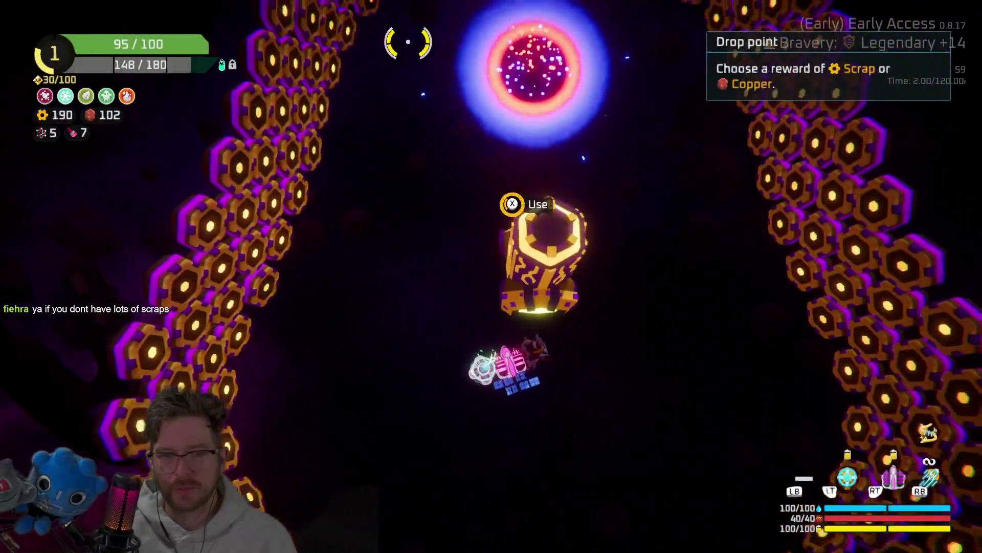
Claim the drop point's reward, bringing Scrap to 314, and warp through the portal
key(e)
key(Return)
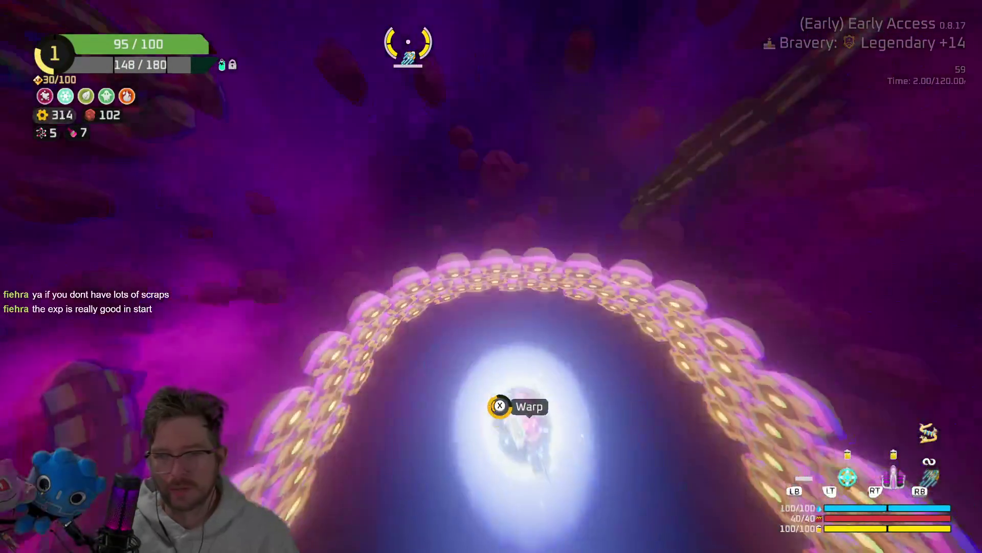
key(e)
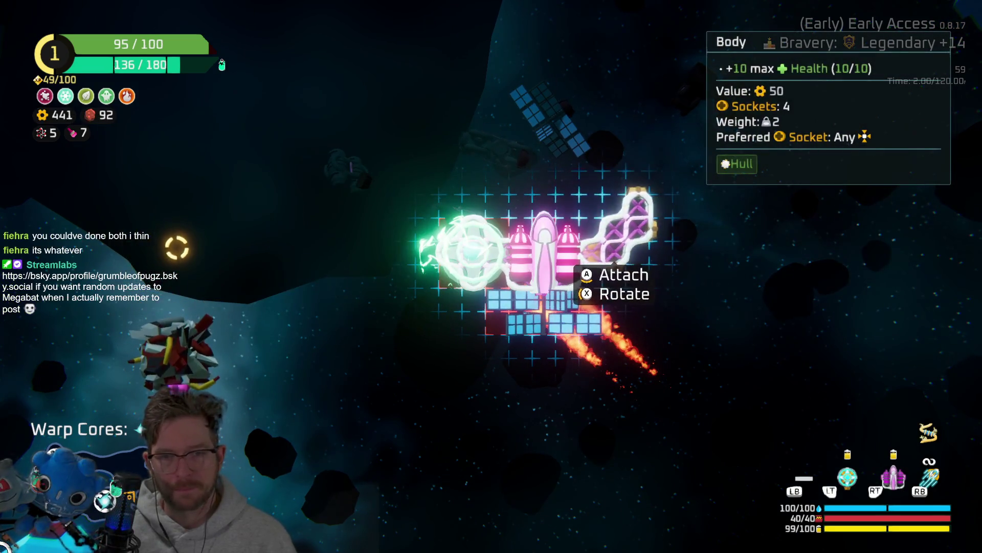
Attach the spare Body part for 110 max health, then buy the first 160-gold part
key(space)
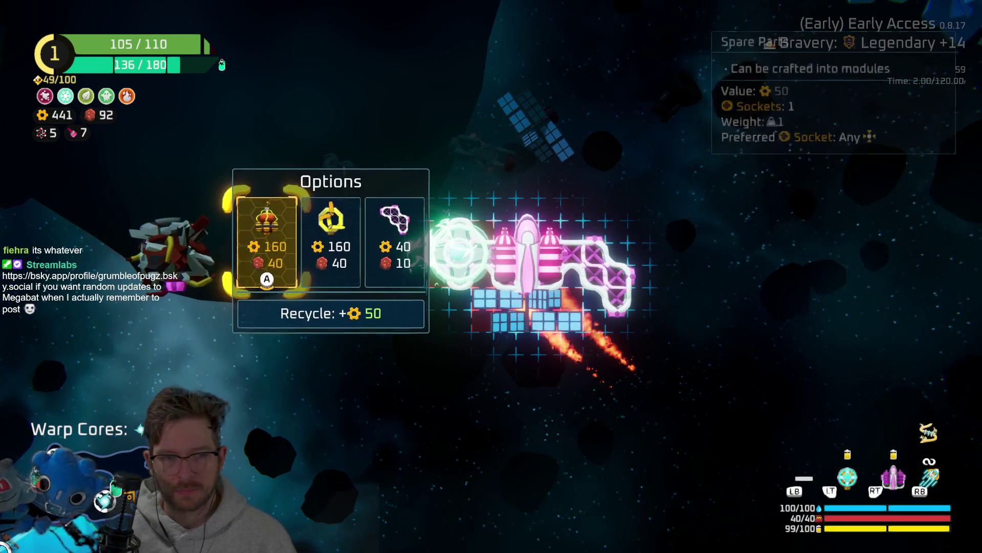
key(space)
key(space)
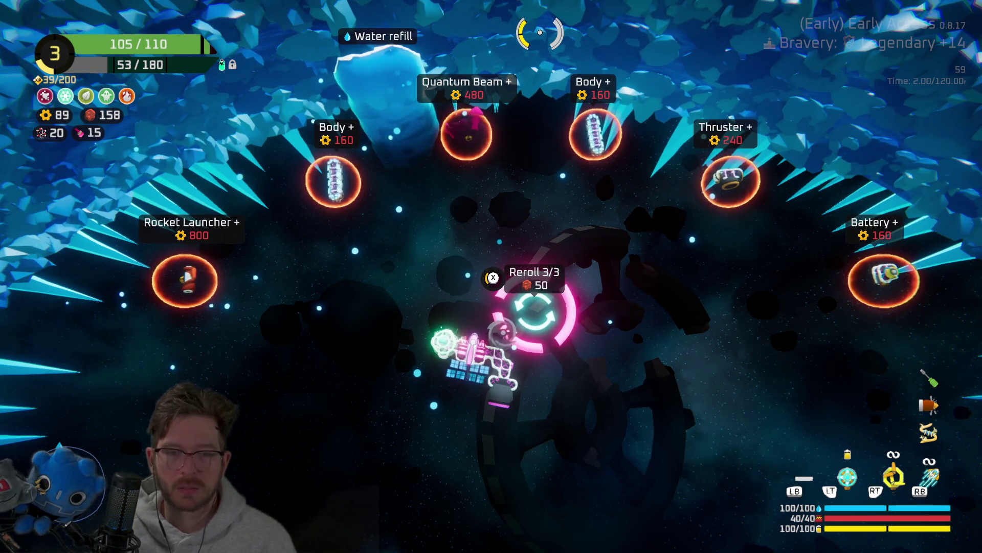
Warp through the portal, skip past death and the Daily Challenge leaderboard to the hub, then pause
key(s)
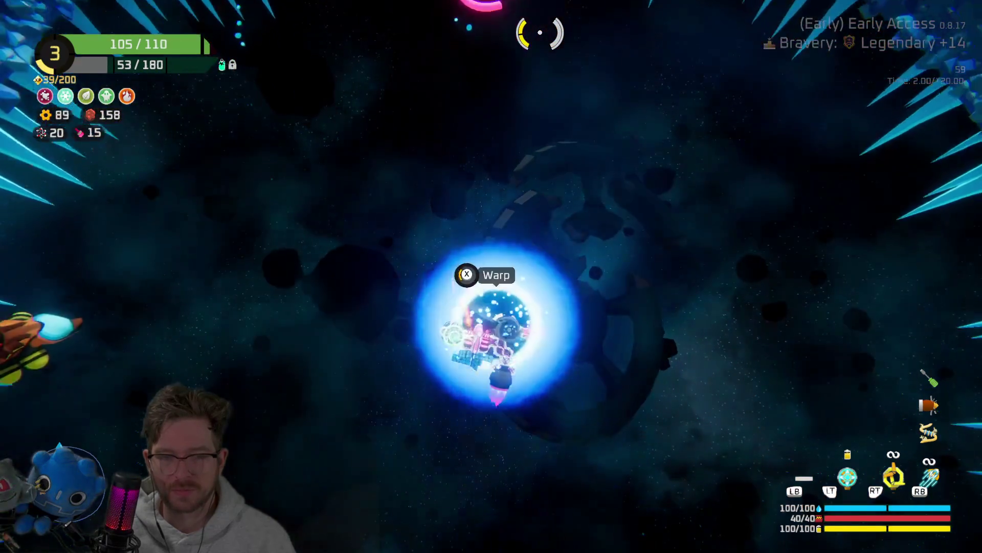
key(e)
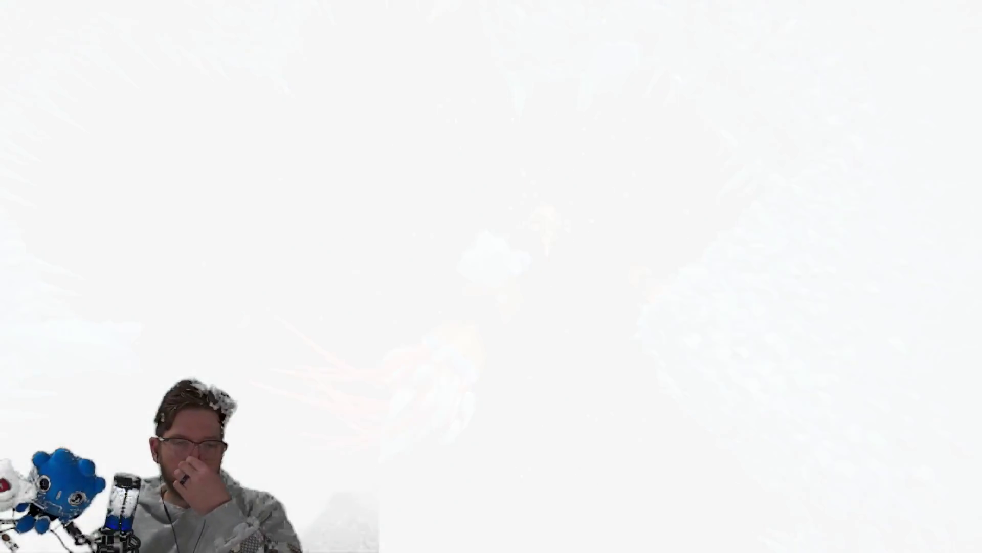
key(space)
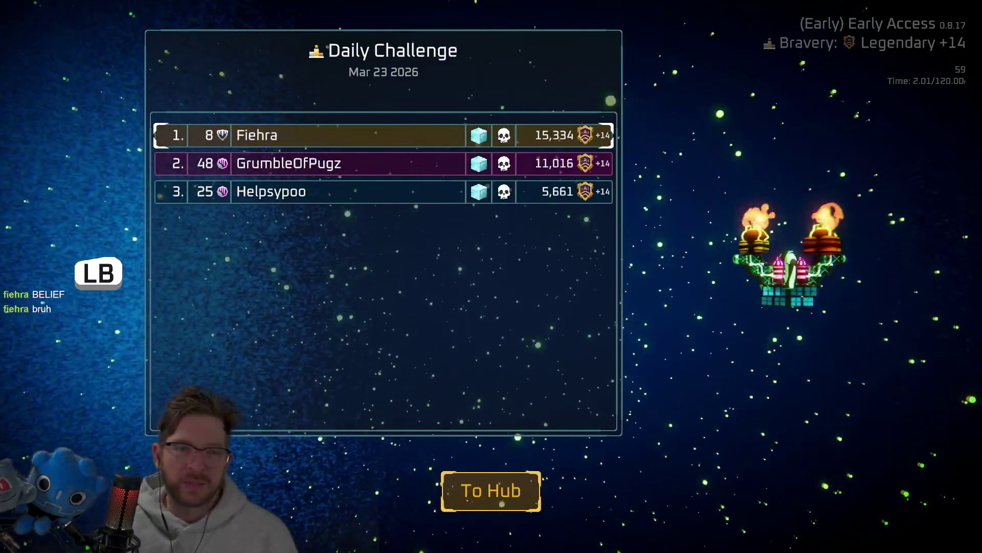
key(space)
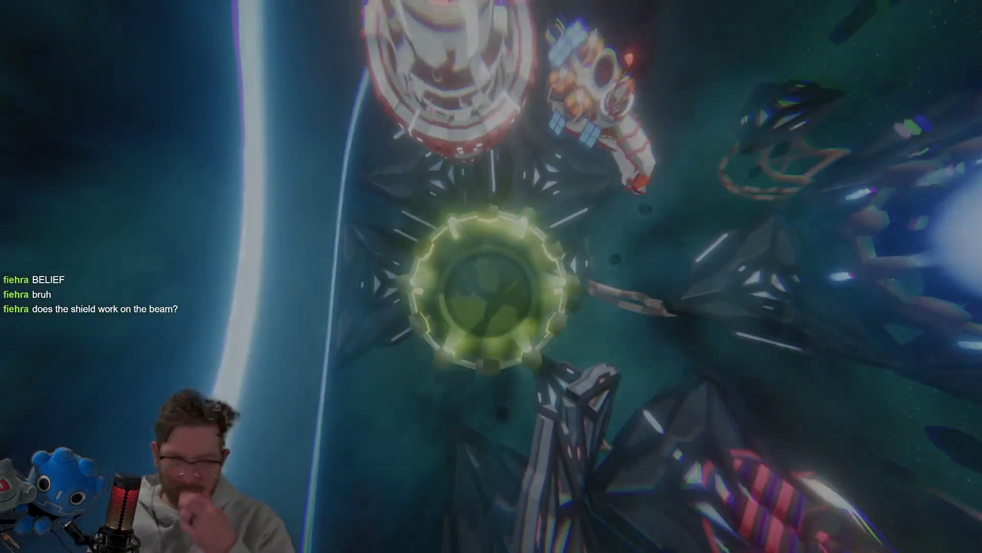
key(Escape)
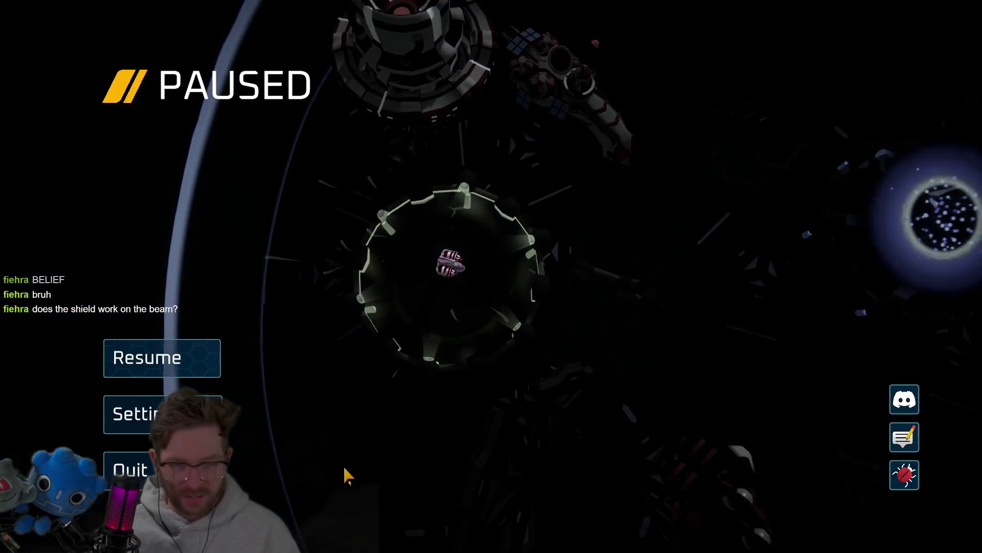
Quit the game to the desktop and bring the Godot editor window back to the front
click(130, 469)
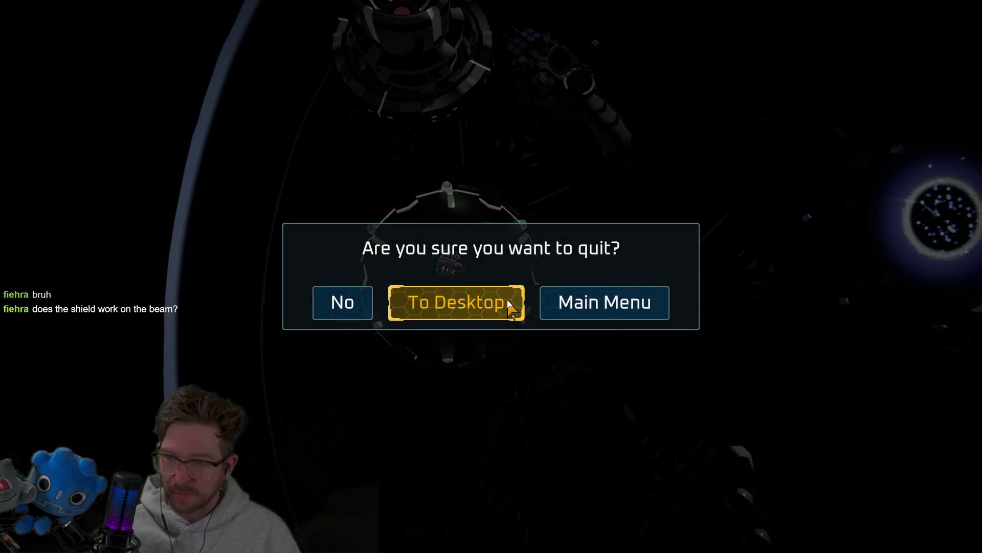
click(509, 309)
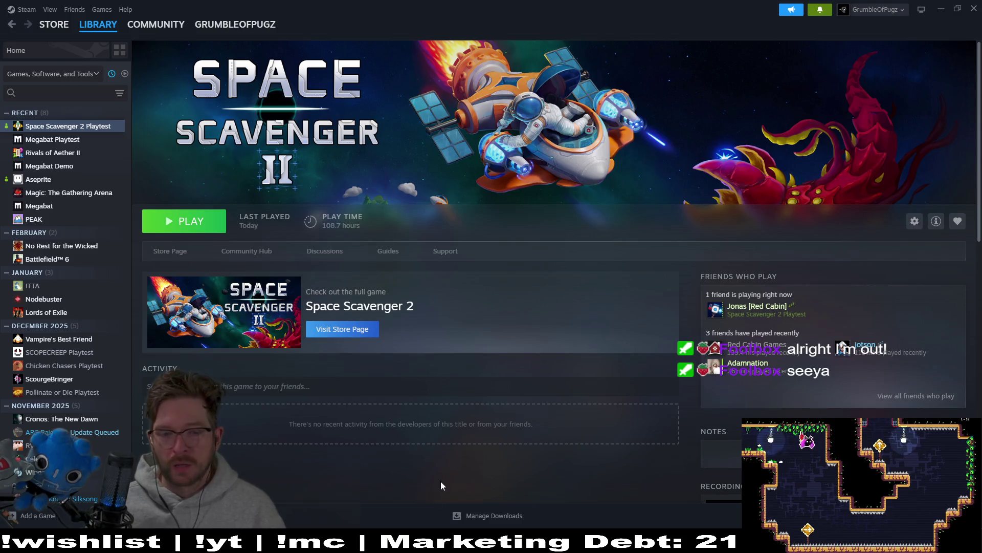
mouse_move(716, 544)
click(703, 486)
click(512, 232)
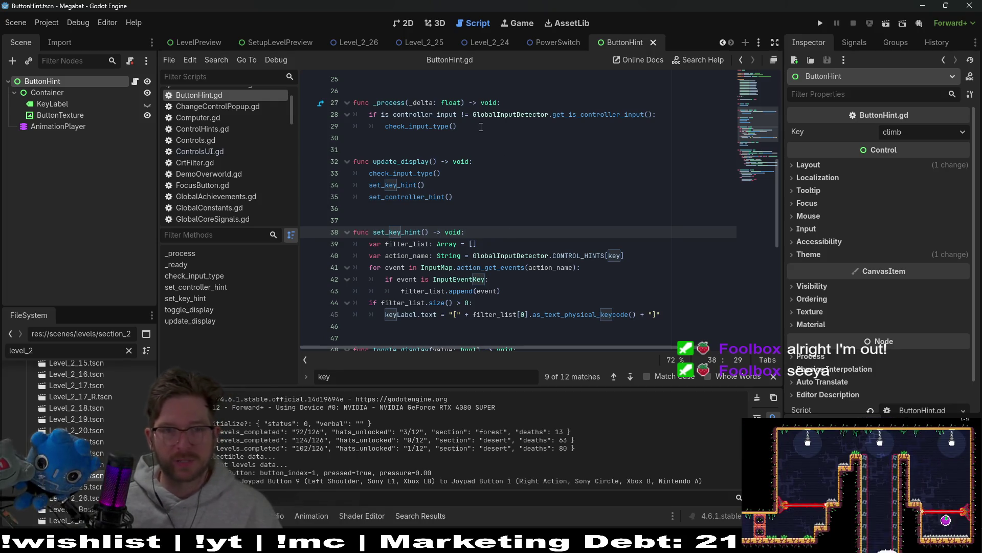
Select check_input_type on line 29 of ButtonHint.gd to see where it is used
click(481, 127)
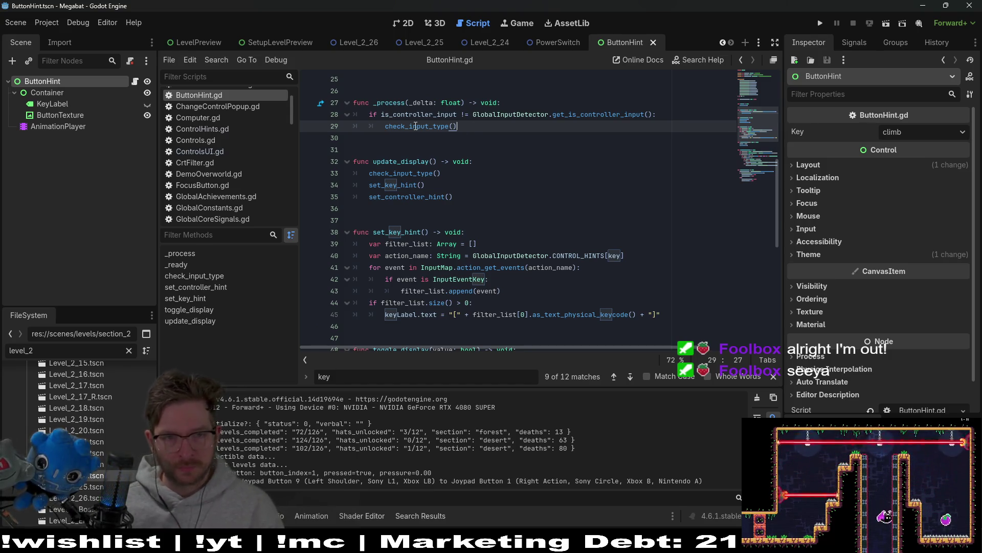
double_click(415, 126)
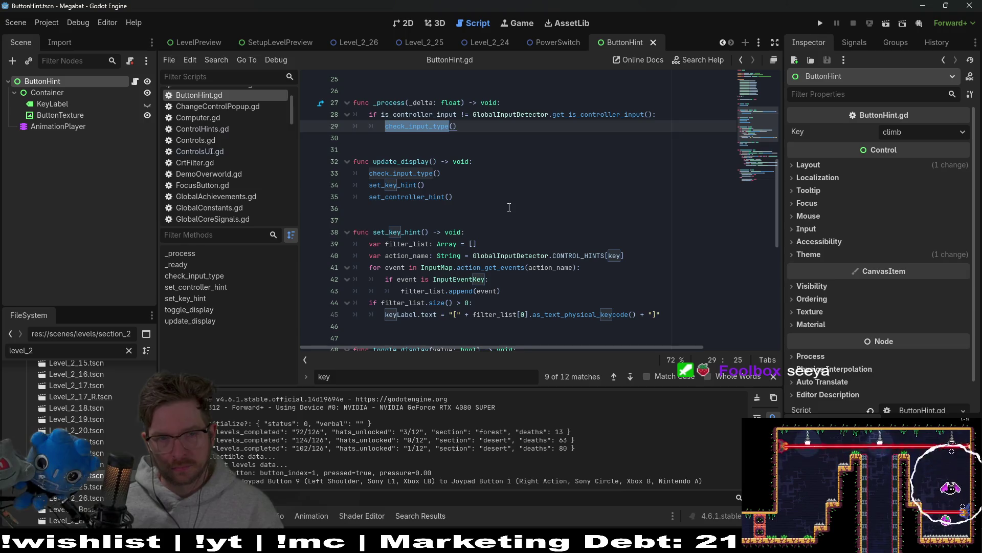
click(509, 208)
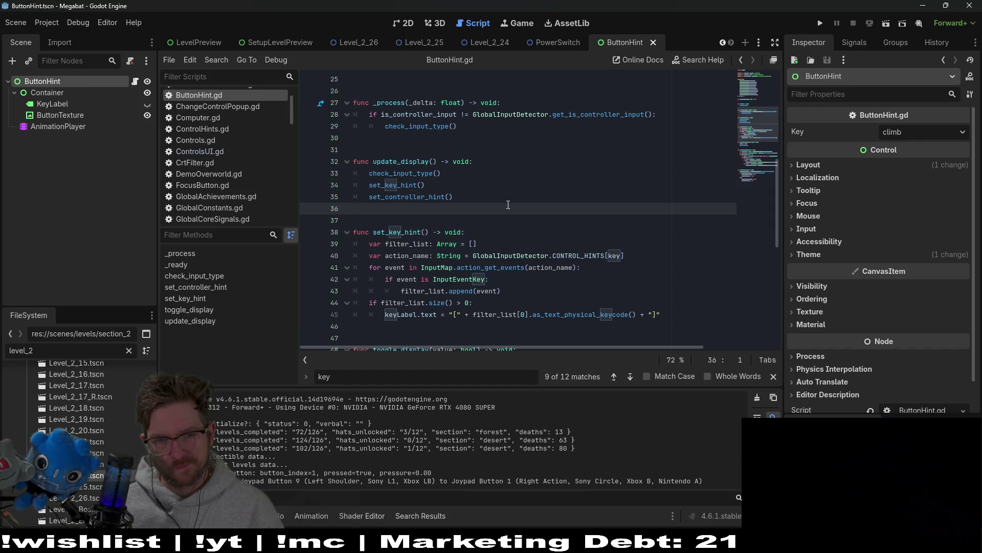
Cut the update_display() line out of toggle_display
scroll(508, 204, down, 2)
scroll(508, 205, down, 4)
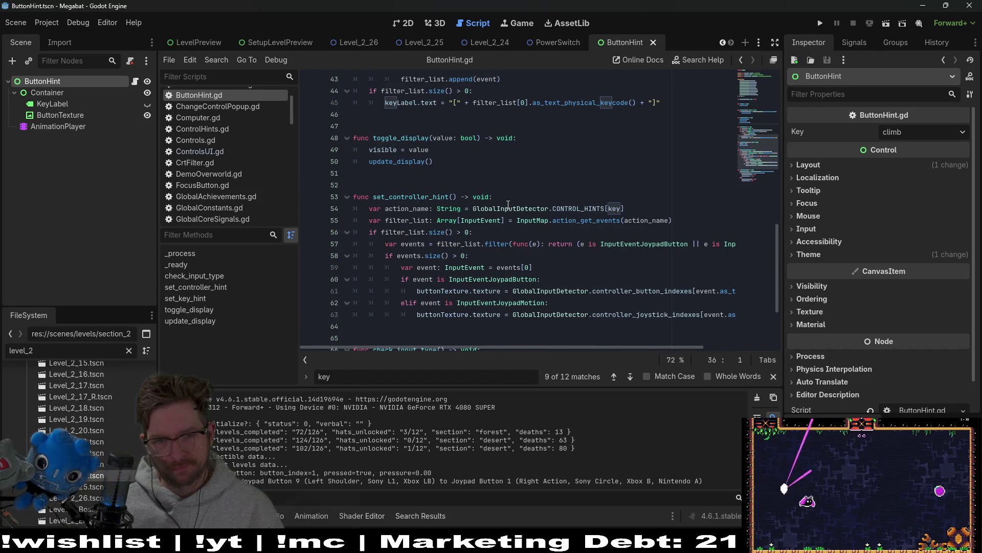
scroll(508, 204, down, 3)
scroll(508, 204, up, 3)
drag(449, 163, 450, 150)
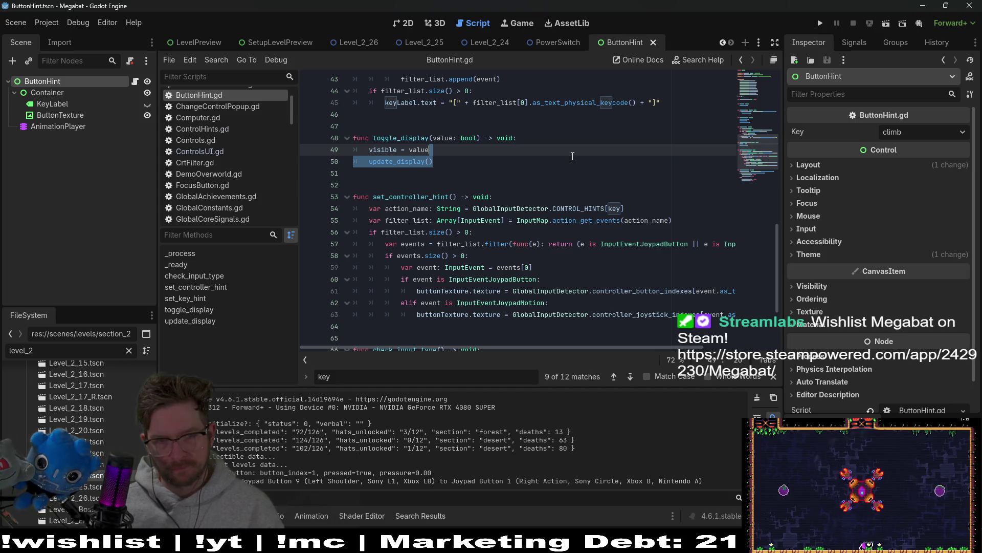
key(ctrl+x)
Paste update_display() above visible = value in toggle_display and save ButtonHint.gd
key(Up)
key(End)
key(ctrl+v)
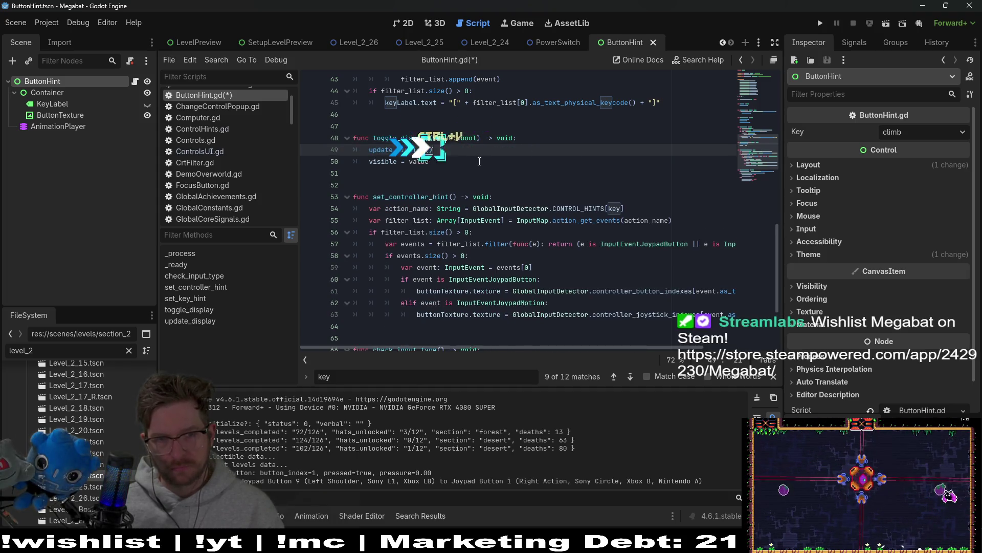
scroll(479, 161, up, 5)
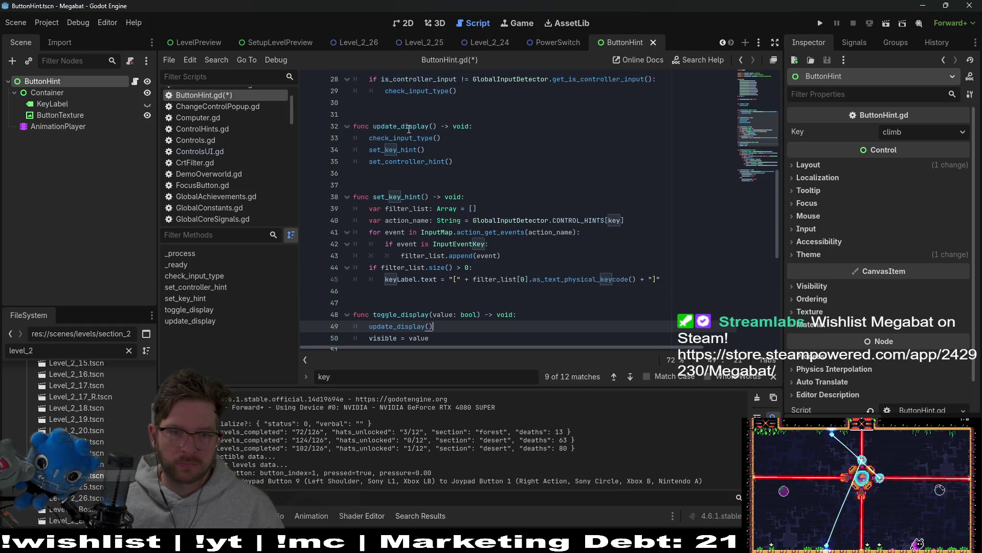
scroll(429, 152, down, 2)
key(ctrl+s)
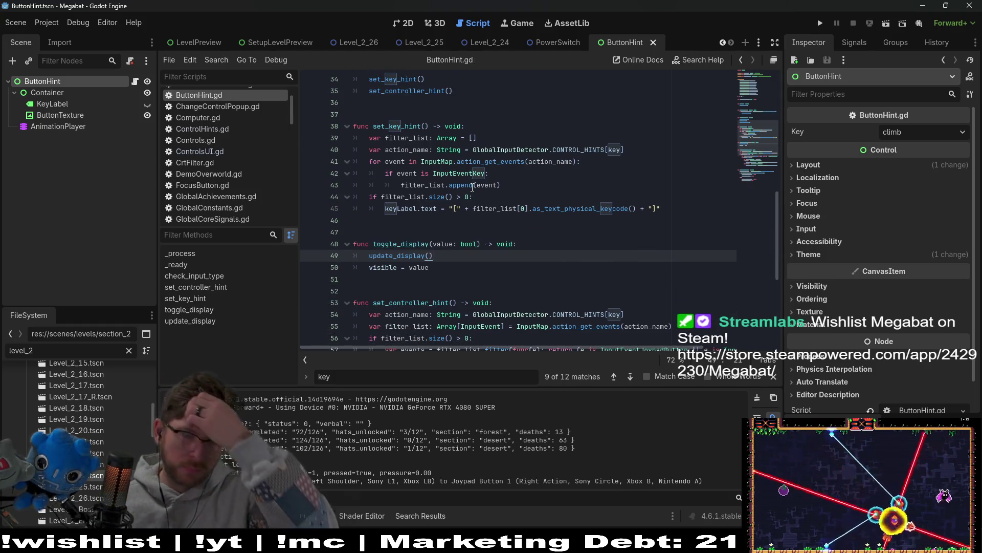
Review action_get_events on line 55 and controller_button_indexes on line 61
mouse_move(475, 189)
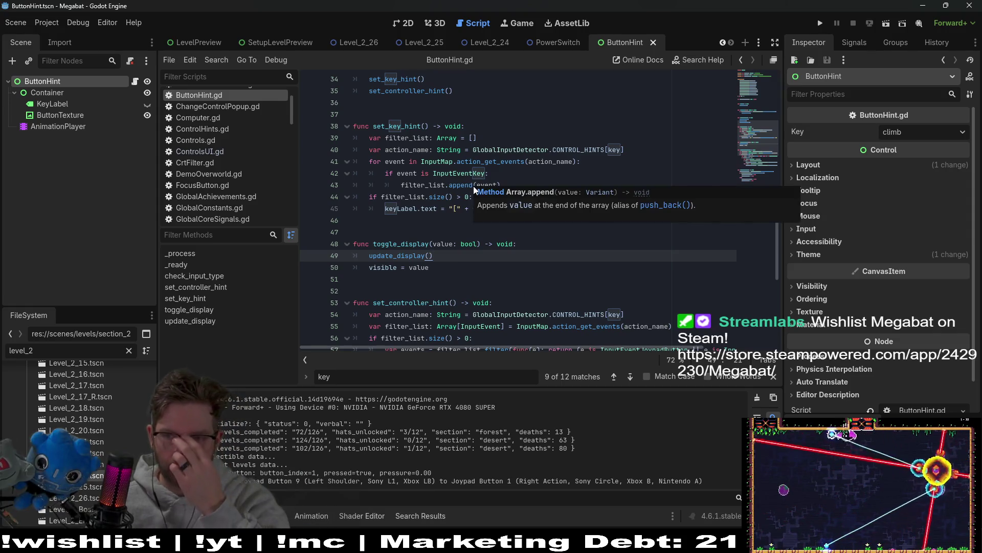
scroll(461, 214, down, 3)
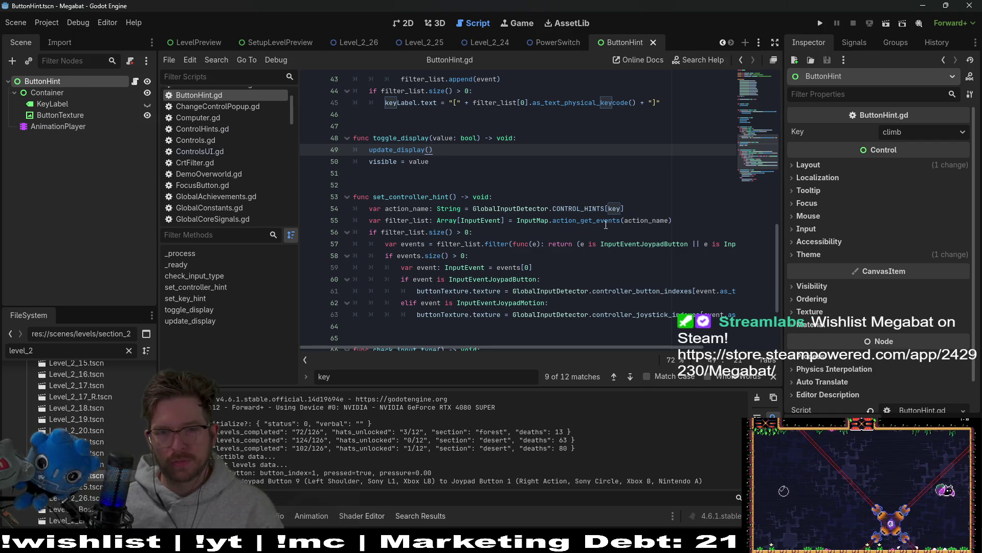
double_click(588, 221)
scroll(650, 291, down, 2)
mouse_move(650, 290)
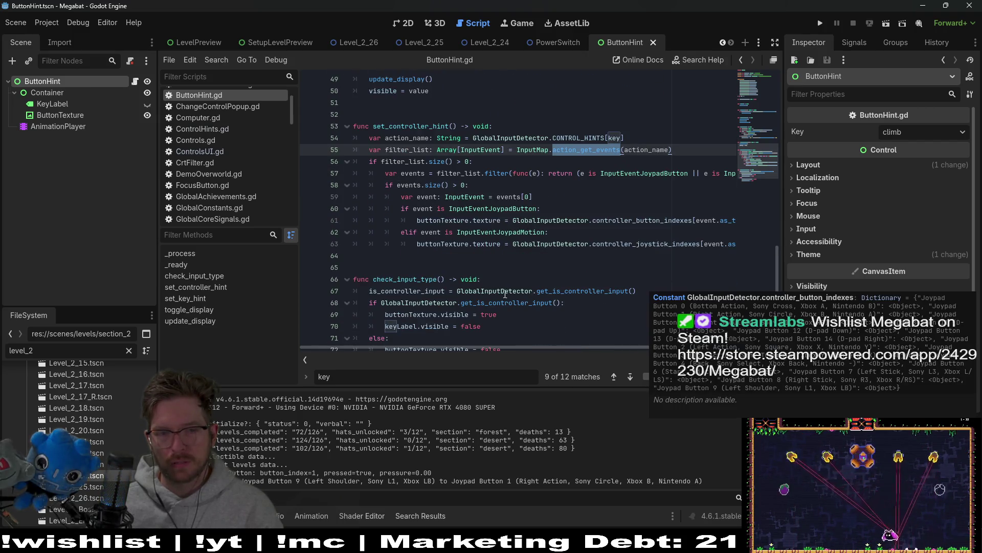
scroll(506, 293, down, 1)
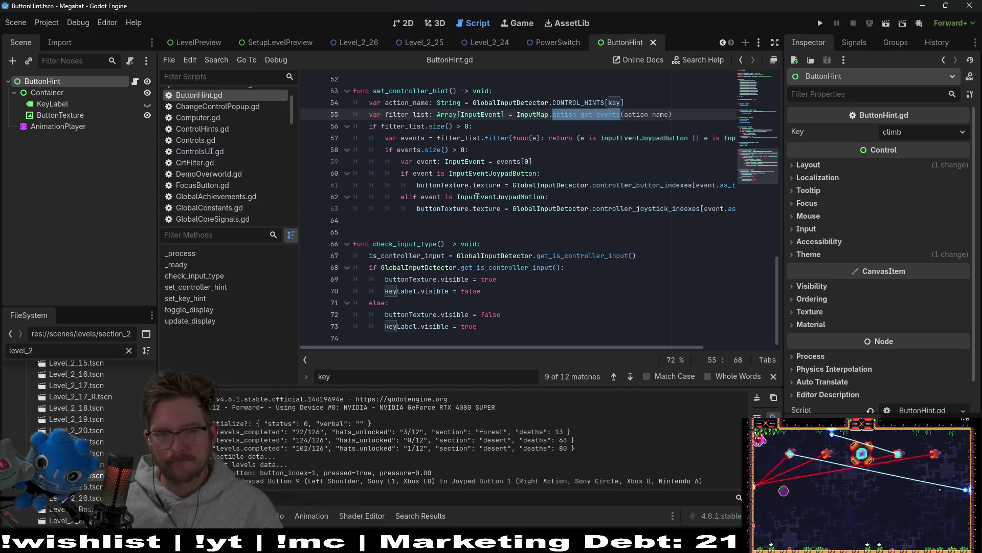
double_click(635, 185)
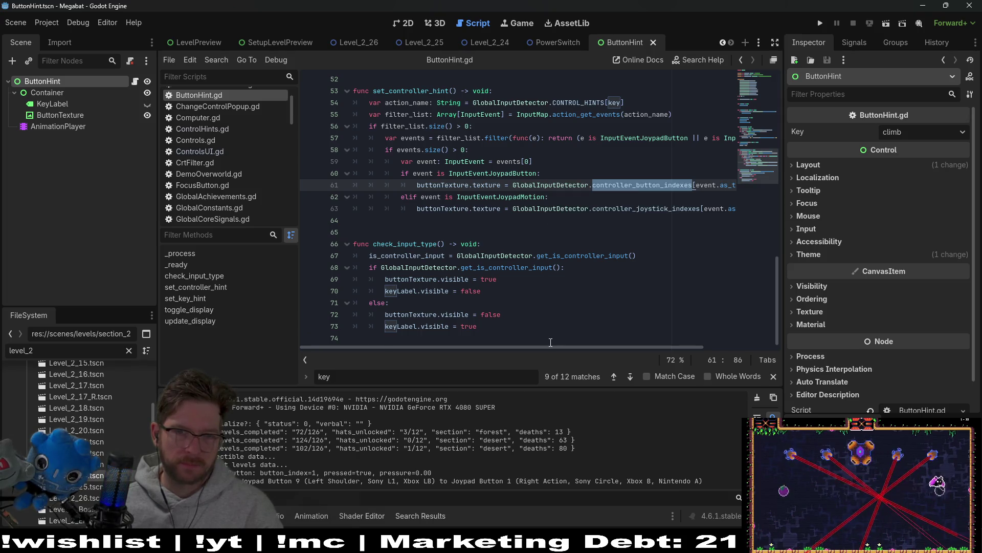
mouse_move(547, 345)
mouse_down()
mouse_move(563, 334)
mouse_move(649, 329)
mouse_move(547, 325)
mouse_up()
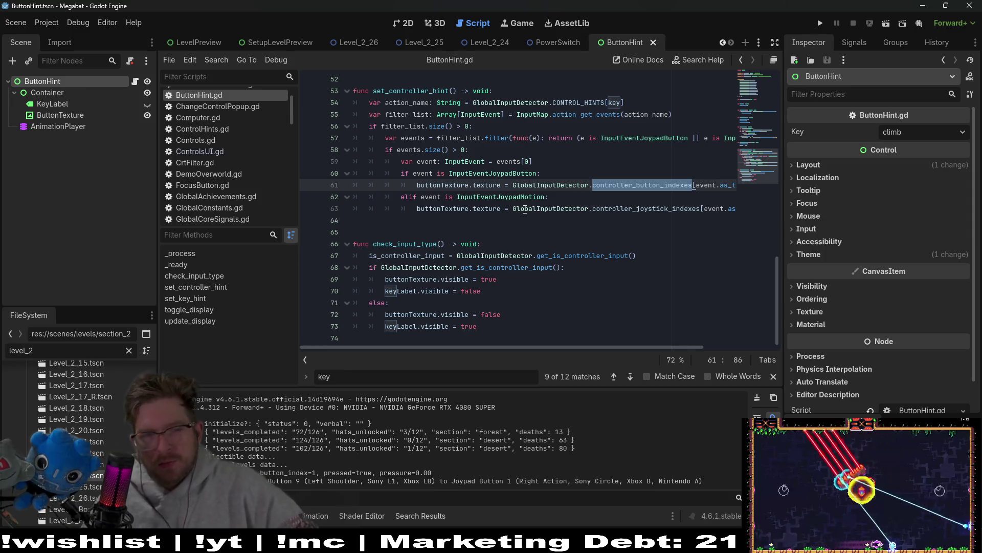
Check the set_controller_hint call on line 35, then run the project to test the change
scroll(557, 157, up, 7)
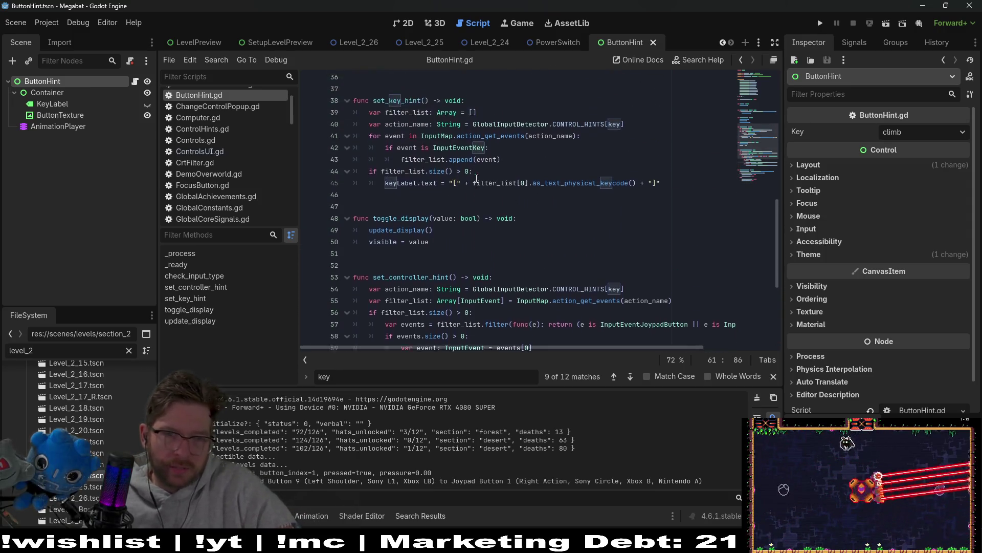
double_click(407, 125)
scroll(524, 154, down, 1)
scroll(524, 154, up, 1)
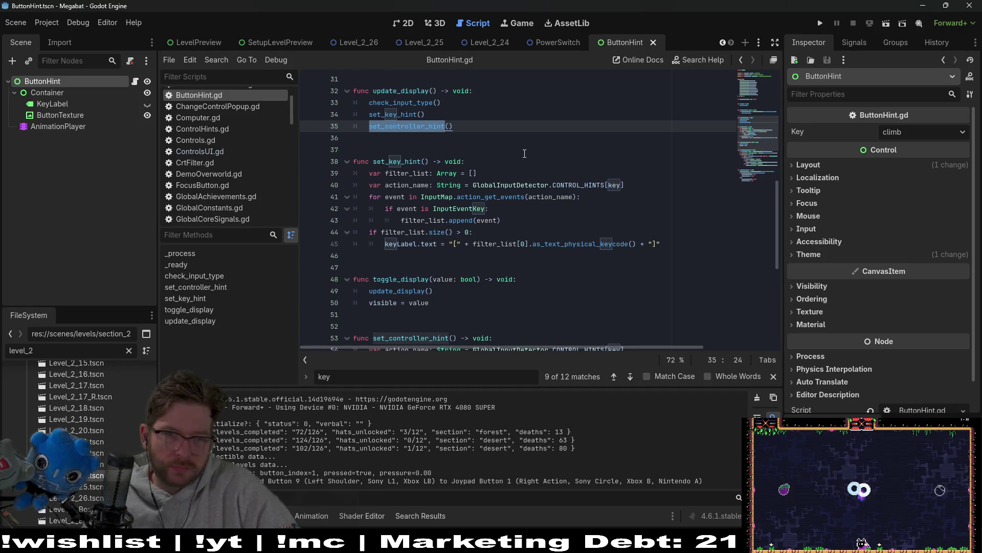
scroll(525, 153, down, 1)
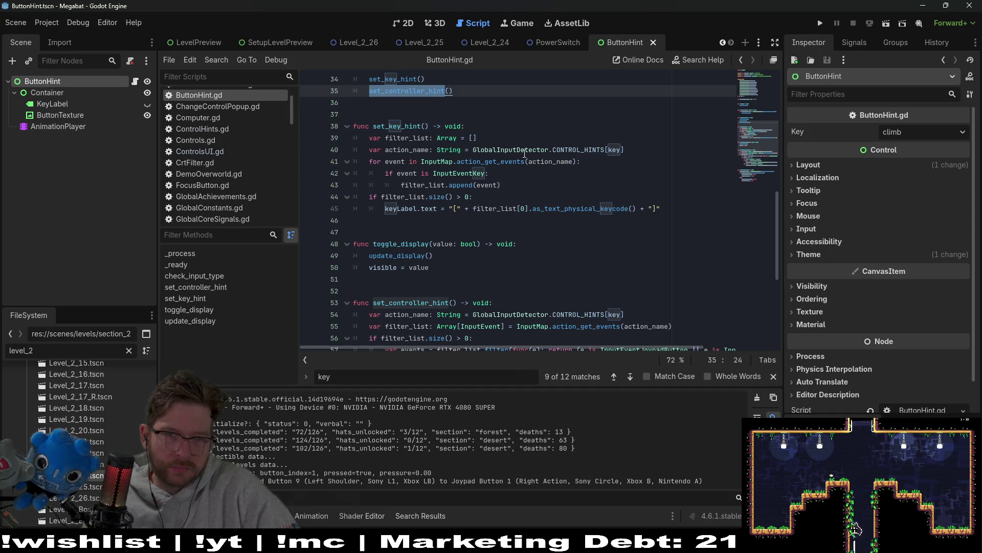
click(820, 24)
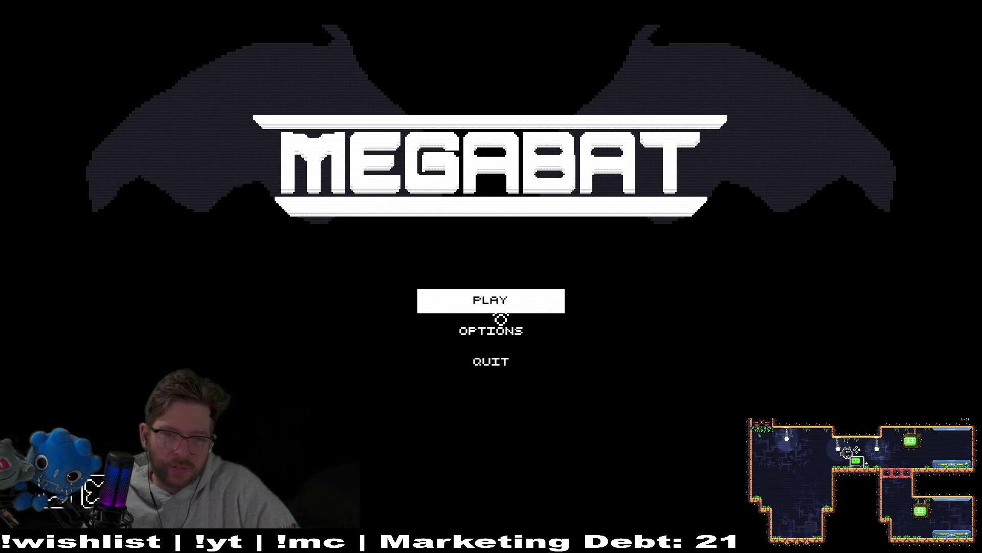
Load a save profile and start level 2-25 via the pause menu's level select
click(501, 316)
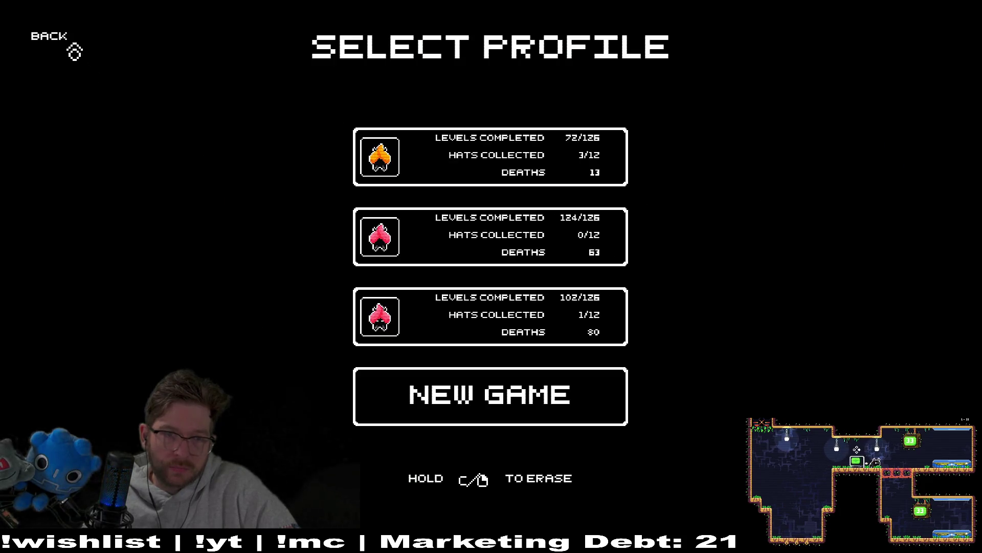
click(445, 253)
click(342, 268)
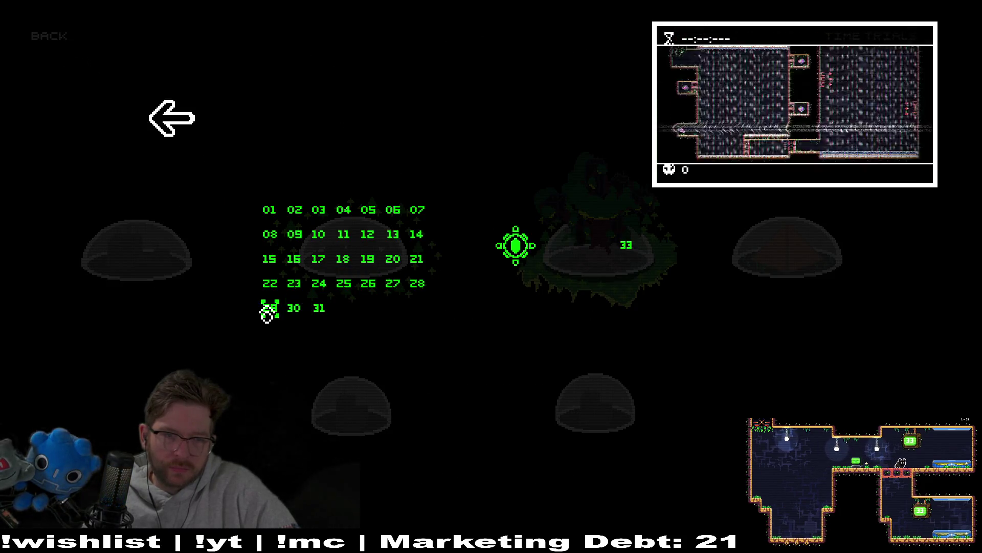
click(268, 309)
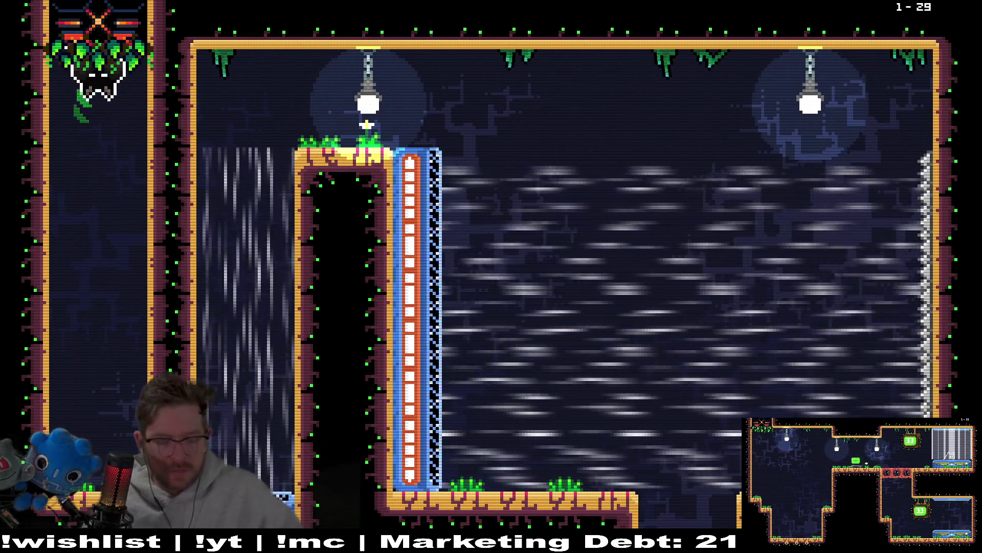
key(Escape)
key(Down)
key(Down)
key(Return)
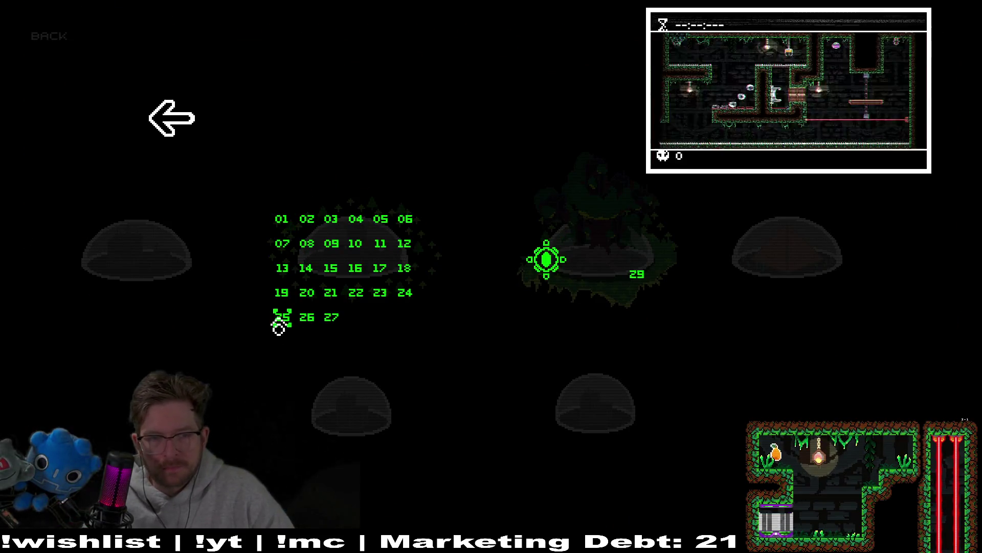
key(Return)
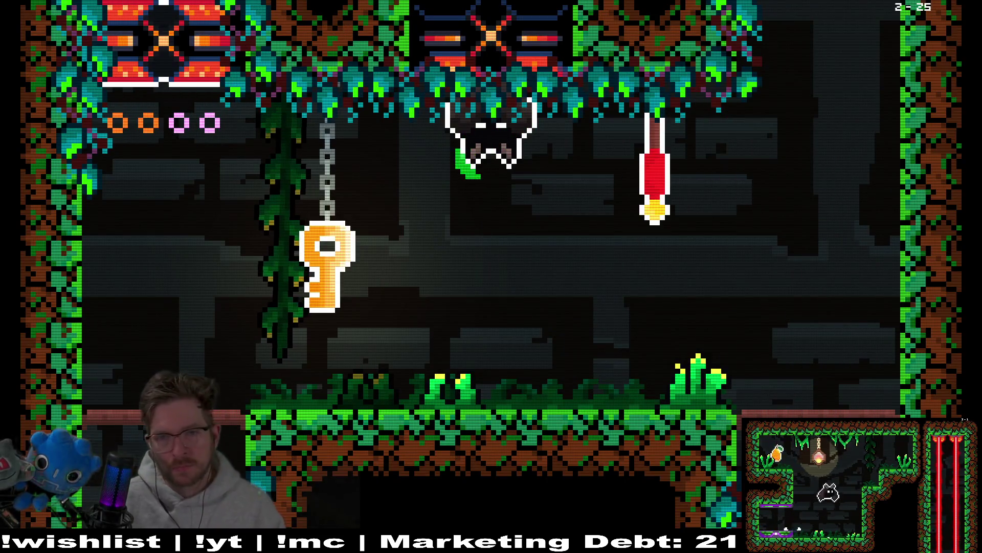
Walk into the lever room and step on and off the lever to show its hint
key(Left)
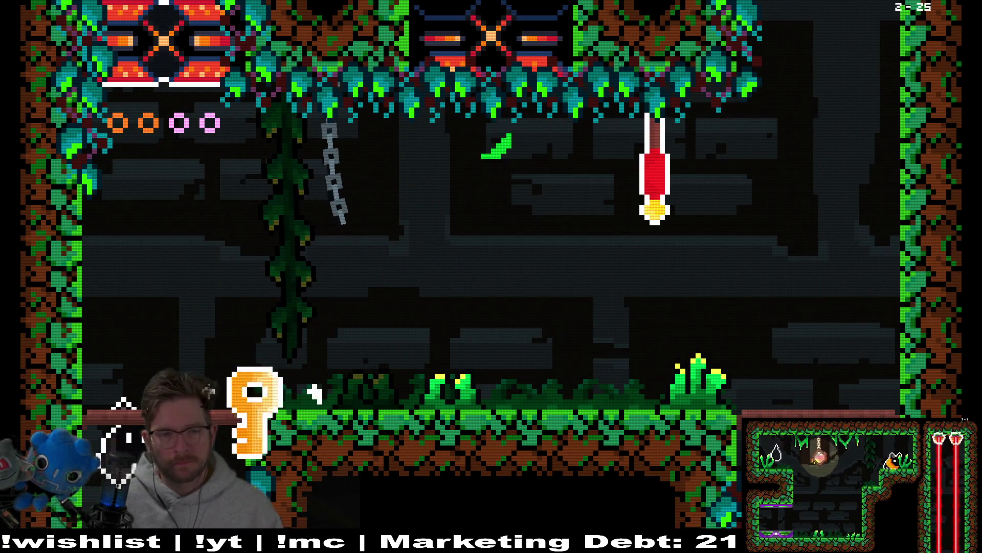
key(Left)
key(Left)
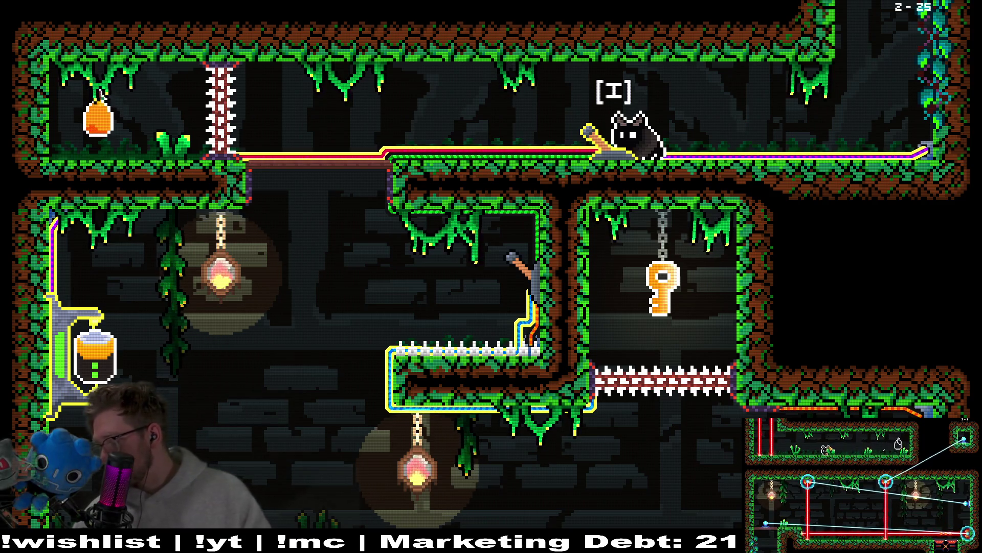
key(i)
key(Right)
key(Left)
key(i)
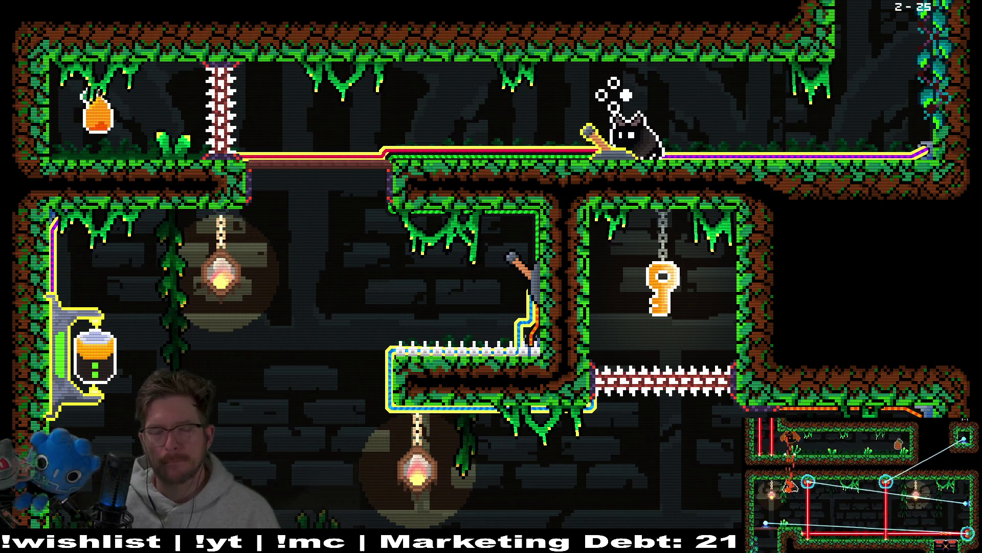
From the pause menu's Options > Controls, rebind INTERACT to the L shoulder button
key(Escape)
key(Down)
key(Down)
key(Down)
key(Up)
key(Return)
key(Return)
key(Down)
key(Down)
key(Down)
key(Right)
key(Down)
key(Down)
key(Down)
key(Left)
key(Down)
key(Return)
key(l)
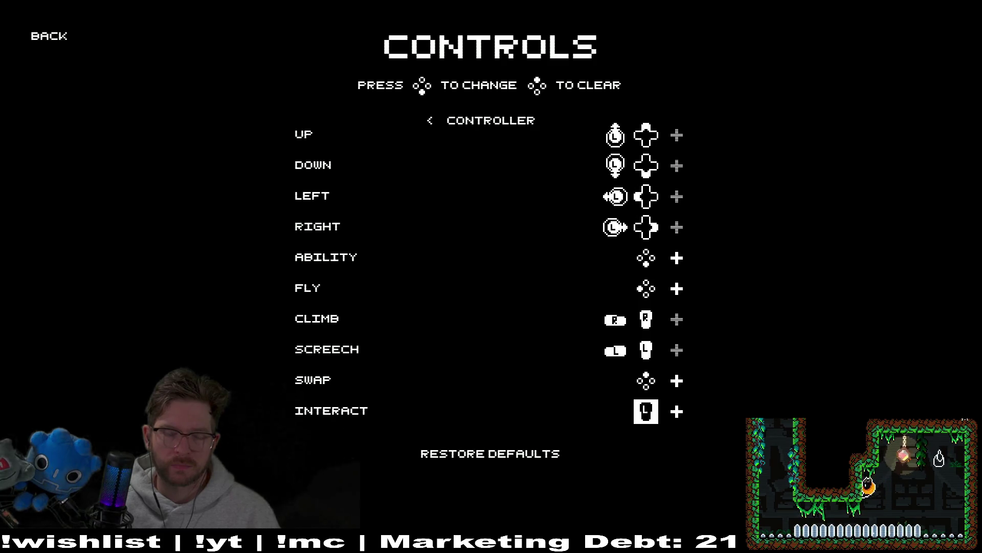
Rebind INTERACT to L again, resume the game, and walk the cat right and left
key(Return)
key(l)
key(Escape)
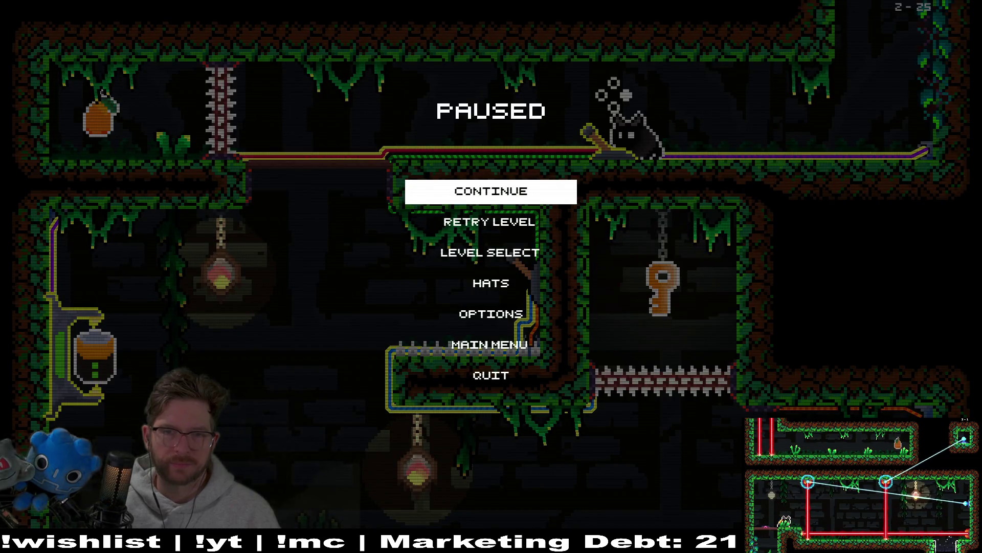
key(Return)
key(Right)
key(Left)
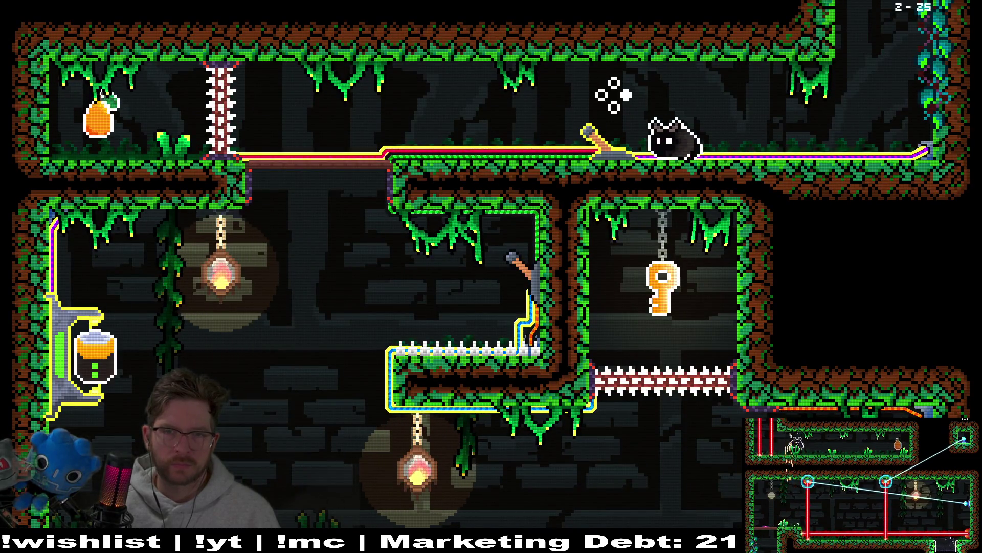
Pause, check the controls settings, and back out to the pause menu
key(Escape)
key(Down)
key(Down)
key(Down)
key(Down)
key(Up)
key(Down)
key(Return)
key(Return)
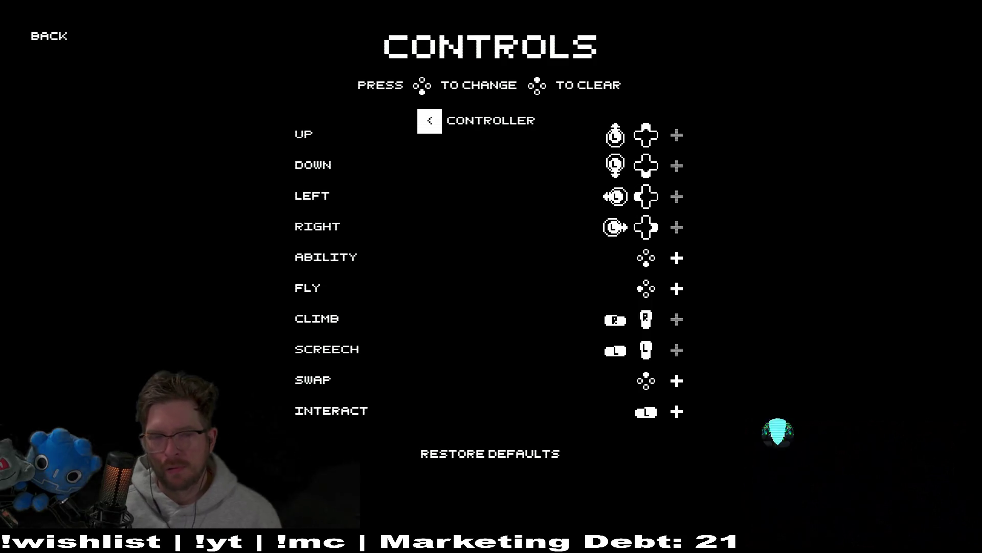
key(Escape)
key(Escape)
key(Down)
key(Down)
Relaunch level 2-25 from the forest world in Level Select
key(Return)
key(Right)
key(Right)
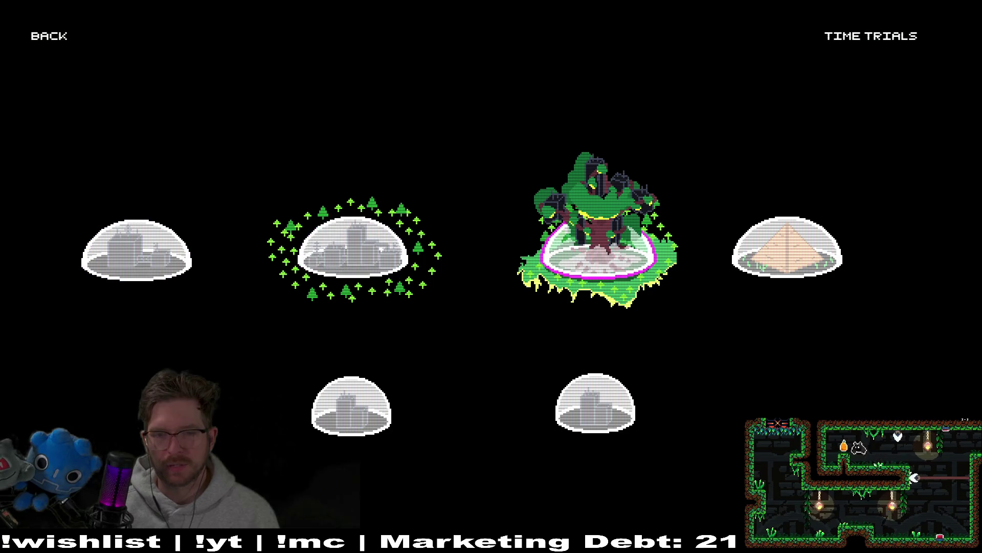
key(Return)
key(Down)
key(Down)
key(Down)
key(Down)
key(Return)
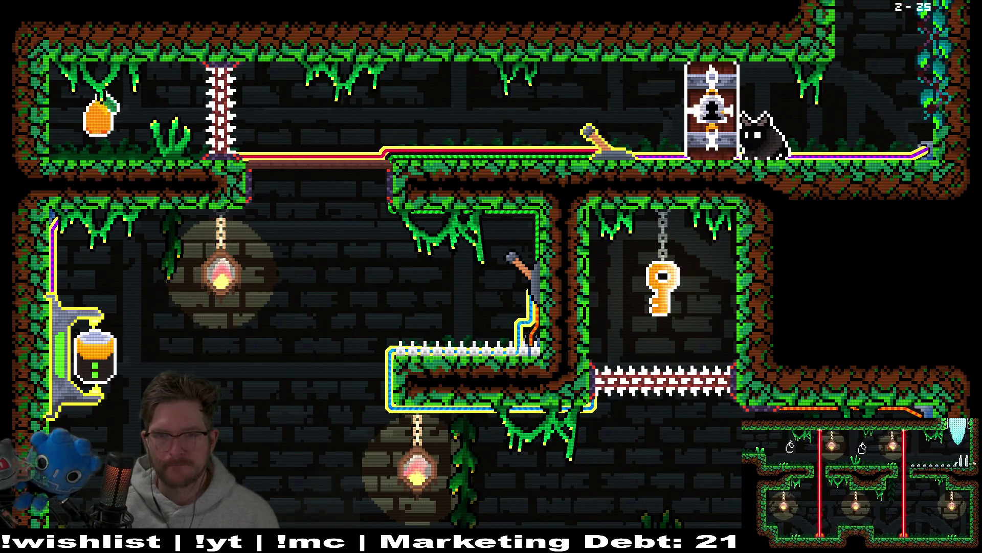
Walk to the lever to see the L button hint, then pause and quit to the editor
key(Left)
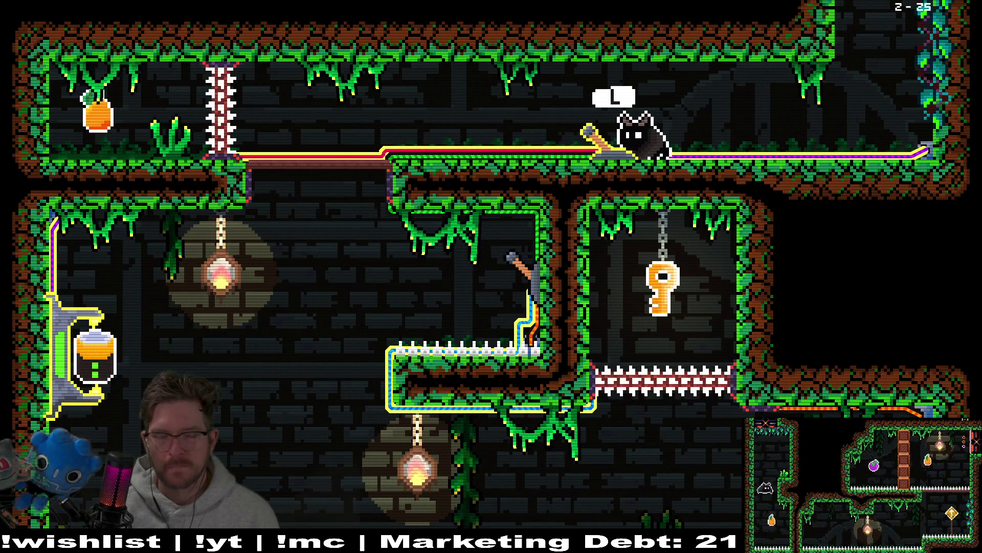
key(Right)
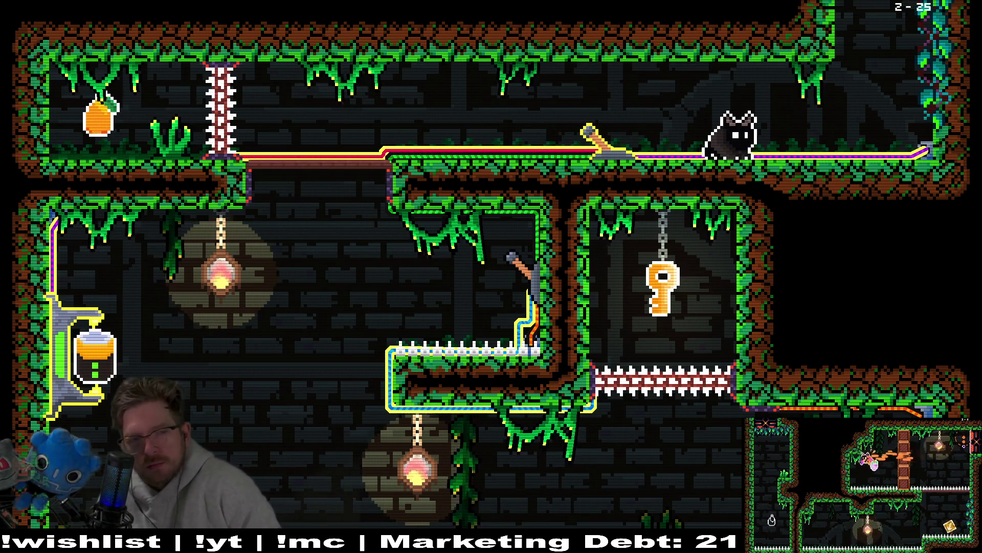
key(Escape)
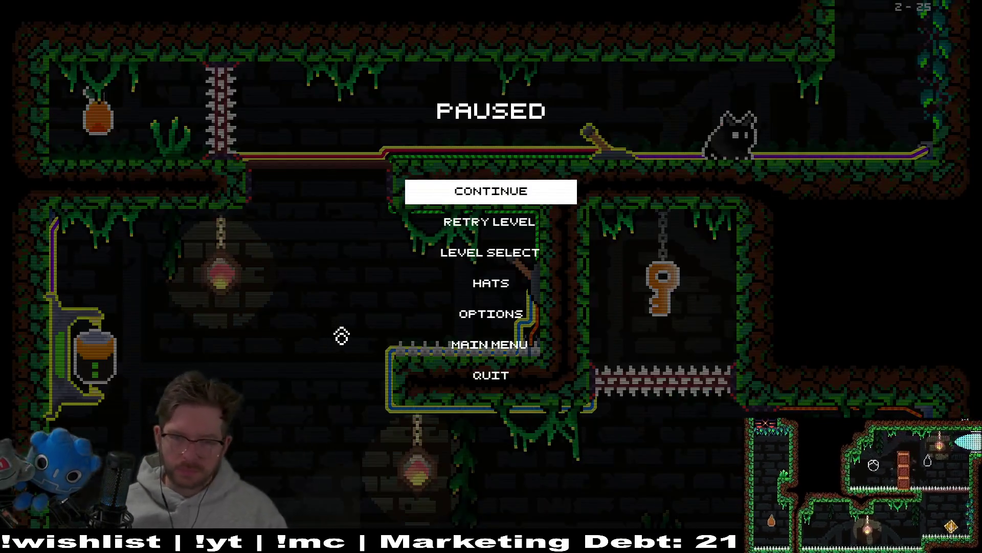
click(505, 377)
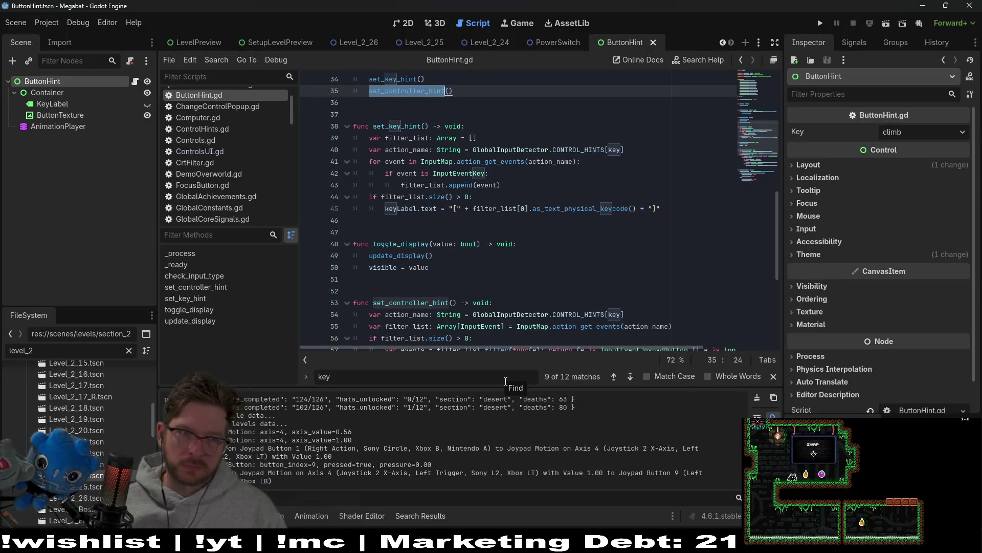
Select the ButtonTexture node and expand its texture preview and Resource properties in the Inspector
click(55, 116)
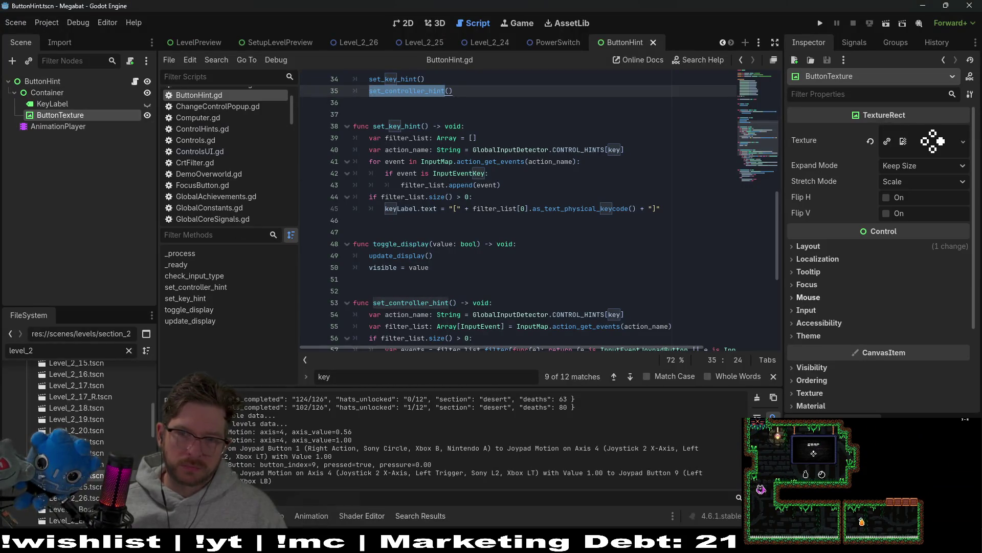
scroll(862, 330, down, 4)
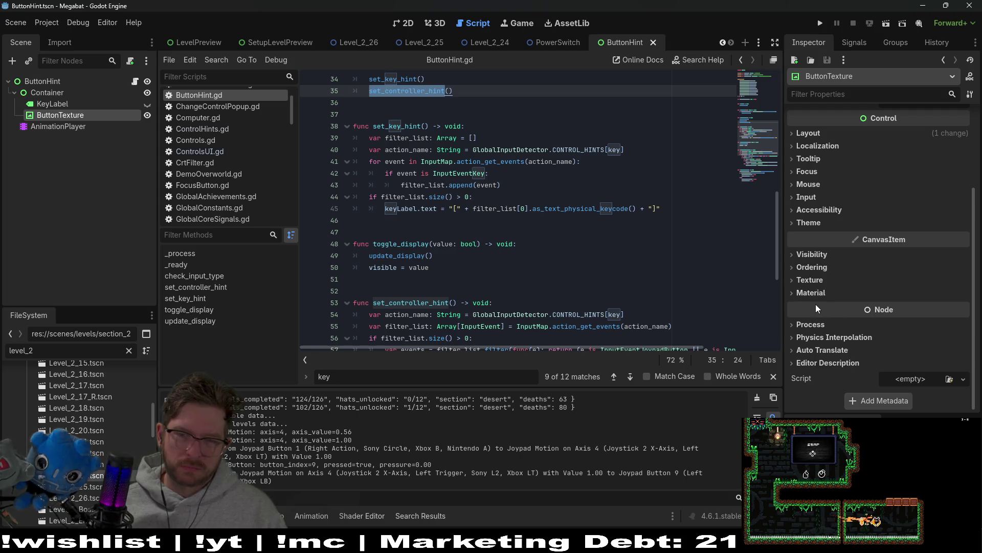
scroll(822, 299, up, 4)
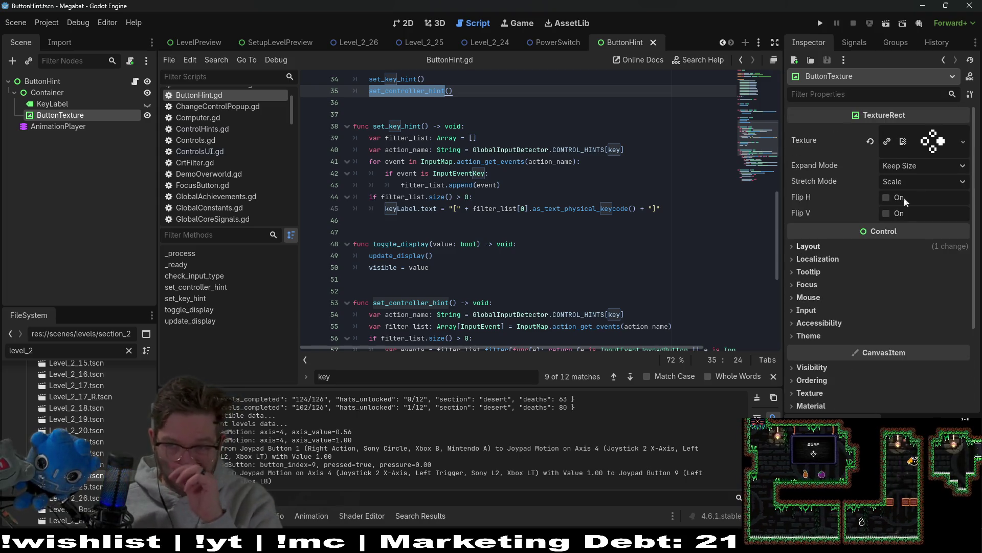
click(933, 140)
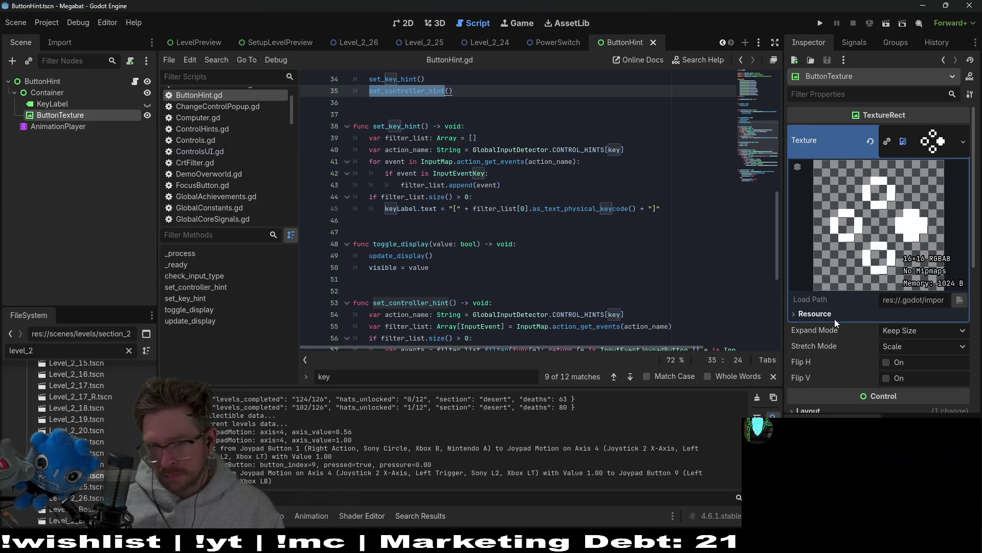
click(815, 314)
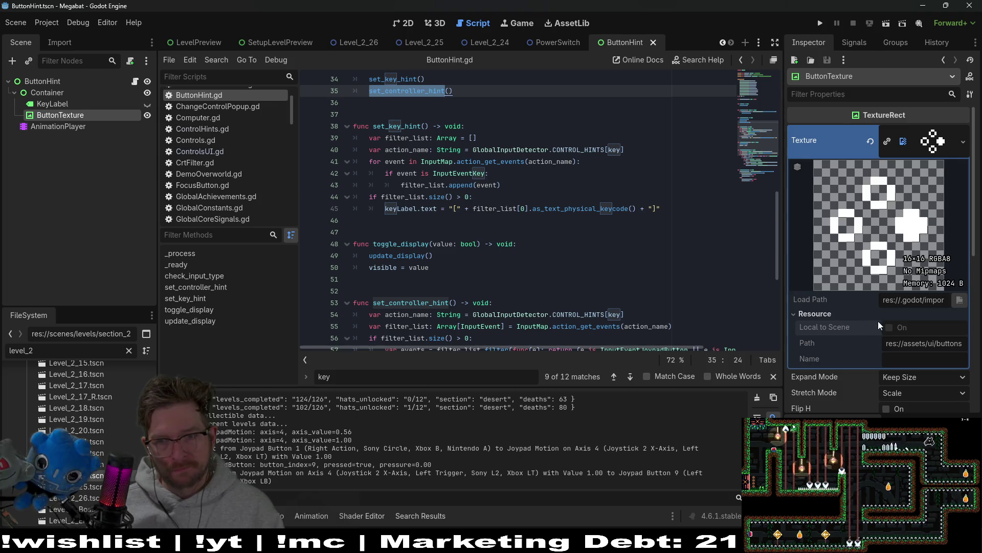
mouse_move(847, 334)
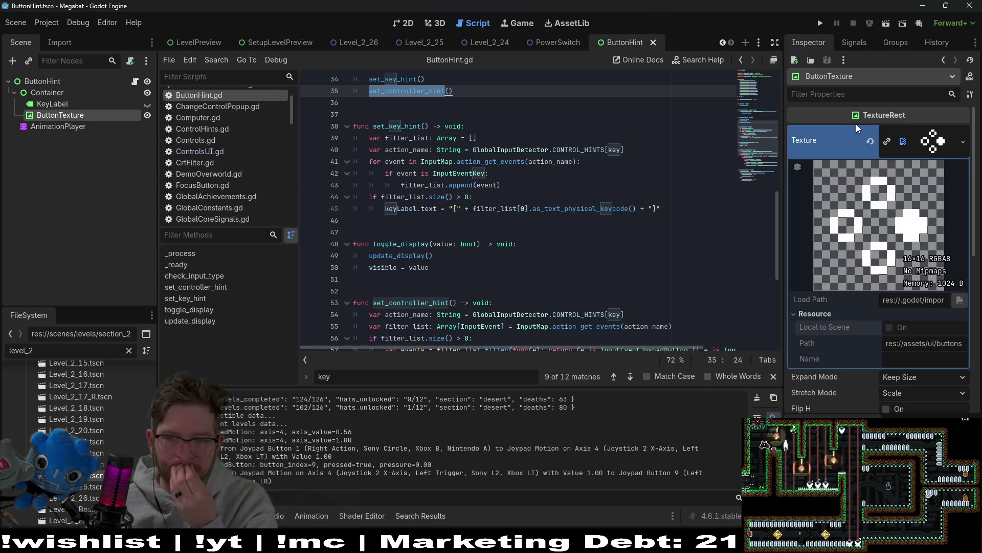
scroll(886, 211, down, 3)
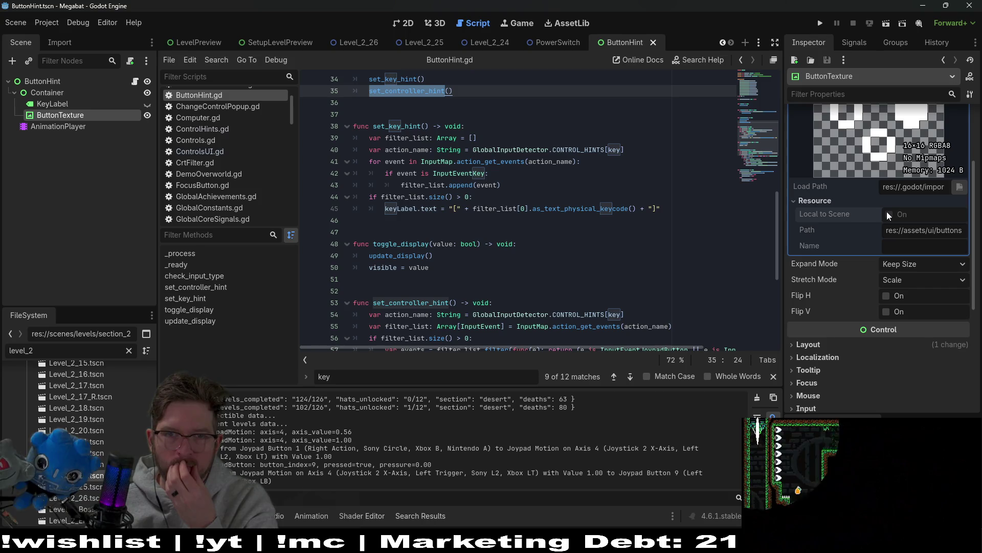
key(alt+shift+o)
Search 'monitor', open Monitor.tscn, and scroll through Monitor.gd toward its _ready function
text(monitor)
key(Down)
key(Down)
key(Down)
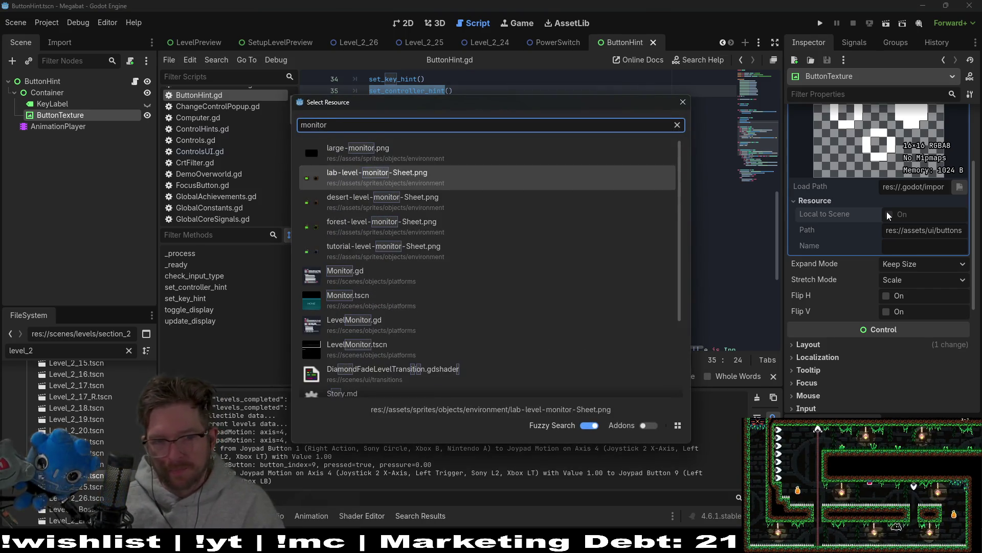
key(Return)
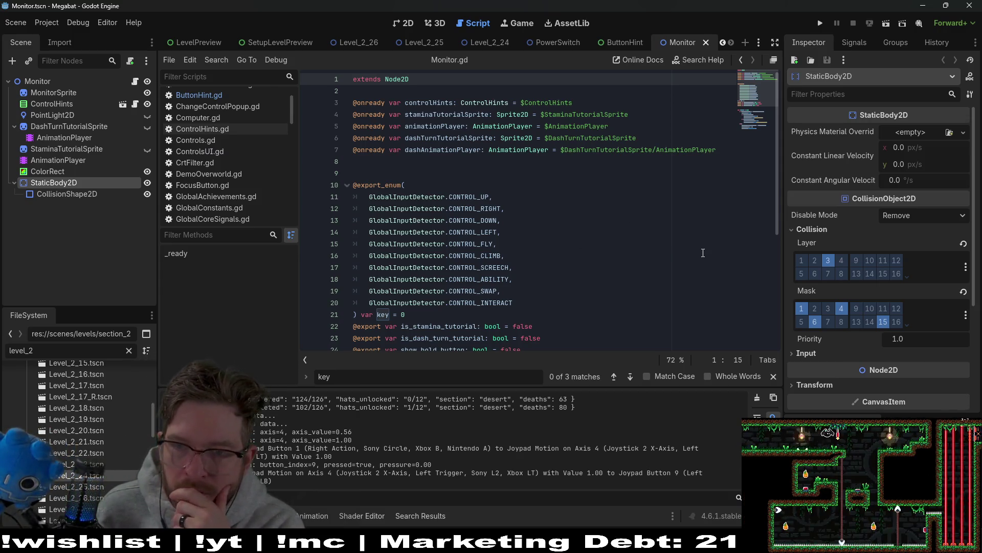
scroll(703, 253, down, 3)
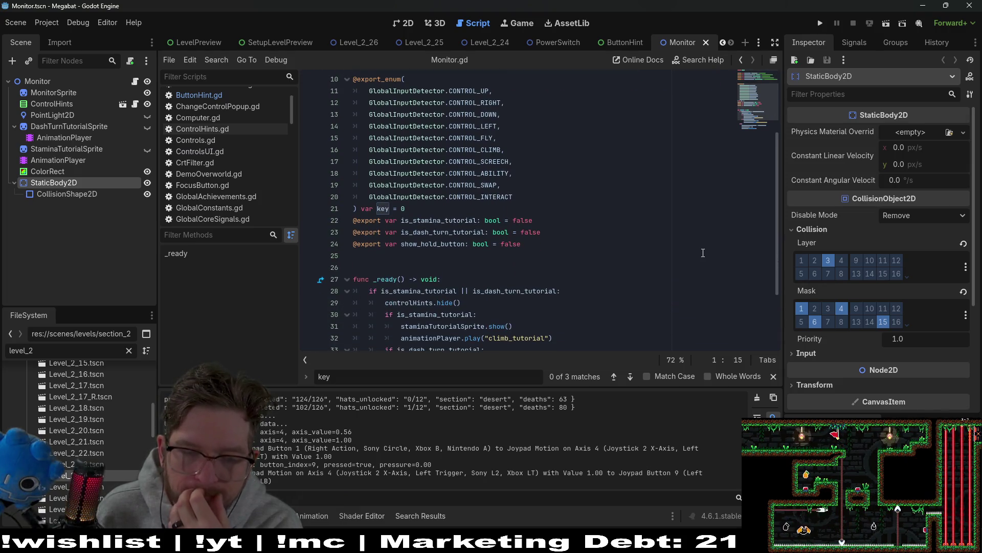
scroll(703, 253, down, 3)
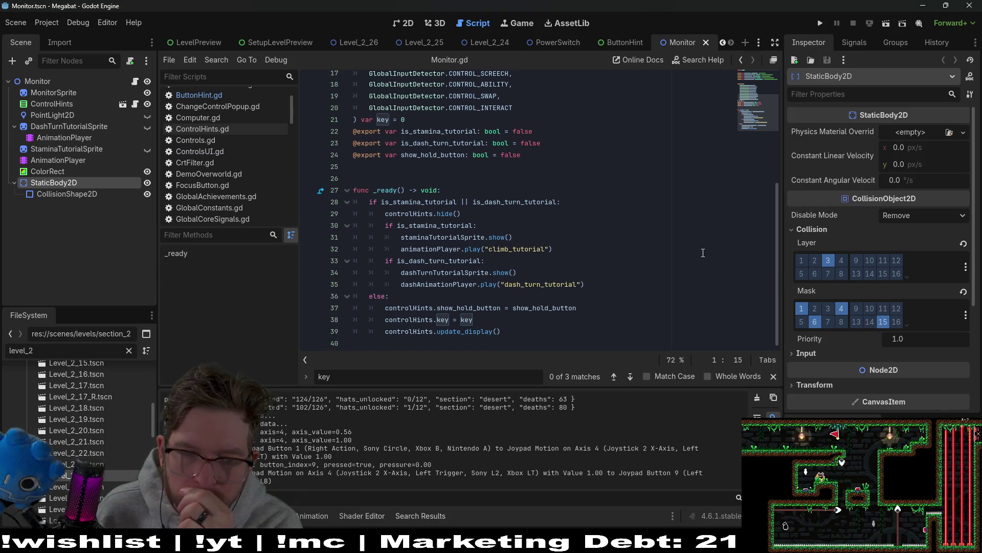
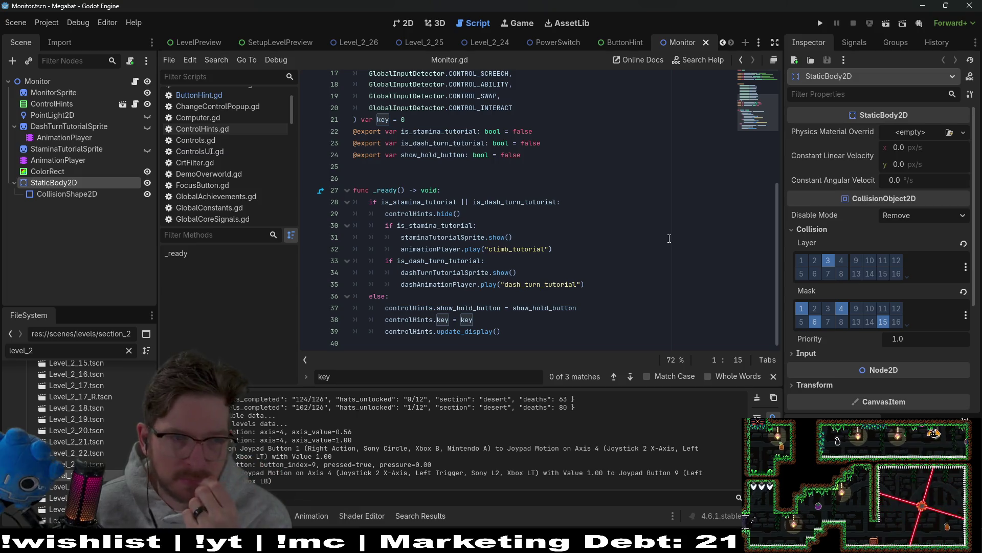
Select ControlHints, toggle its visibility off and back on, and open ControlHints.gd
click(74, 105)
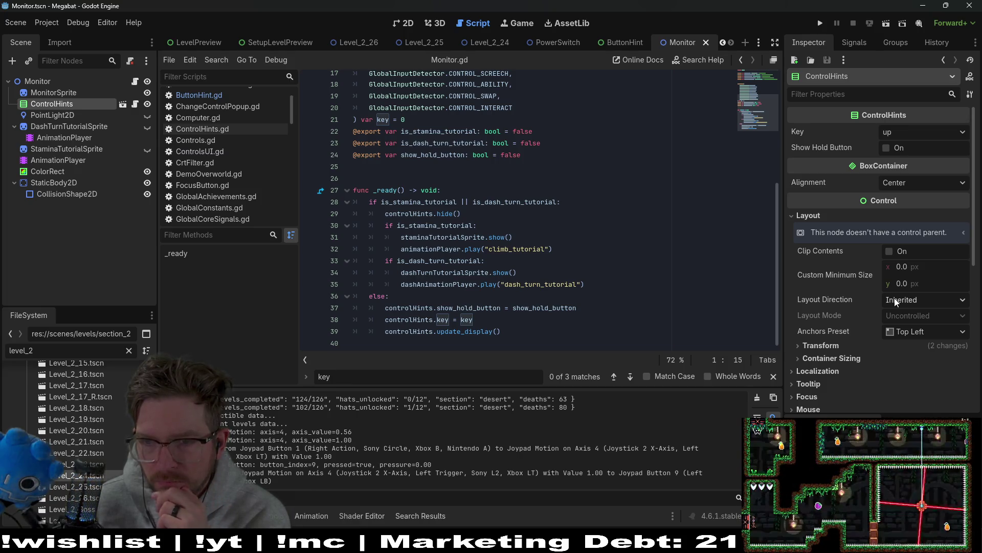
scroll(896, 302, down, 8)
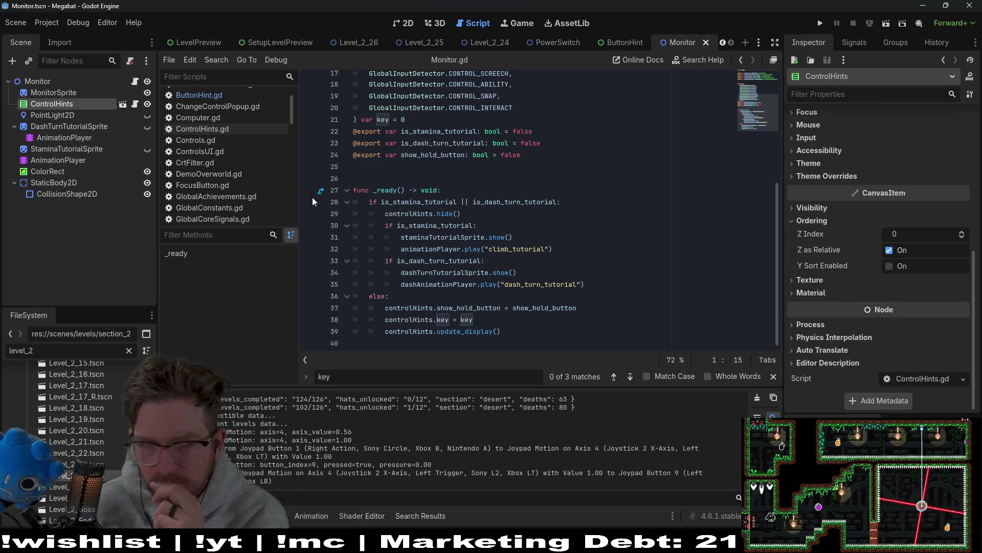
click(147, 104)
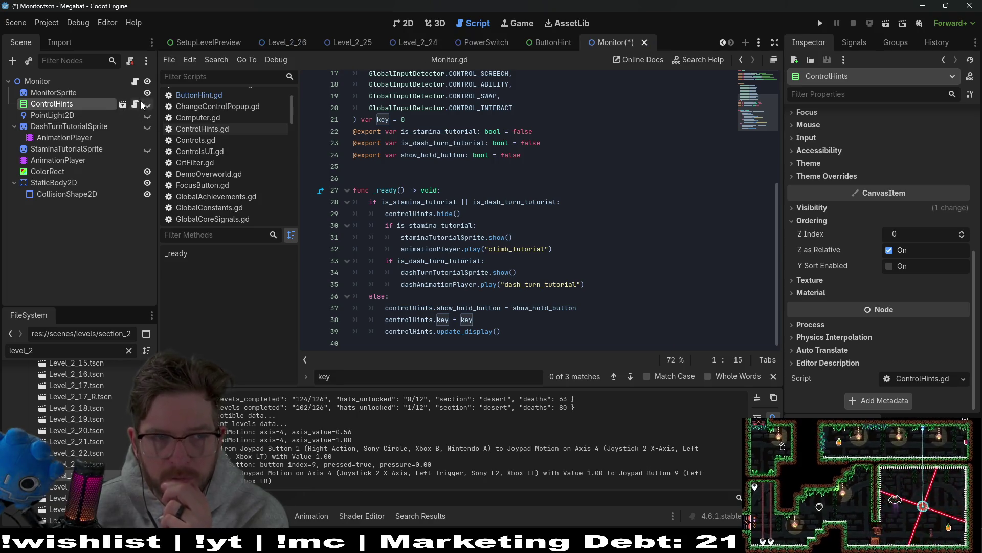
click(147, 104)
click(135, 104)
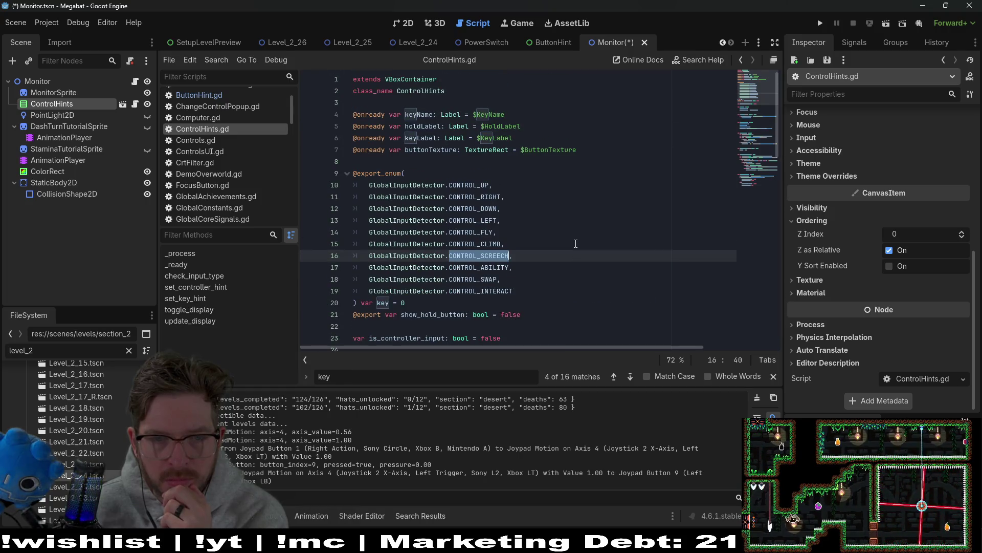
Add a breakpoint at line 59 in ControlHints.gd's set_controller_hint
scroll(576, 243, down, 10)
scroll(575, 244, down, 8)
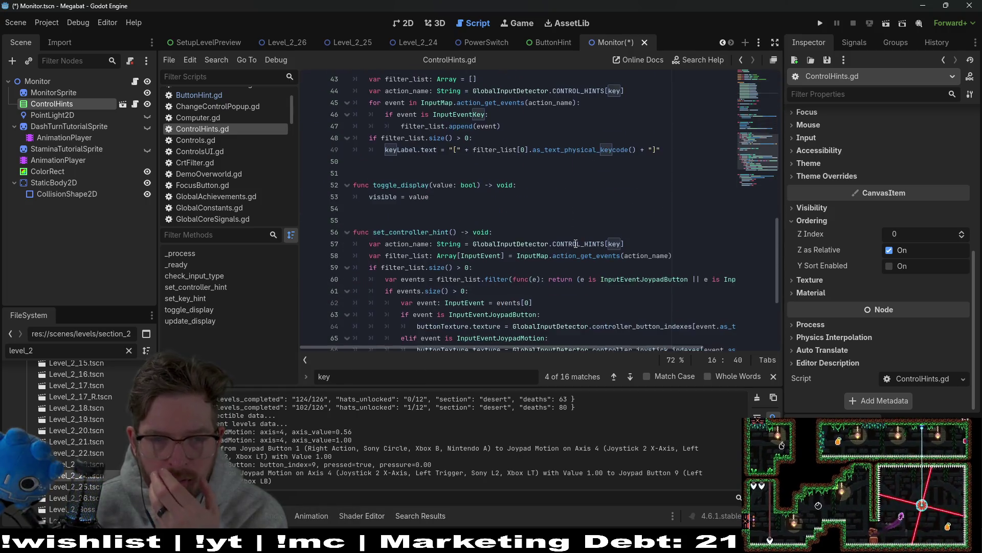
scroll(575, 244, up, 3)
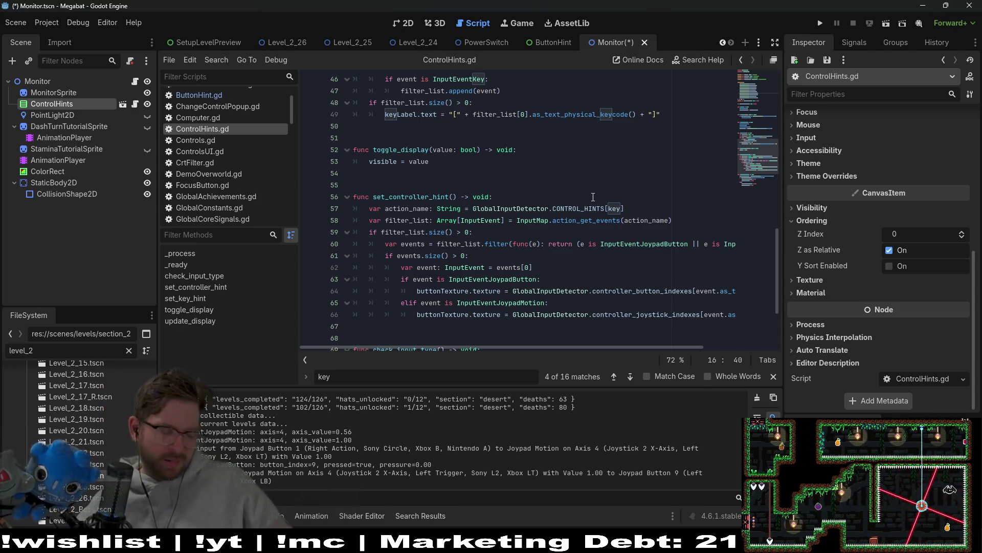
click(507, 244)
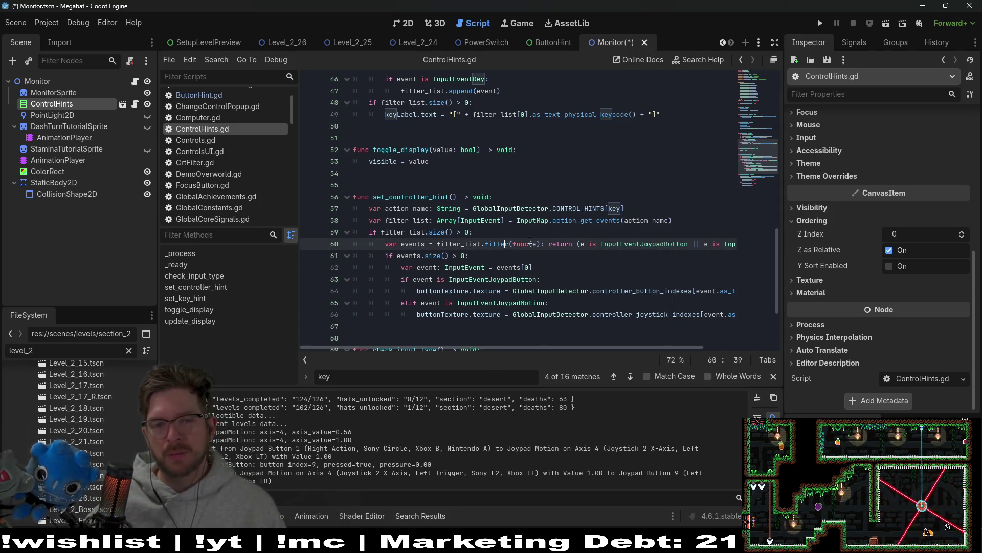
click(309, 233)
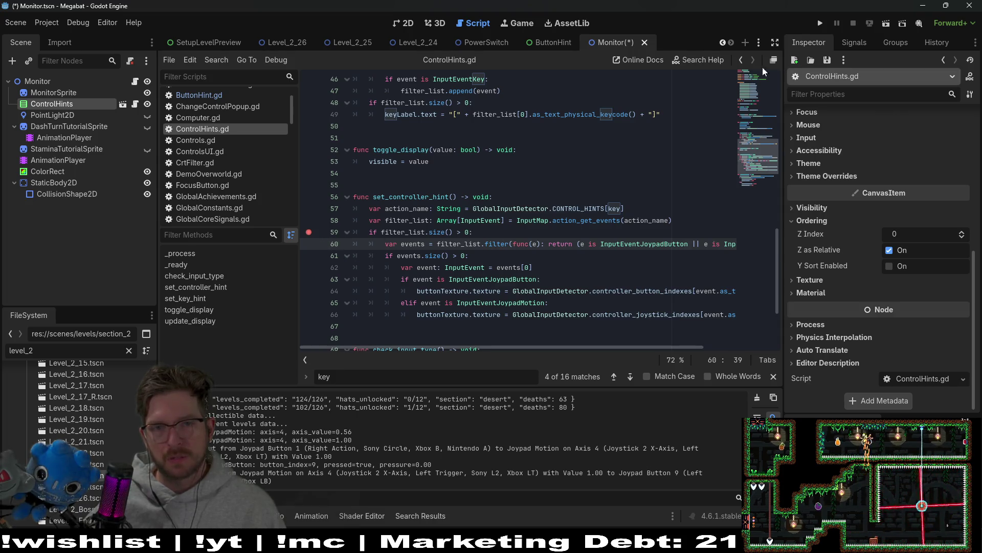
Close the Monitor scene without saving and run the game
click(646, 44)
click(573, 302)
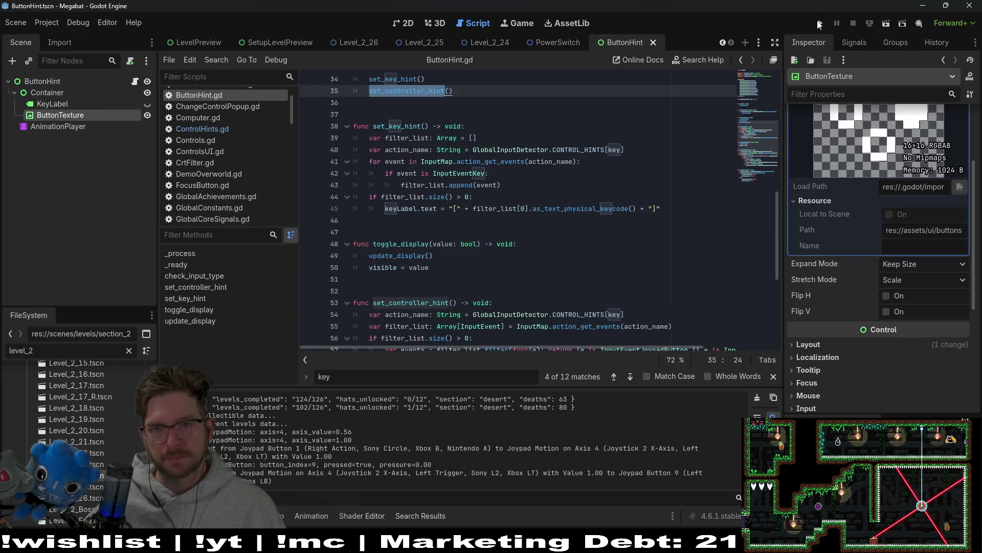
click(821, 24)
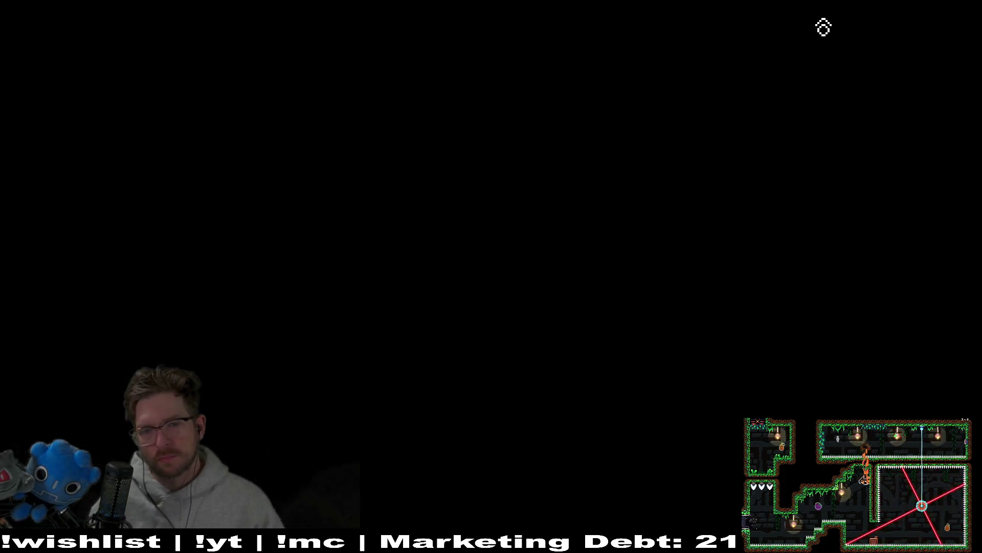
Start level 2-25 from the title screen using the second save profile
key(Return)
key(Down)
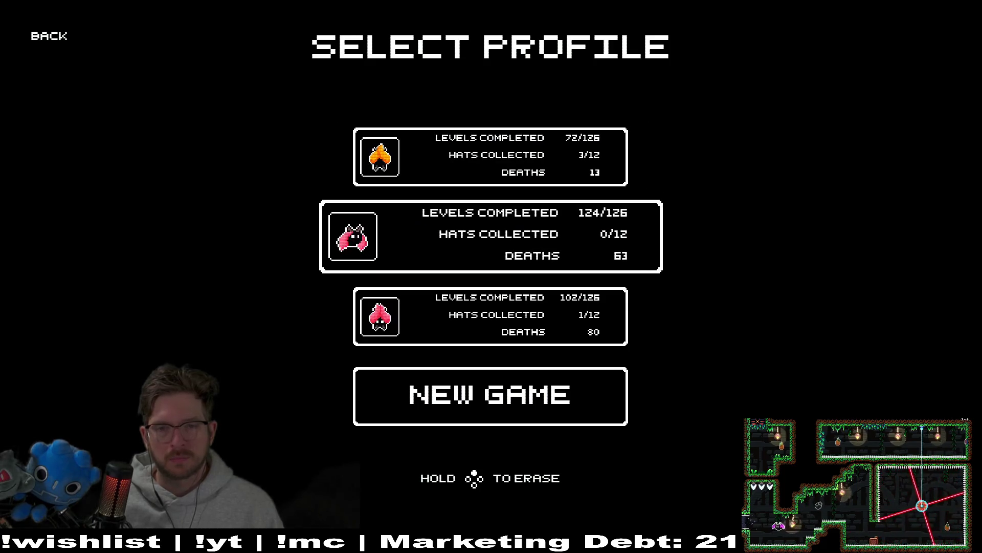
key(Return)
key(Right)
key(Return)
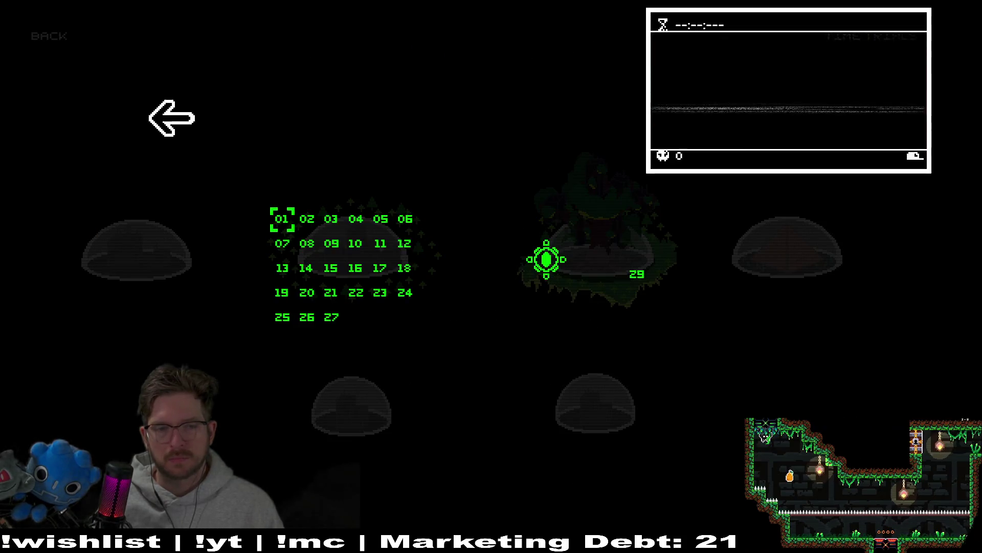
key(Down)
key(Down)
key(Down)
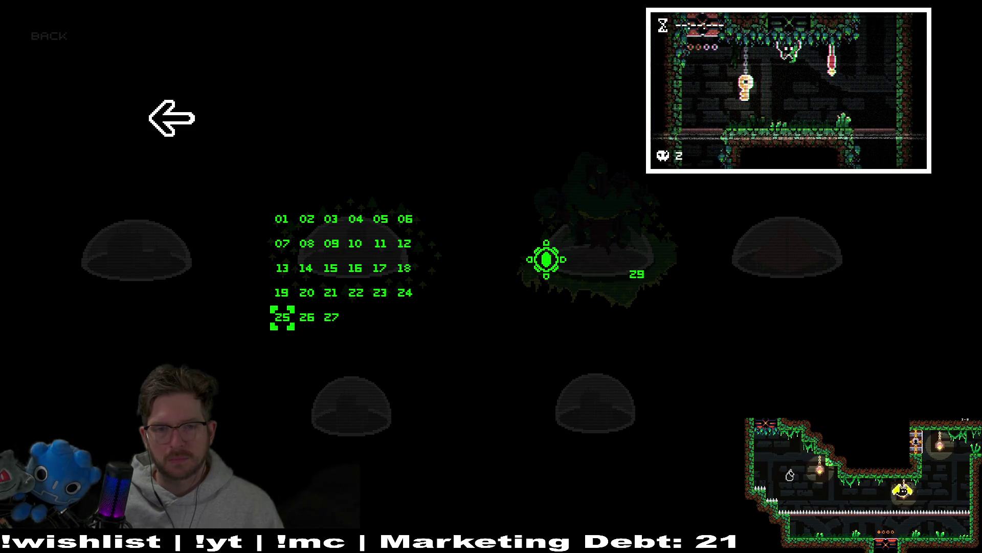
key(Return)
Play through level 2-25 with the bat and cat, then pause and quit to the editor
key(Left)
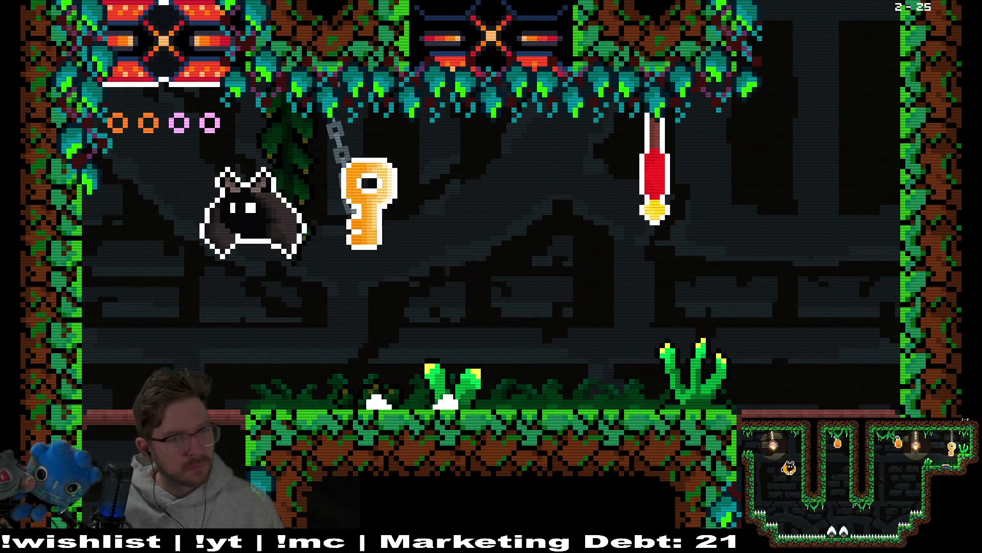
key(Left)
key(Right)
key(Left)
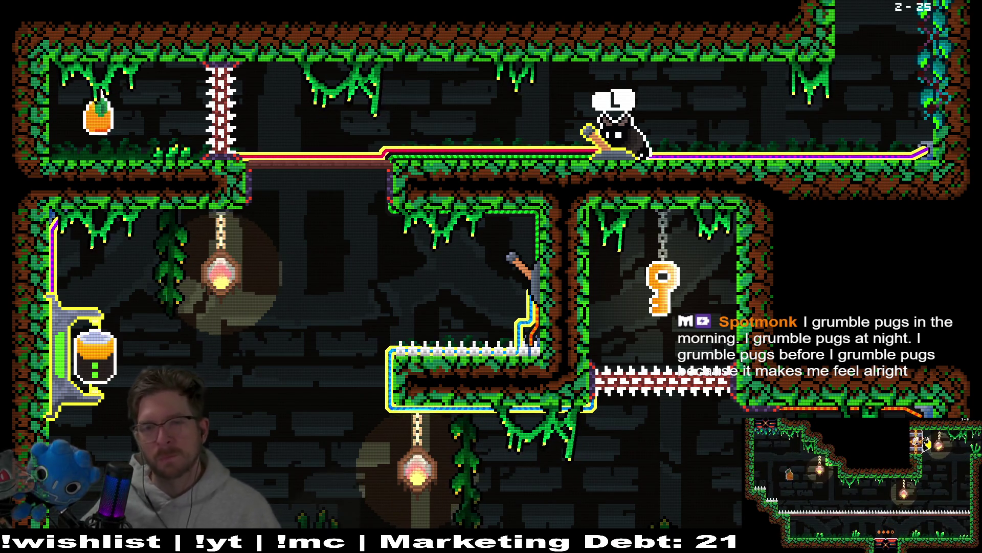
key(Escape)
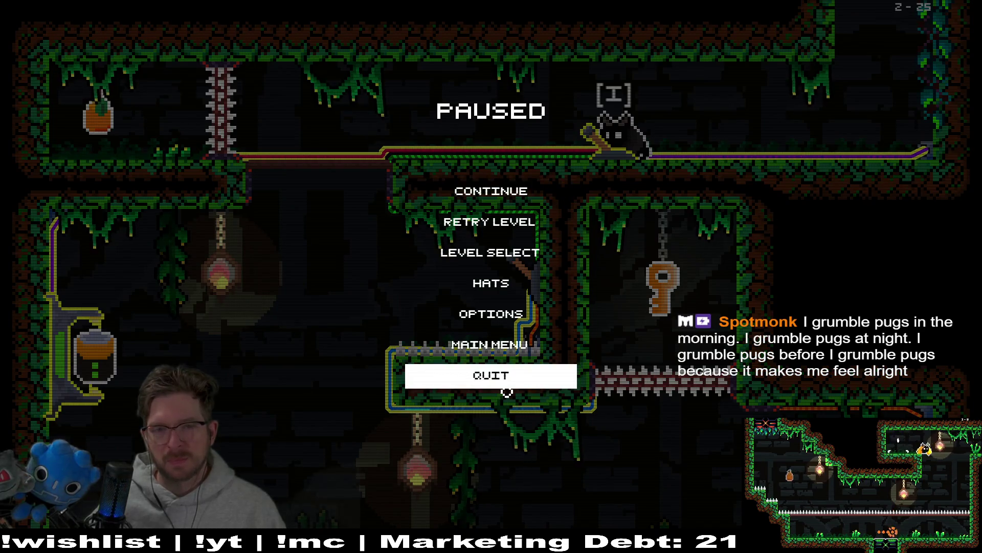
click(507, 389)
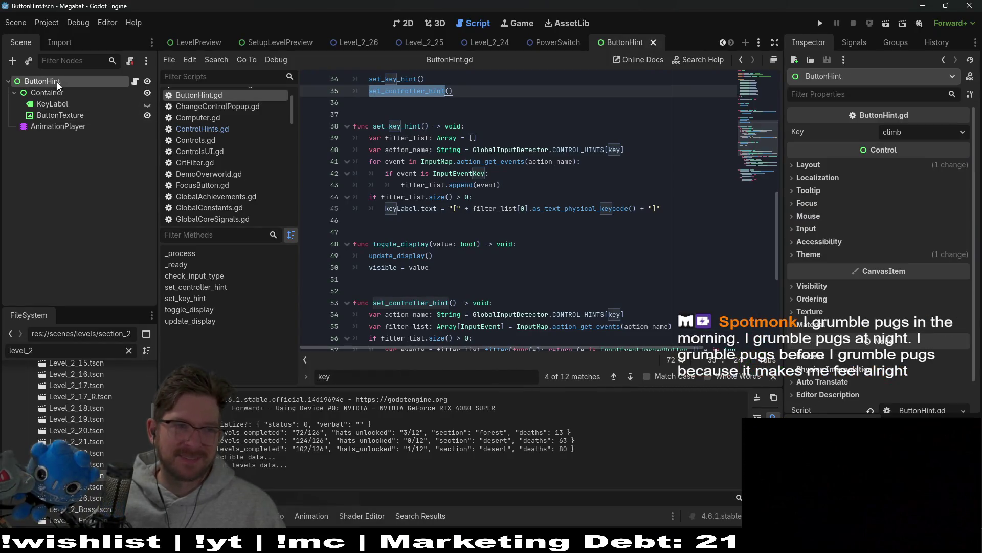
Open ButtonHint.gd and search all project files for toggle_display
click(136, 83)
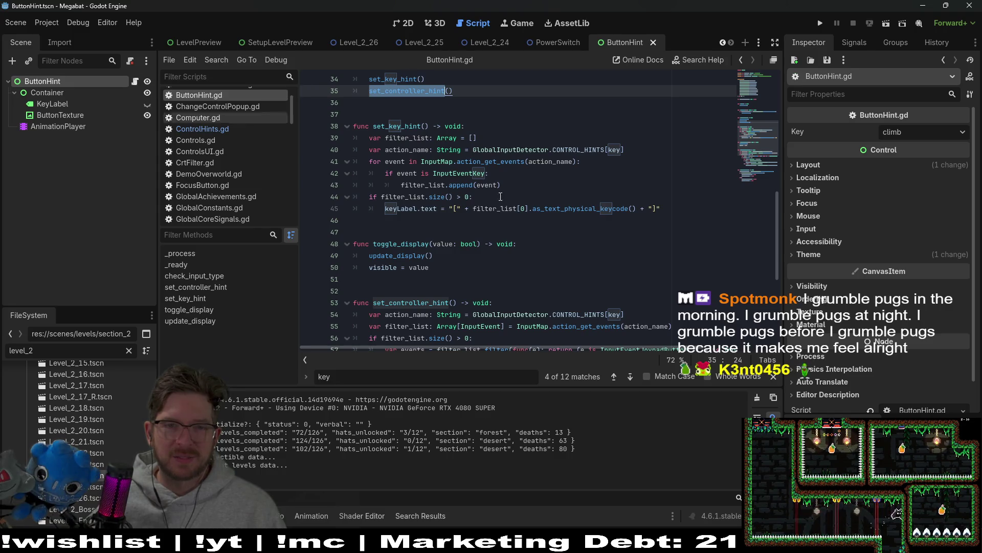
scroll(588, 224, up, 4)
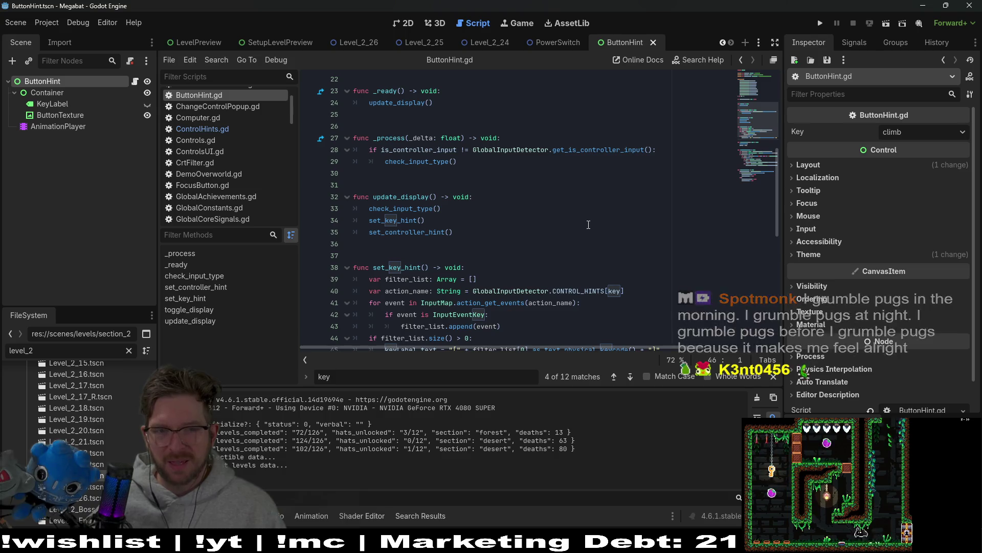
scroll(589, 225, down, 4)
double_click(408, 244)
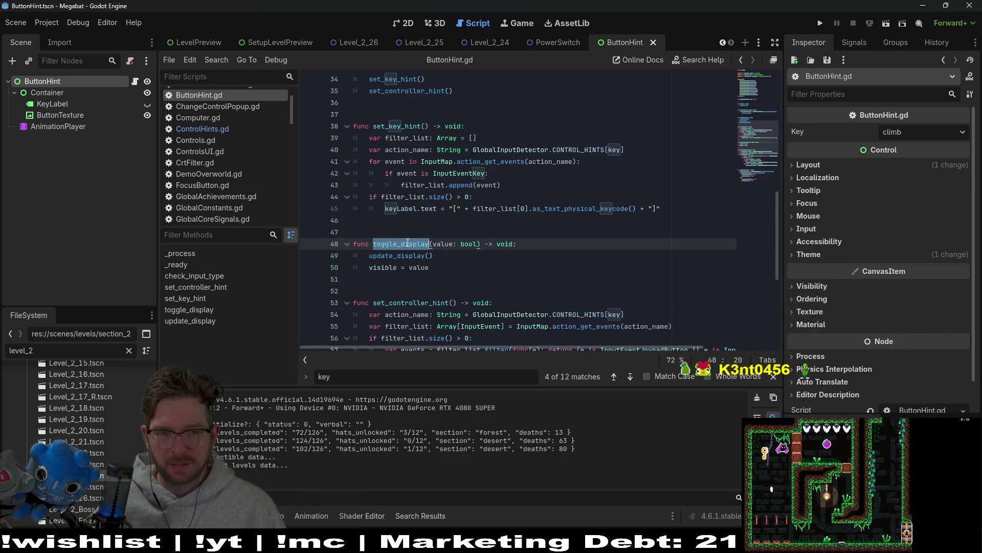
key(ctrl+shift+f)
key(Return)
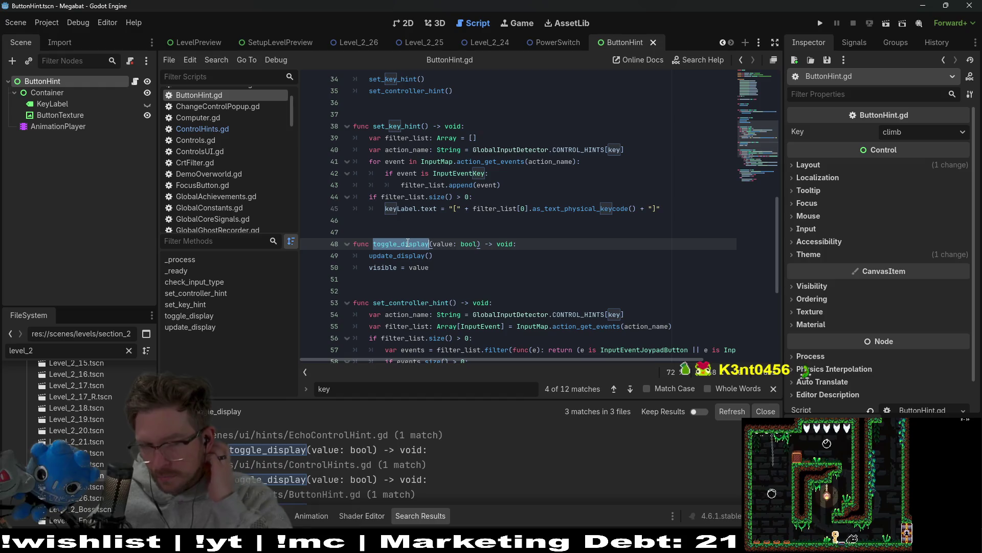
scroll(457, 275, down, 6)
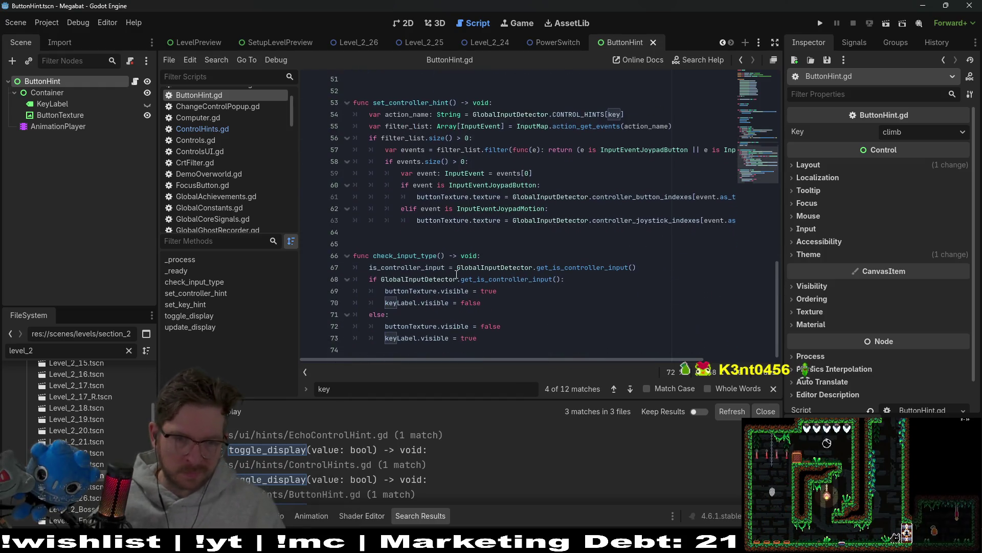
scroll(448, 483, down, 1)
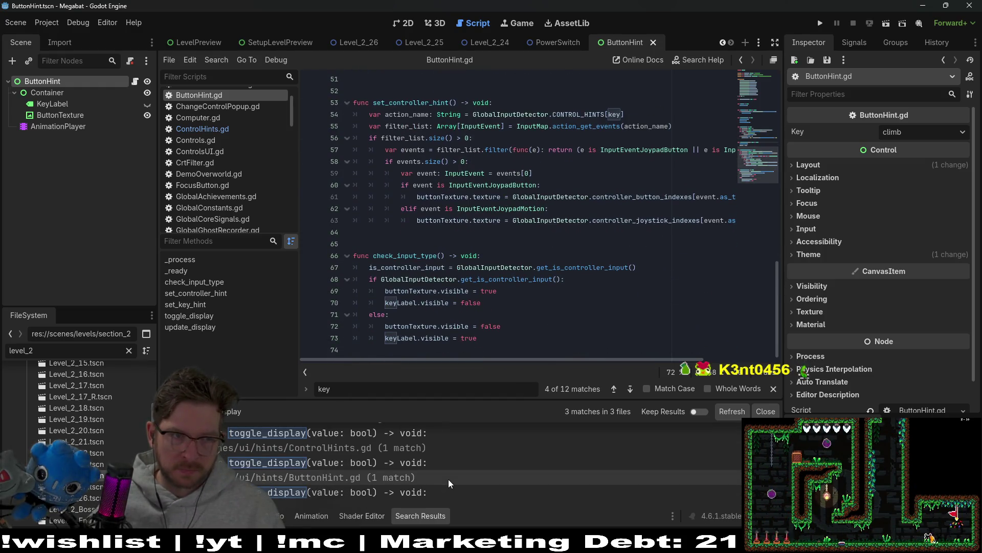
Switch through the Level_2_24 and PowerSwitch scenes, open the ButtonHint scene, and rerun the game
click(487, 42)
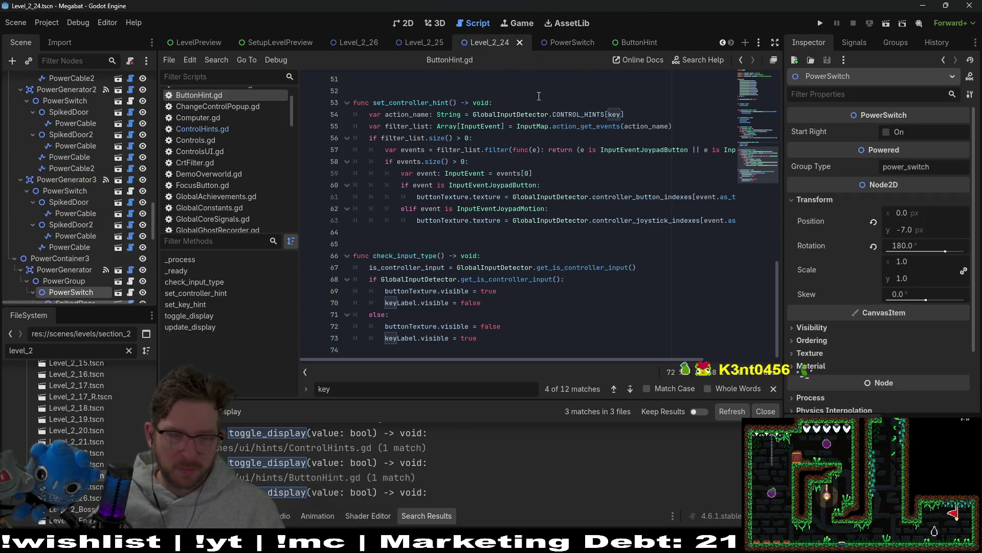
key(ctrl+Tab)
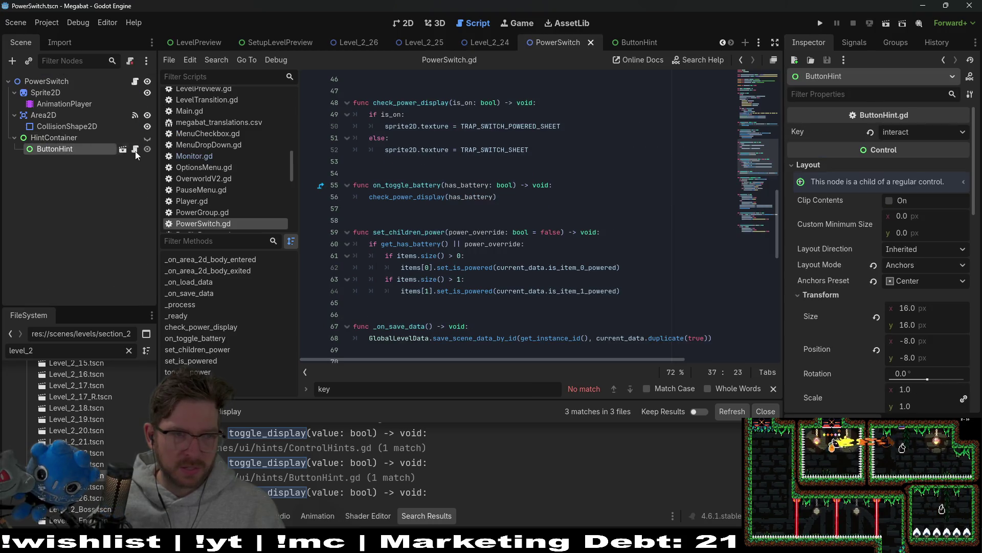
click(123, 151)
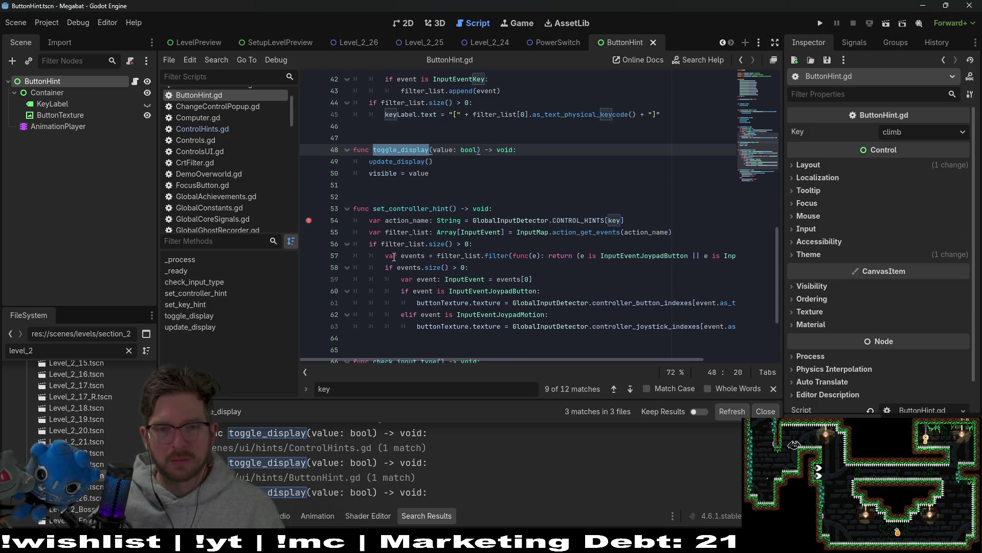
scroll(394, 257, up, 4)
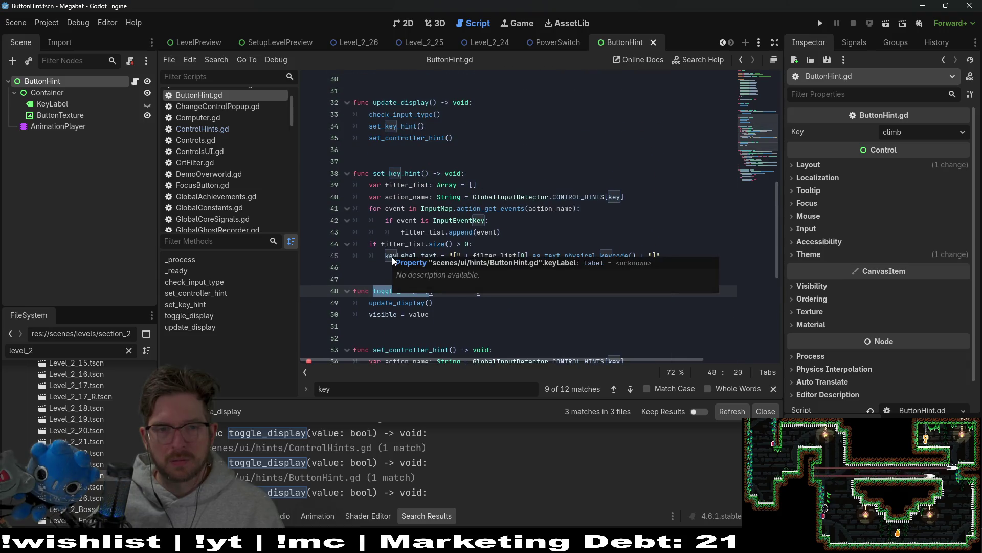
scroll(403, 303, down, 3)
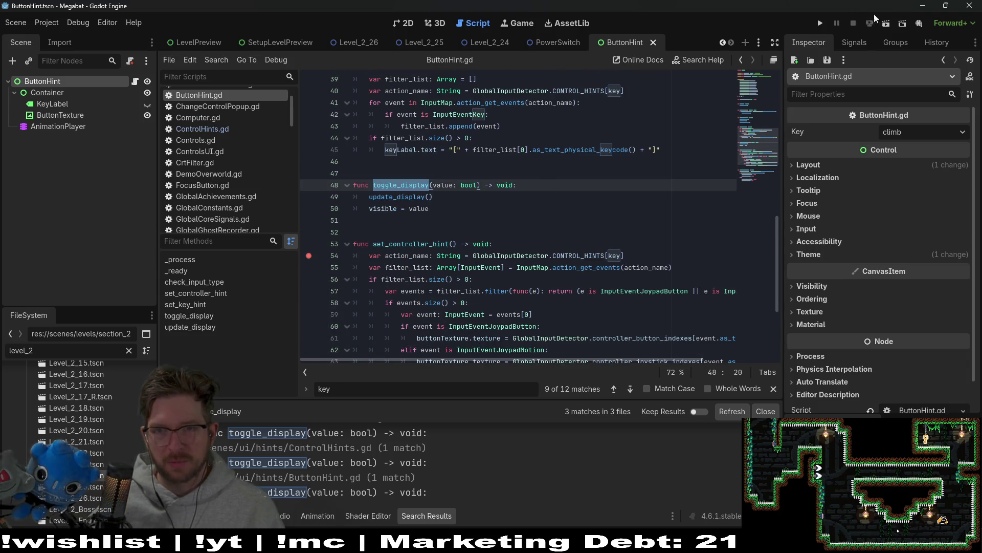
click(822, 24)
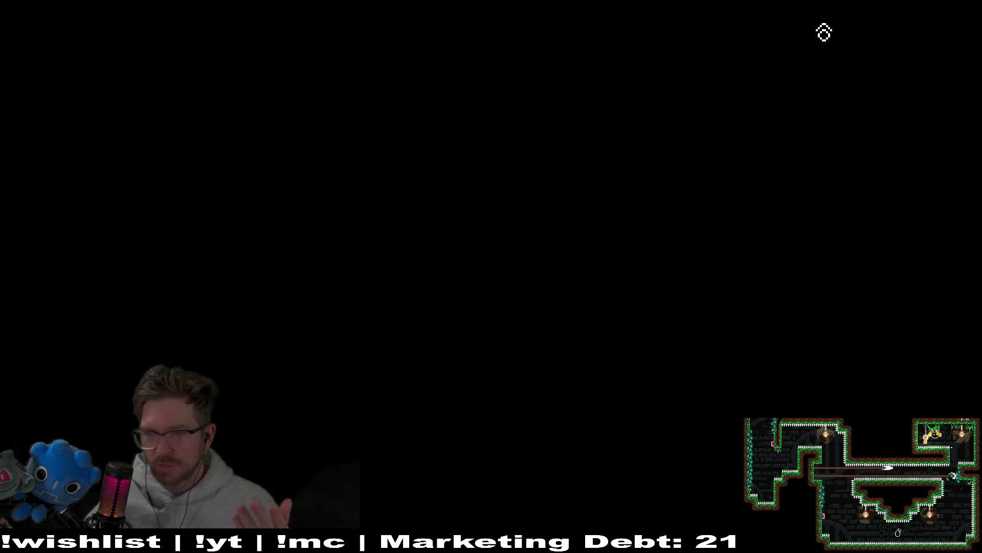
Load the third save profile and start forest world level 25, hitting the breakpoint
click(511, 311)
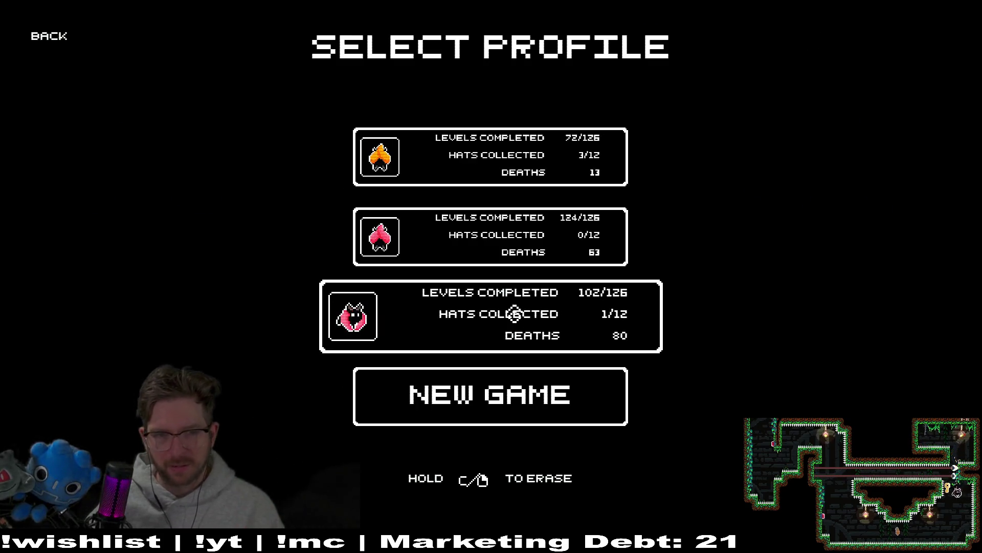
click(544, 254)
click(573, 260)
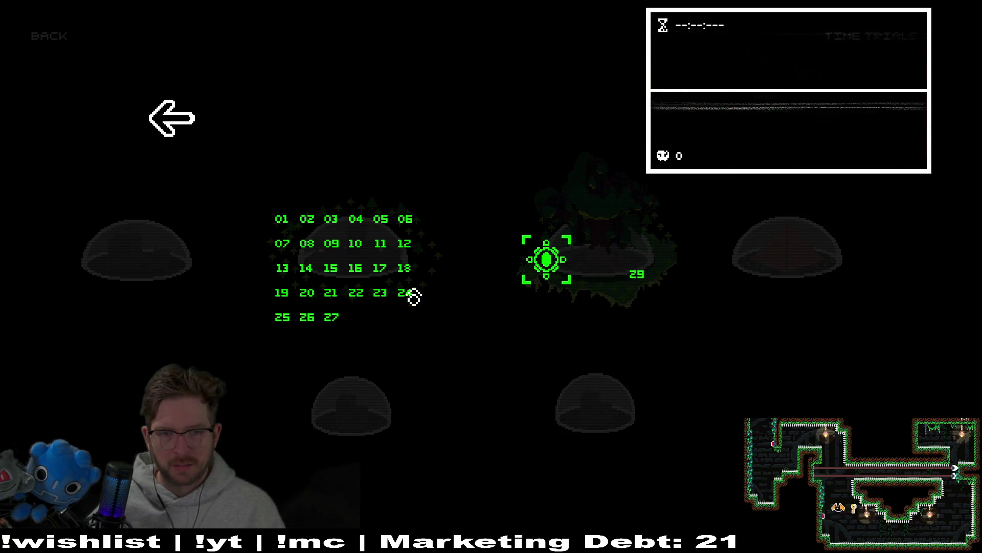
key(Escape)
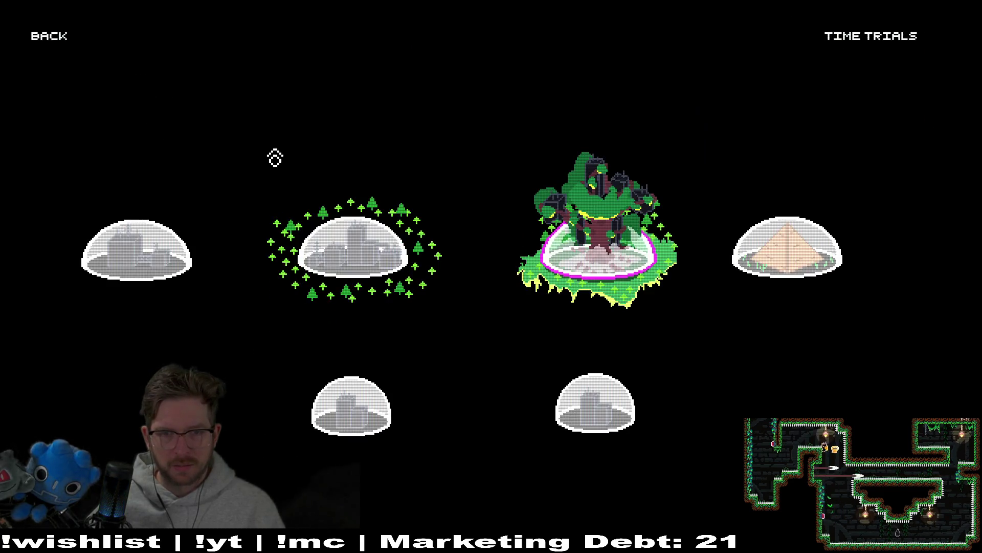
click(665, 260)
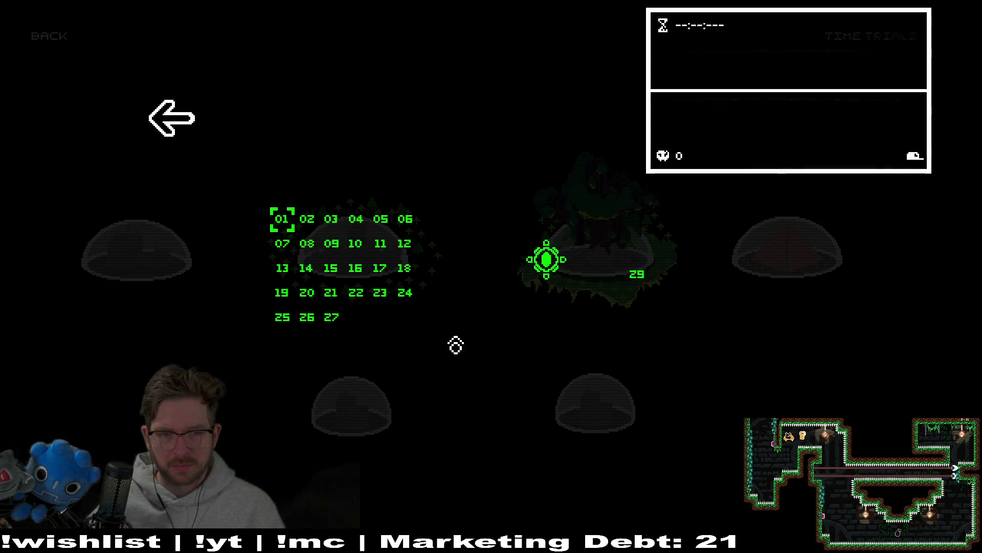
click(275, 320)
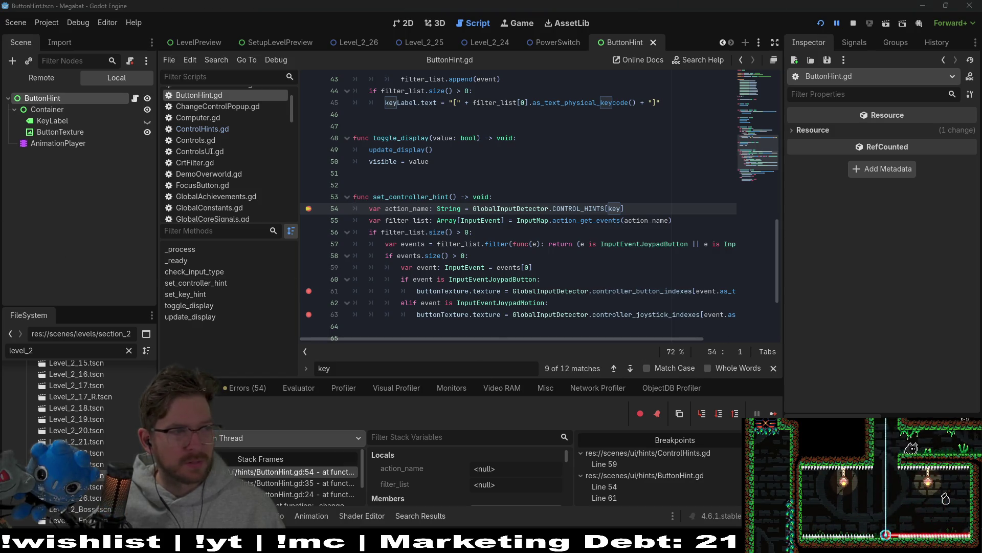
Continue past the ButtonHint.gd breakpoints at lines 54 and 61 until the game runs again
click(774, 414)
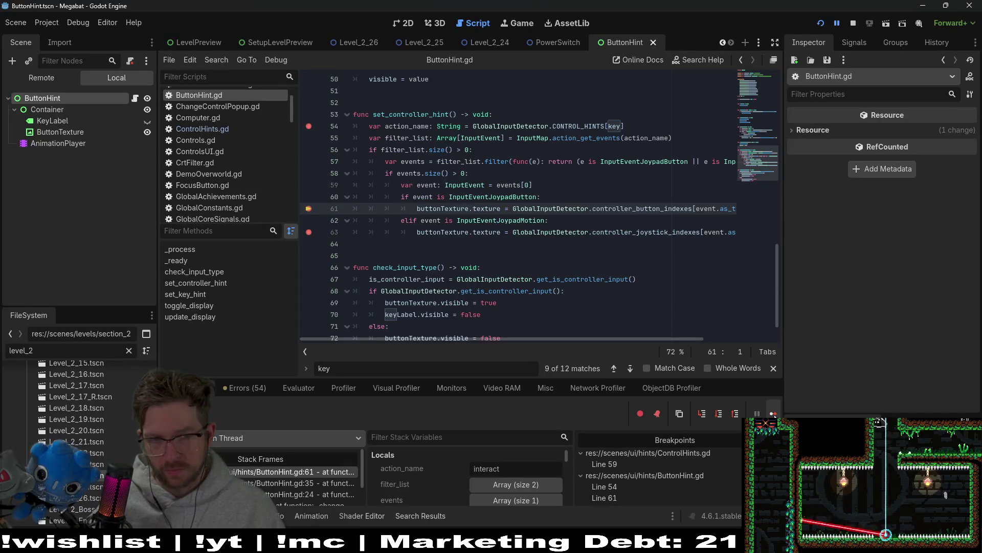
click(774, 414)
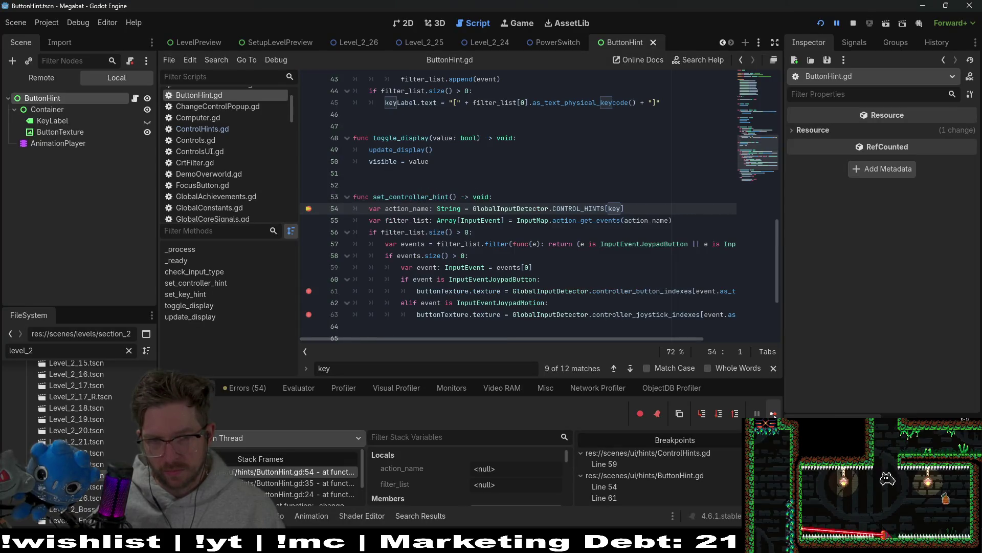
click(773, 414)
click(773, 414)
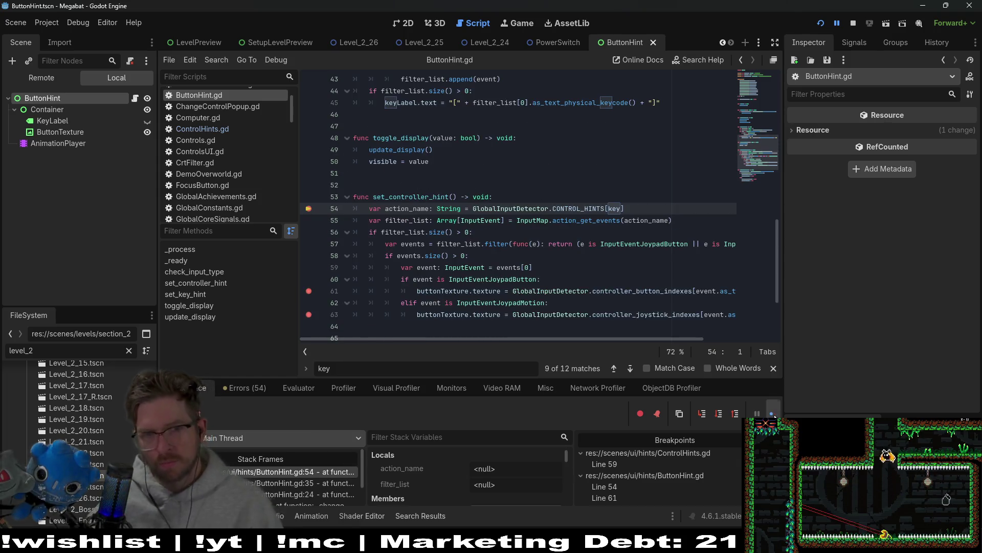
click(773, 414)
click(773, 414)
click(773, 414)
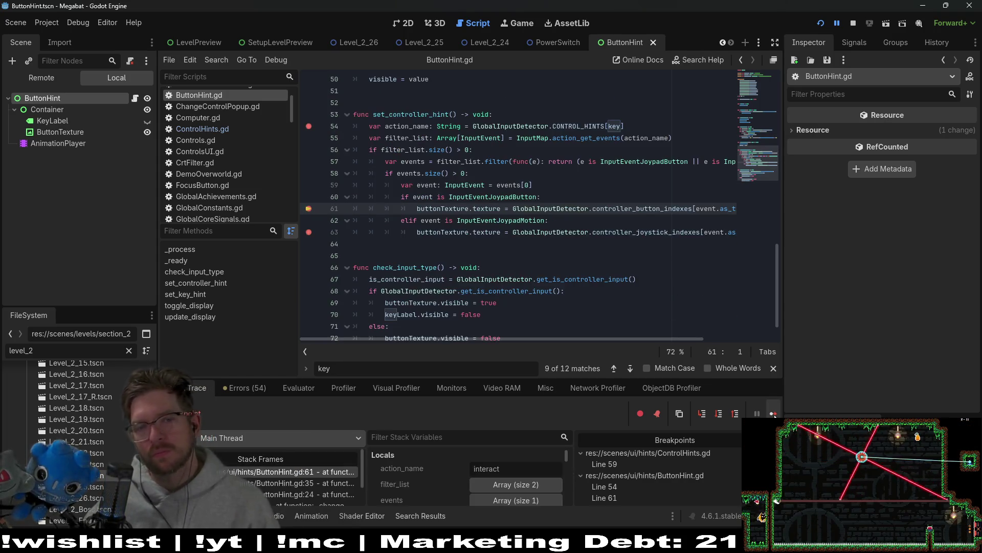
click(773, 414)
click(774, 414)
click(774, 414)
click(774, 414)
click(773, 414)
click(774, 414)
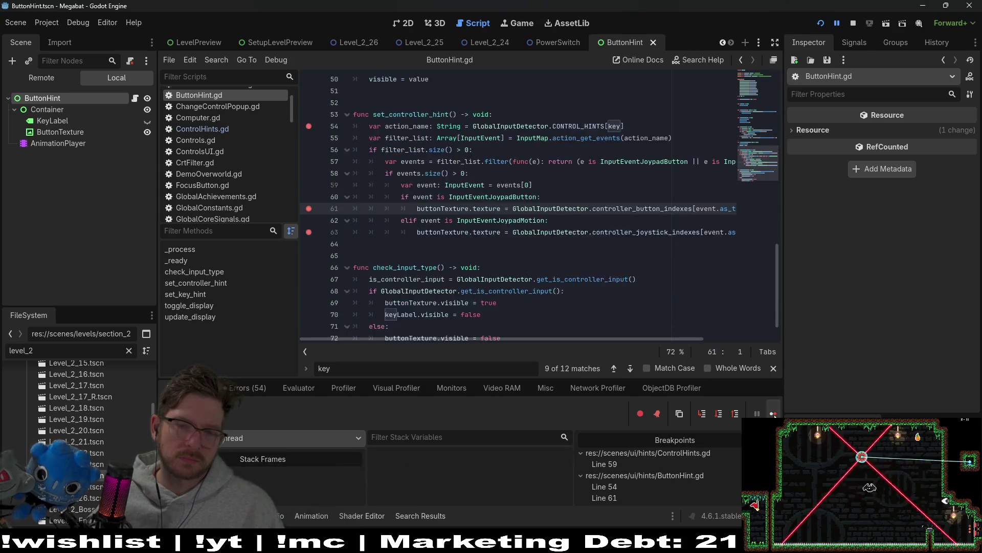
click(773, 414)
click(773, 414)
click(773, 414)
click(773, 413)
click(774, 413)
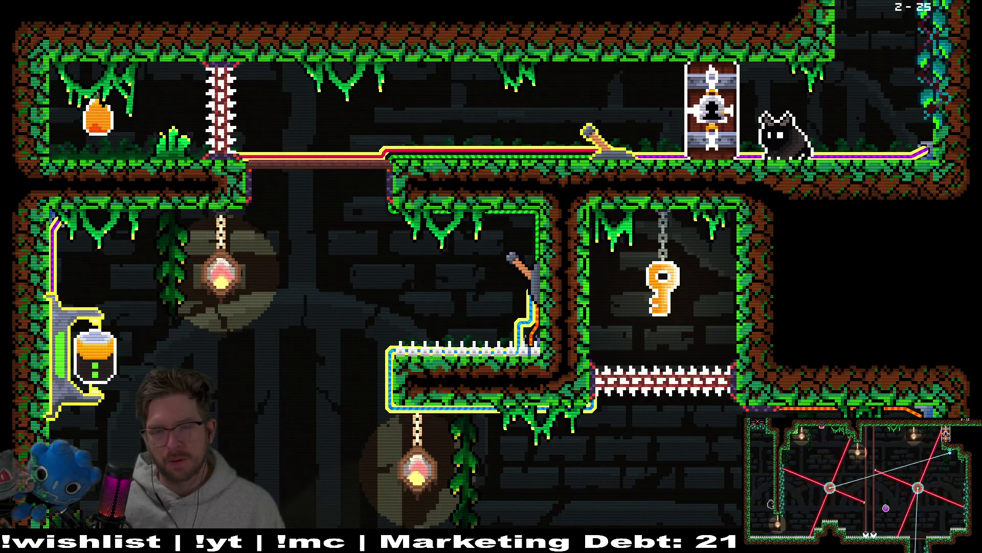
Walk the cat to the lever, pause and browse the pause menu options, then resume
key(Left)
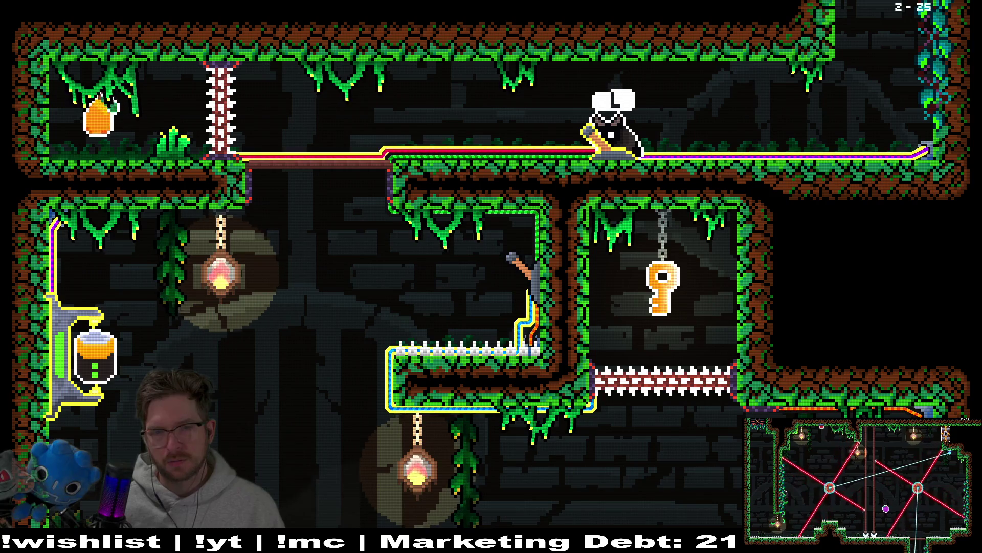
key(Right)
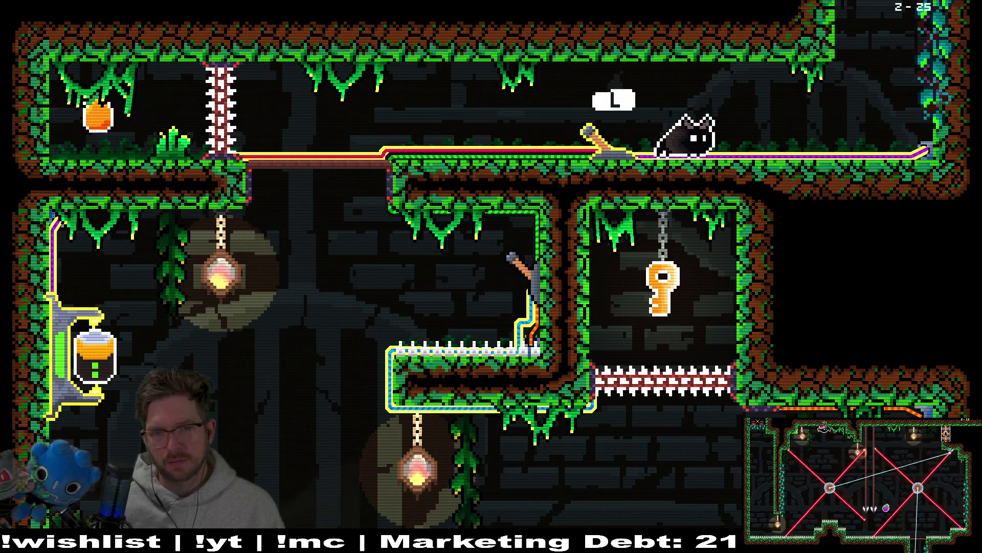
key(Escape)
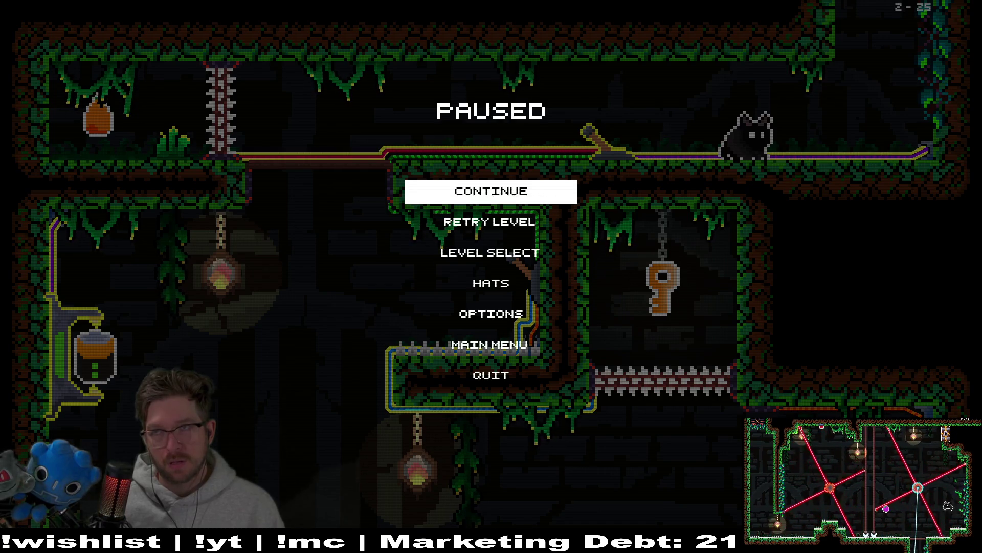
key(Down)
key(Down)
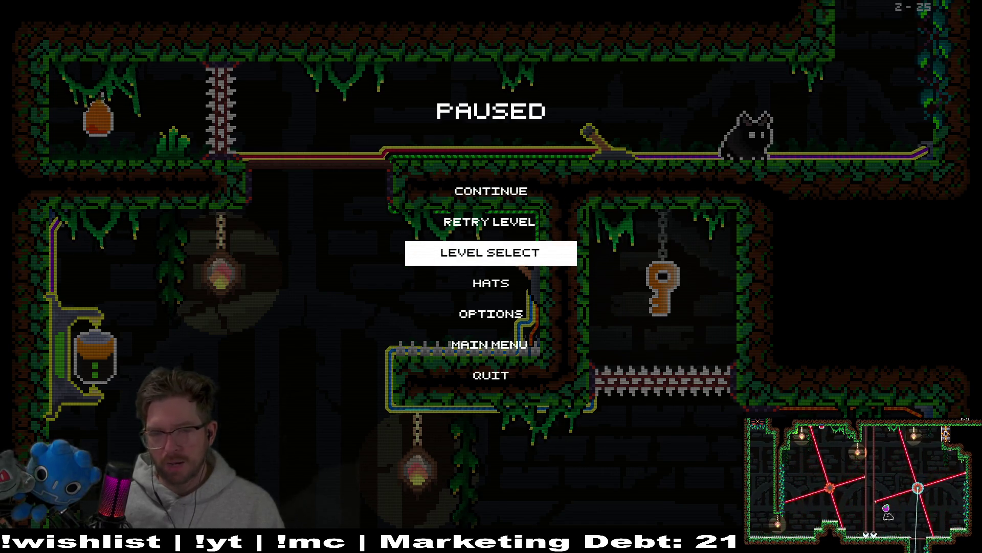
key(Down)
key(Up)
key(Up)
key(Up)
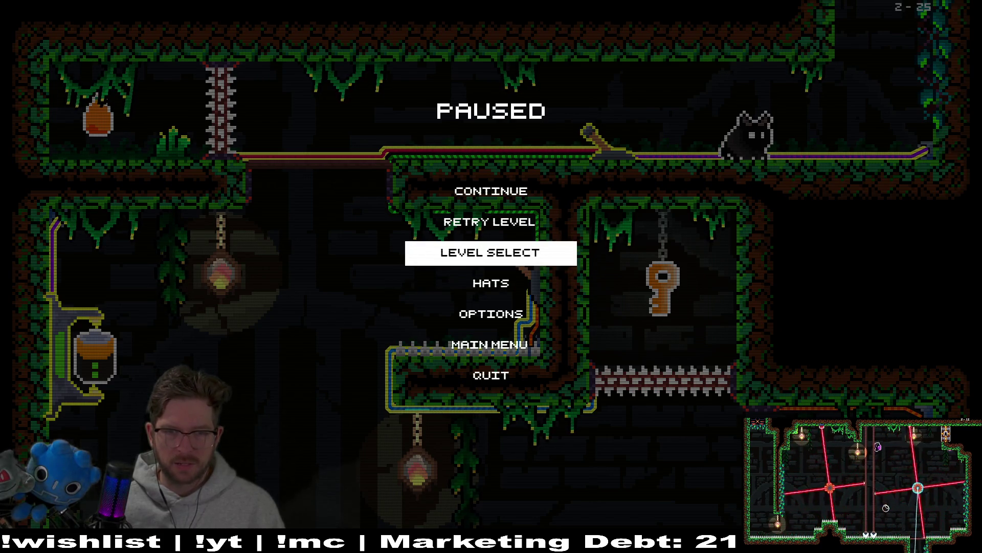
key(Return)
Return the cat to the lever, then pause and quit to the editor
key(Left)
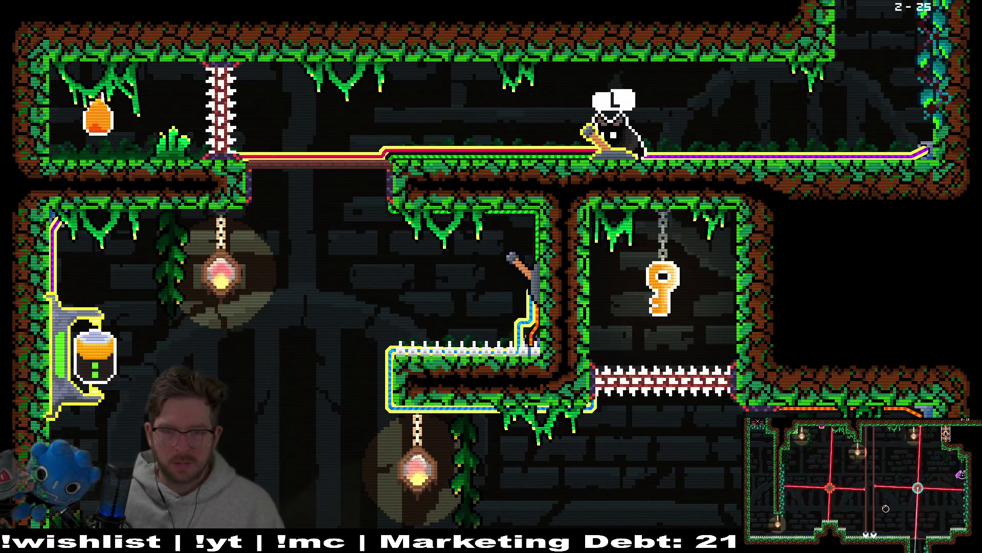
key(Escape)
key(Up)
key(Up)
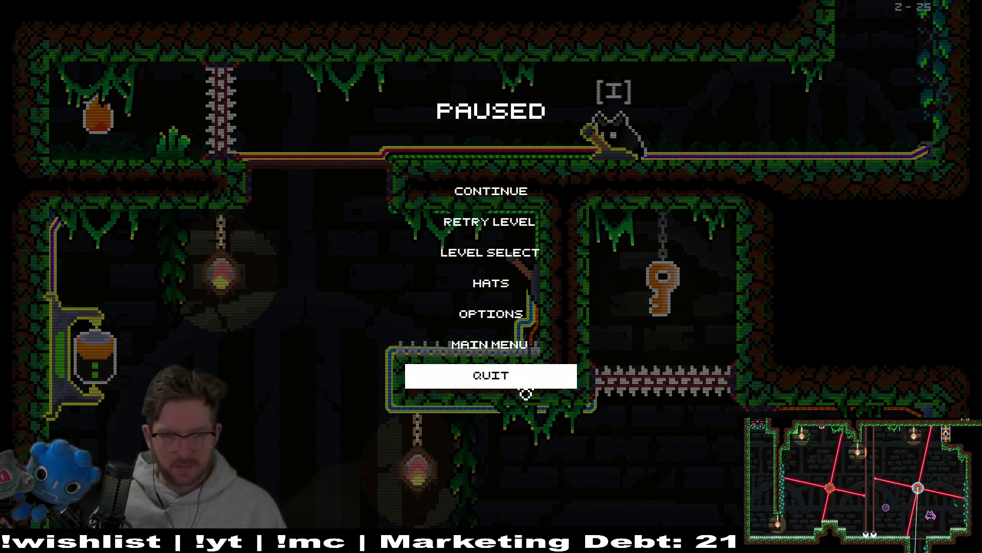
key(Return)
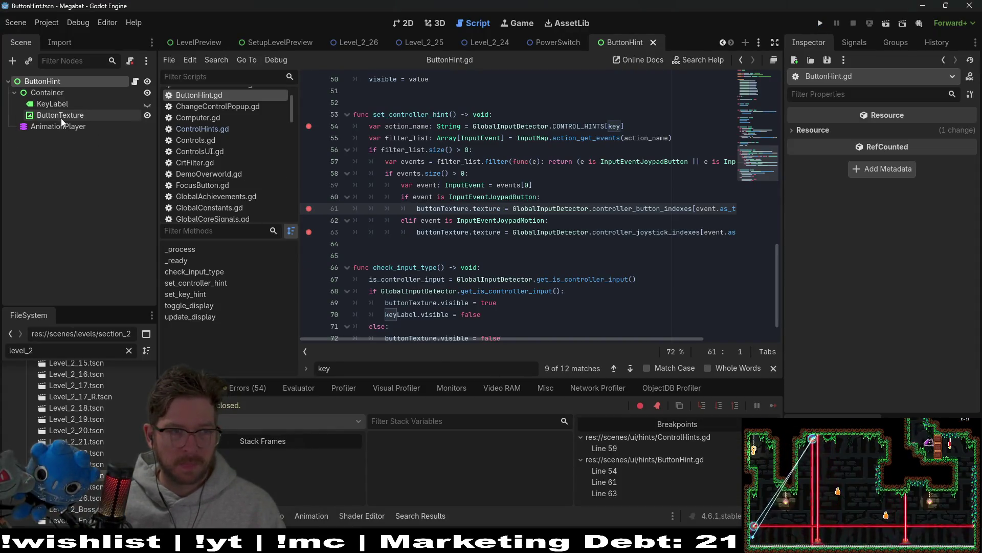
Select ButtonHint and find every use of toggle_display in the project
click(61, 116)
click(57, 81)
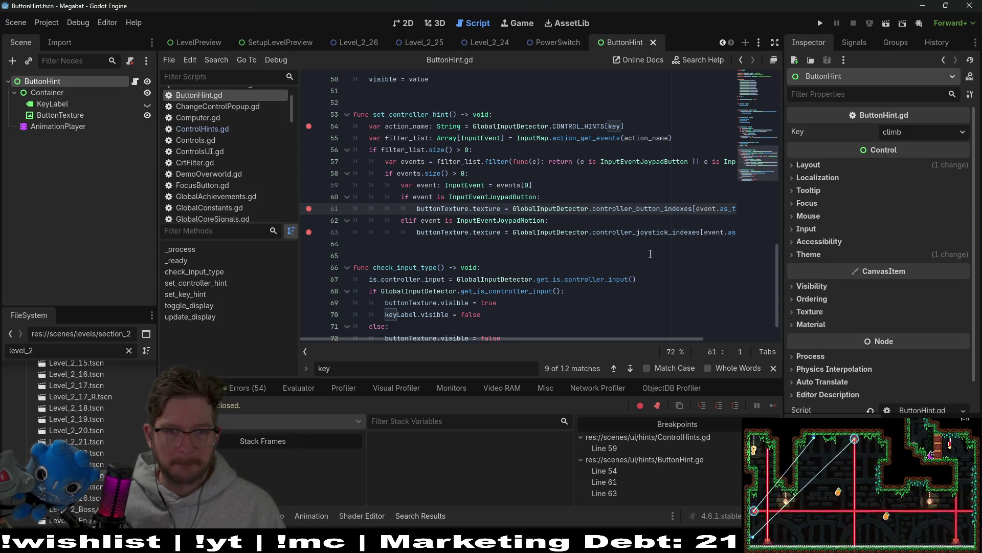
scroll(579, 254, down, 1)
scroll(461, 245, up, 6)
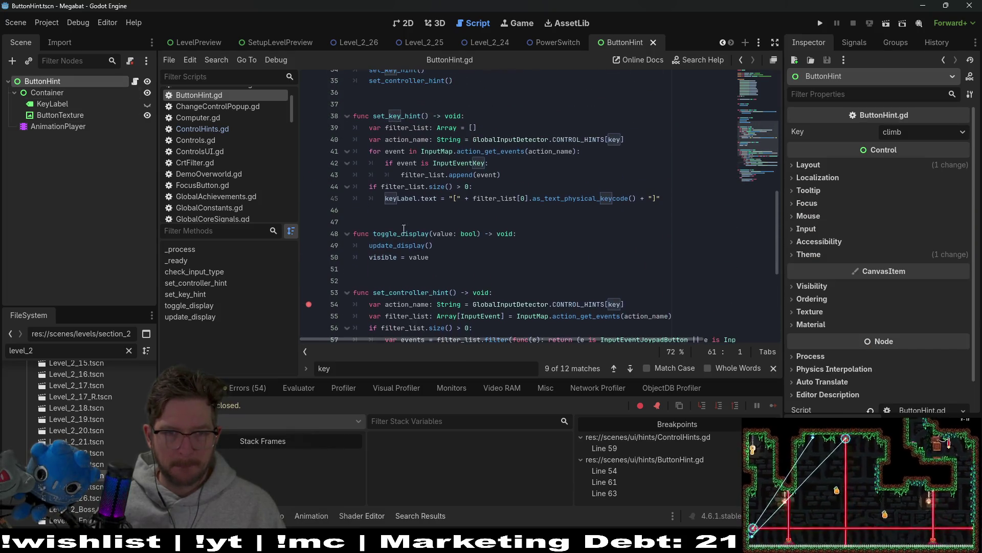
double_click(401, 234)
right_click(402, 235)
click(409, 290)
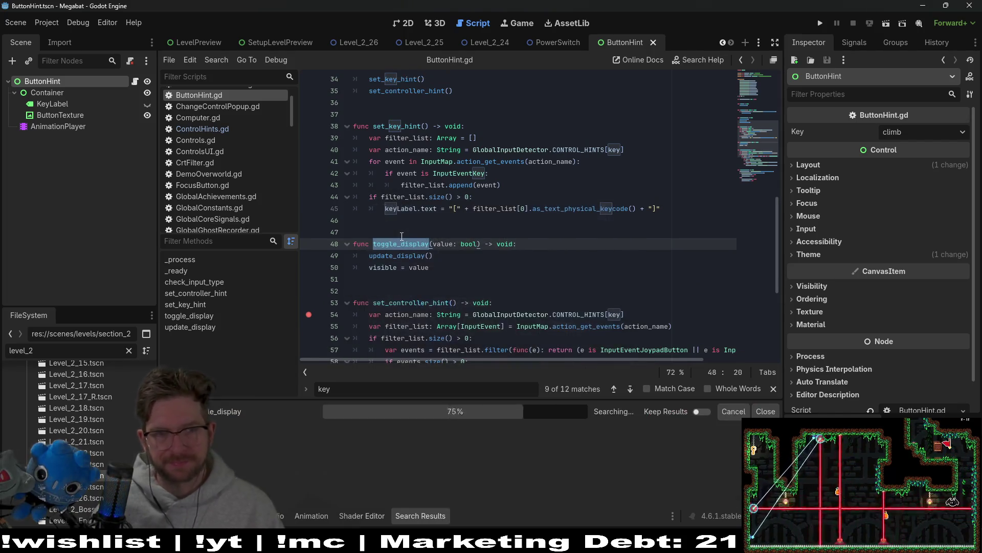
Delete the update_display() call from ButtonHint's toggle_display
key(End)
key(shift+Down)
key(shift+End)
key(BackSpace)
scroll(397, 457, down, 1)
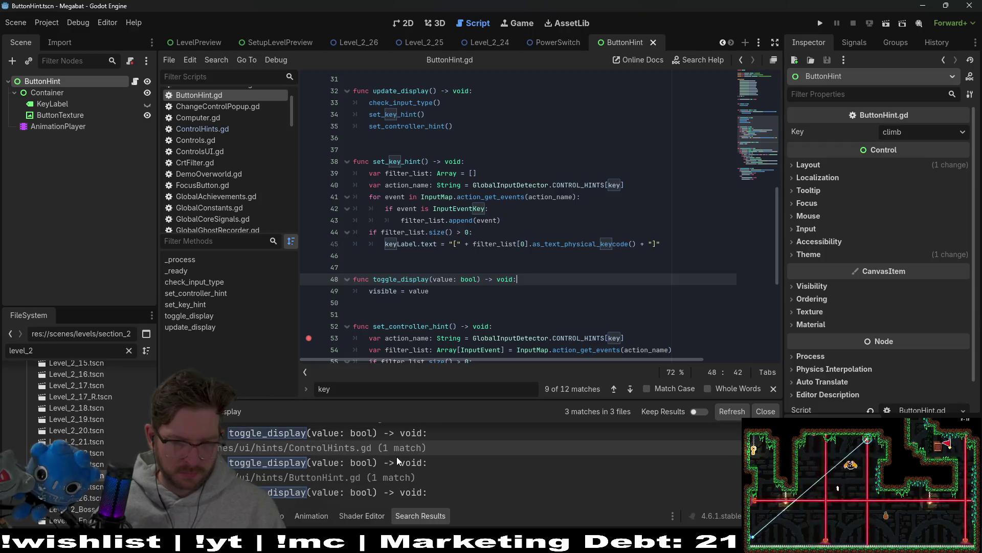
Check the ControlHints.gd toggle_display match, then switch to the PowerSwitch scene
click(394, 462)
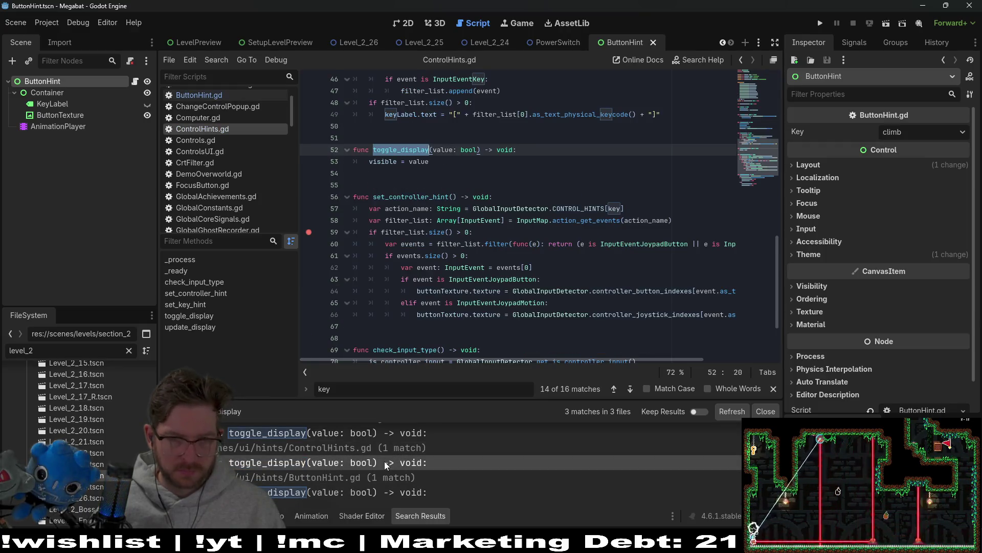
scroll(455, 91, up, 3)
click(557, 42)
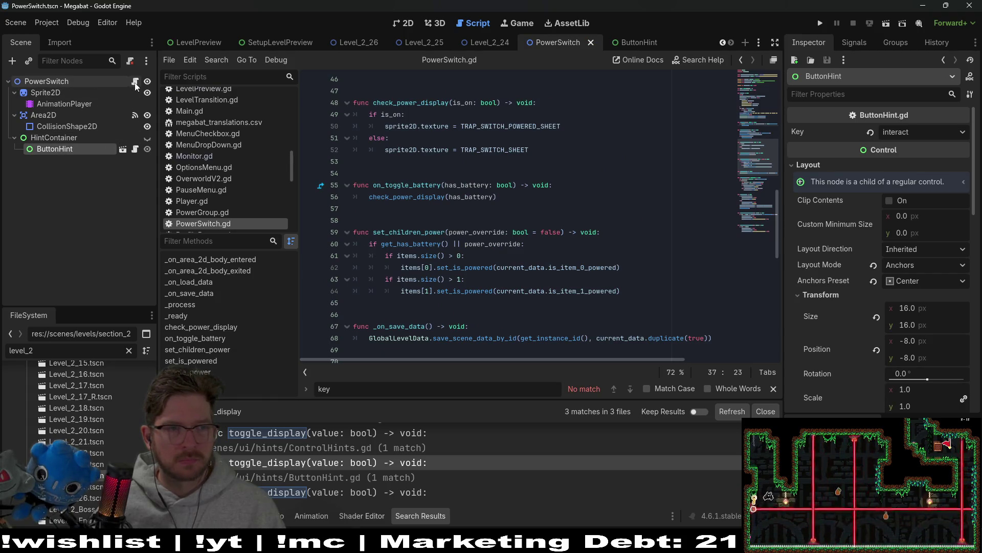
Search PowerSwitch.gd and toggle HintContainer's visibility off and back on in the scene
scroll(592, 203, up, 15)
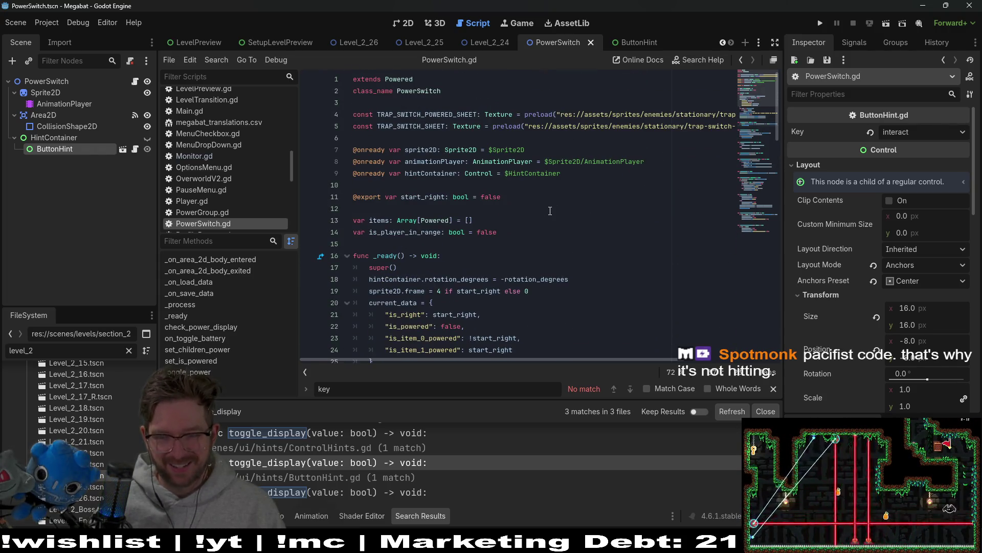
click(566, 184)
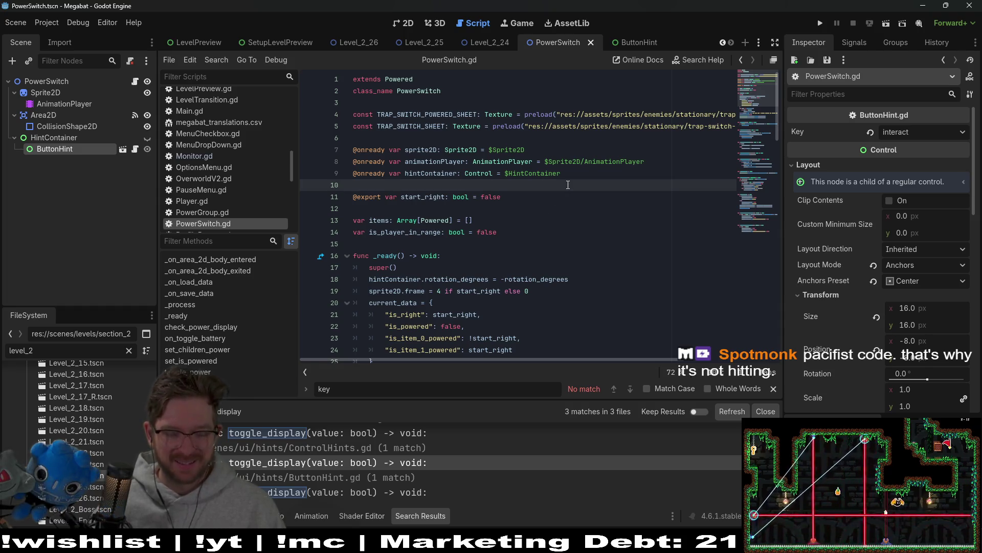
key(ctrl+f)
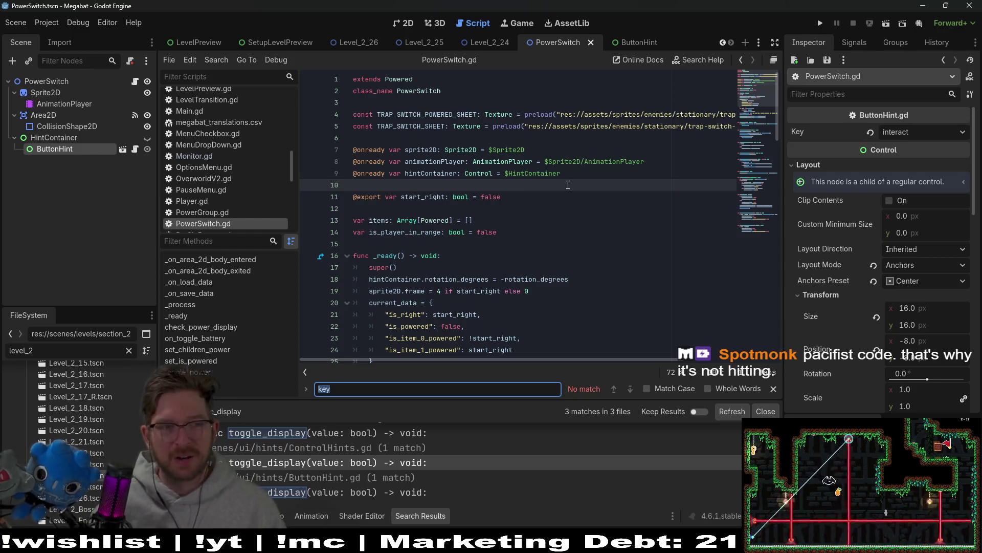
scroll(493, 205, down, 2)
click(147, 137)
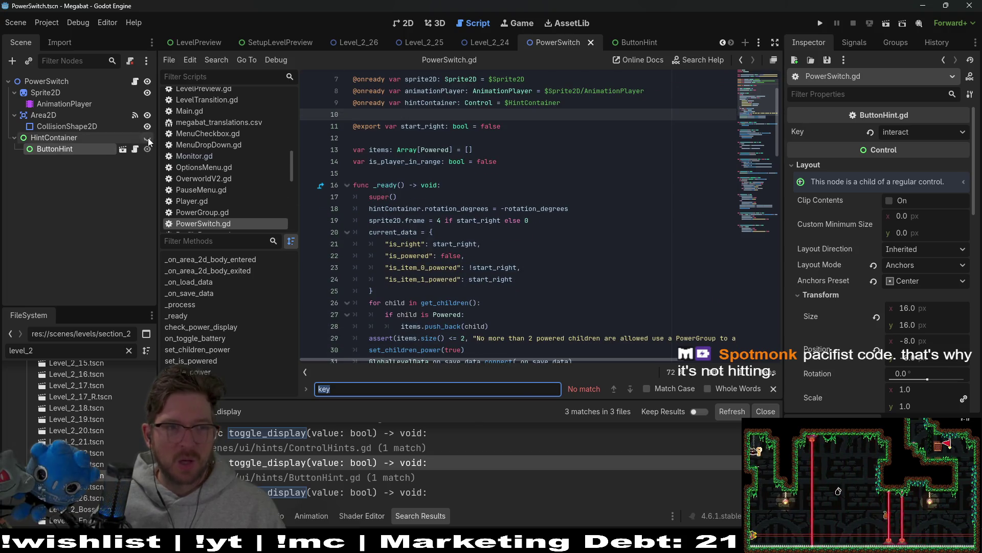
click(555, 185)
scroll(606, 215, up, 2)
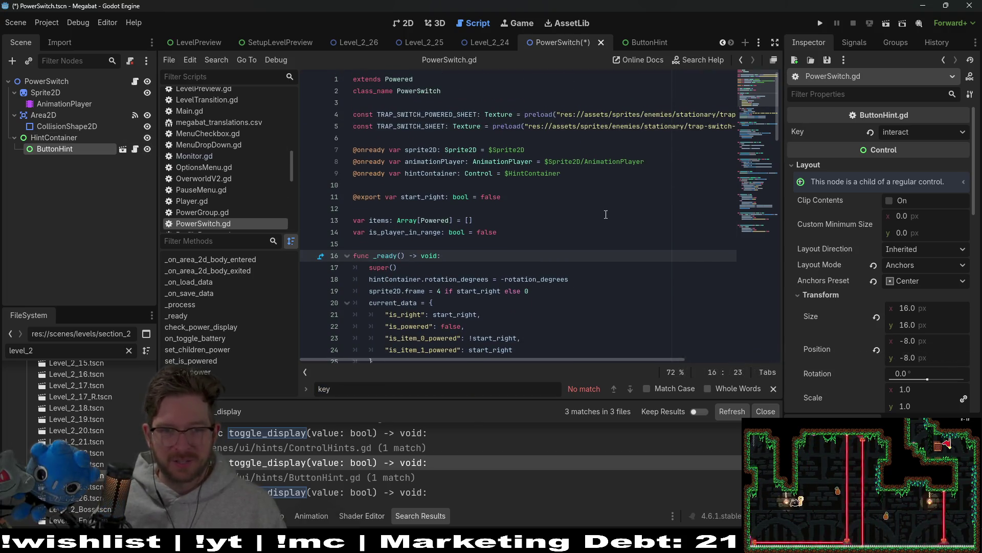
Change the hintContainer path on line 9 to $HintContainer/ButtonHint
click(441, 174)
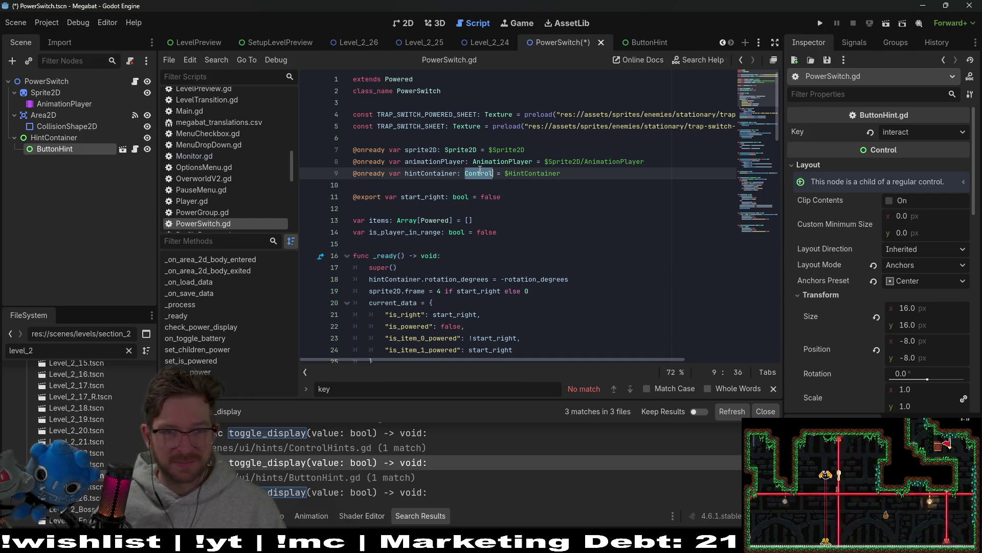
double_click(549, 175)
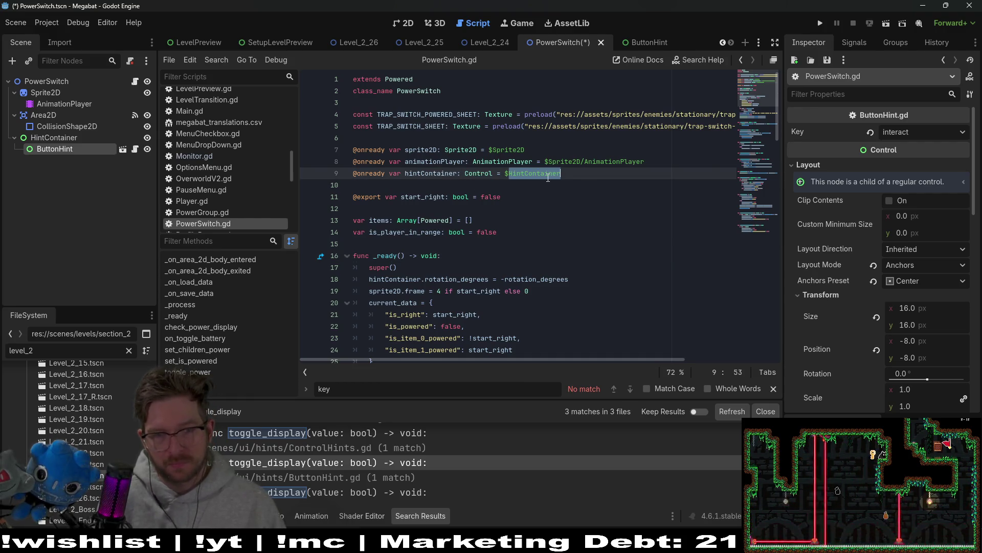
text(/ButtonH)
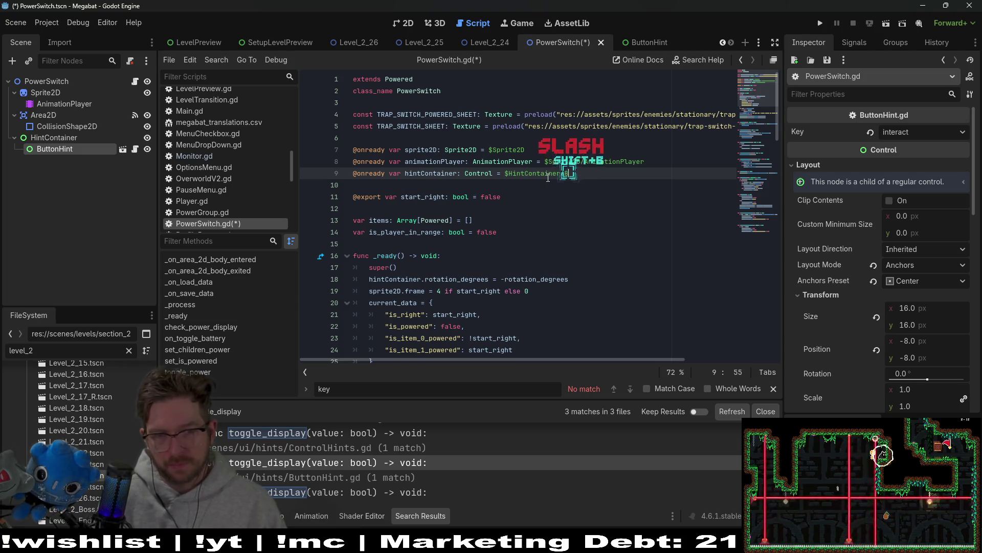
key(Return)
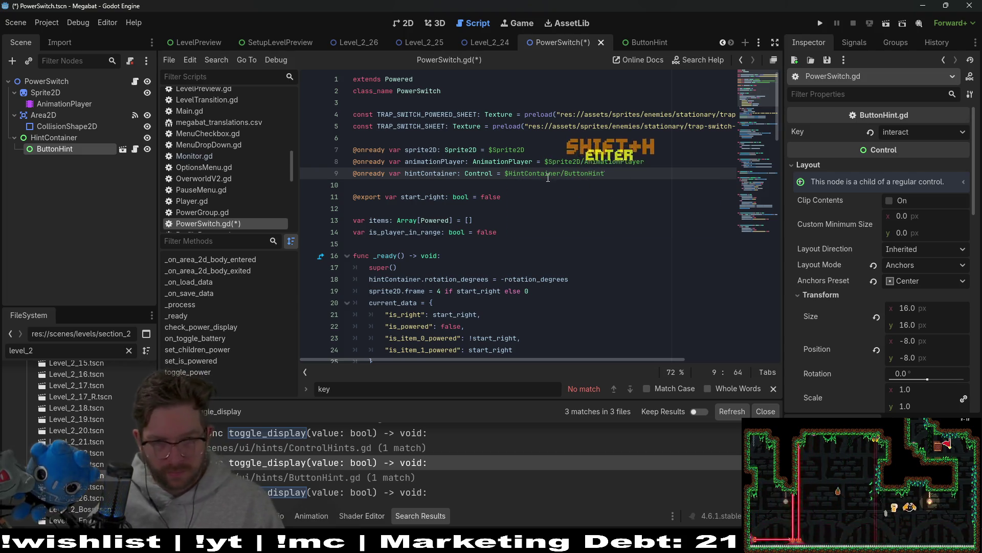
click(127, 149)
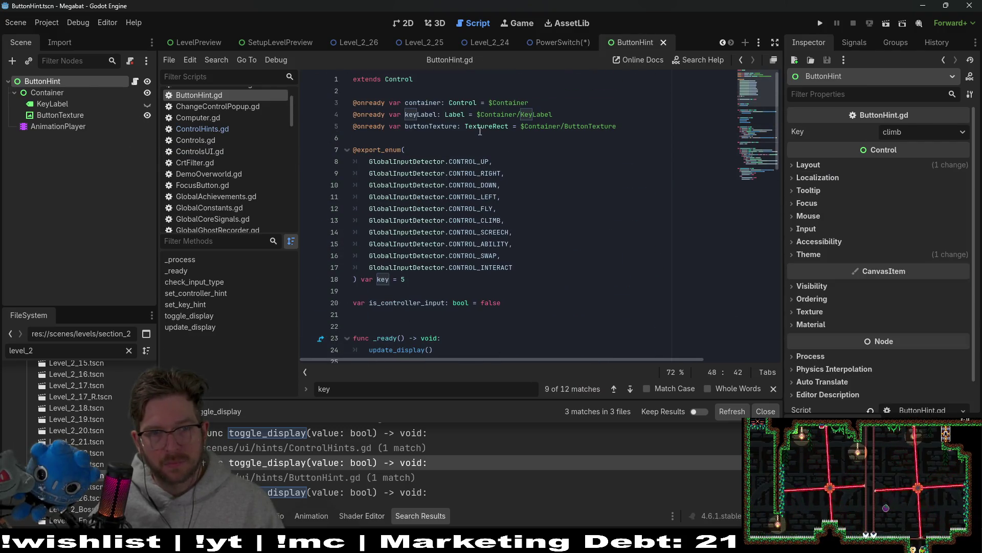
Add a set_controller_hint() call at the start of toggle_display in ButtonHint.gd
scroll(440, 247, down, 4)
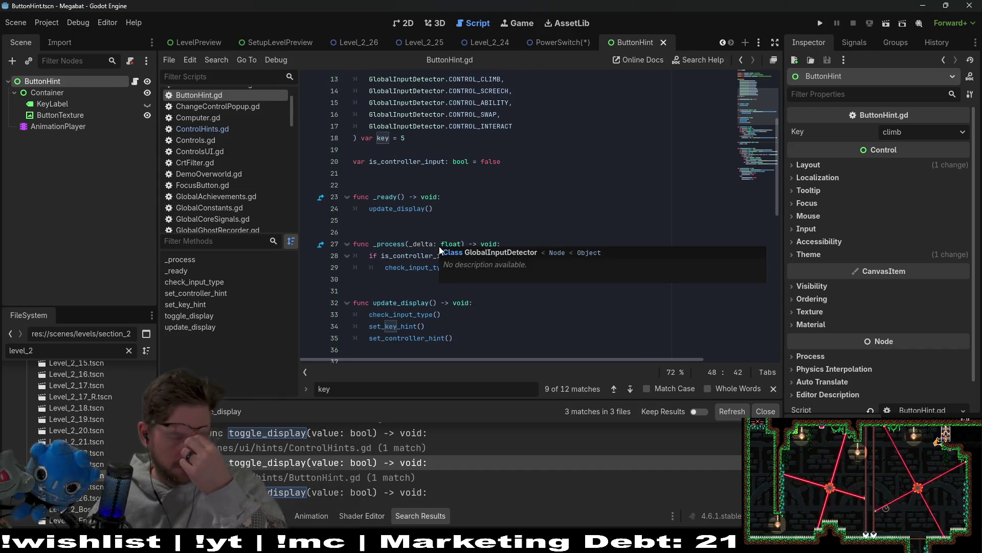
scroll(440, 249, down, 3)
scroll(419, 274, down, 7)
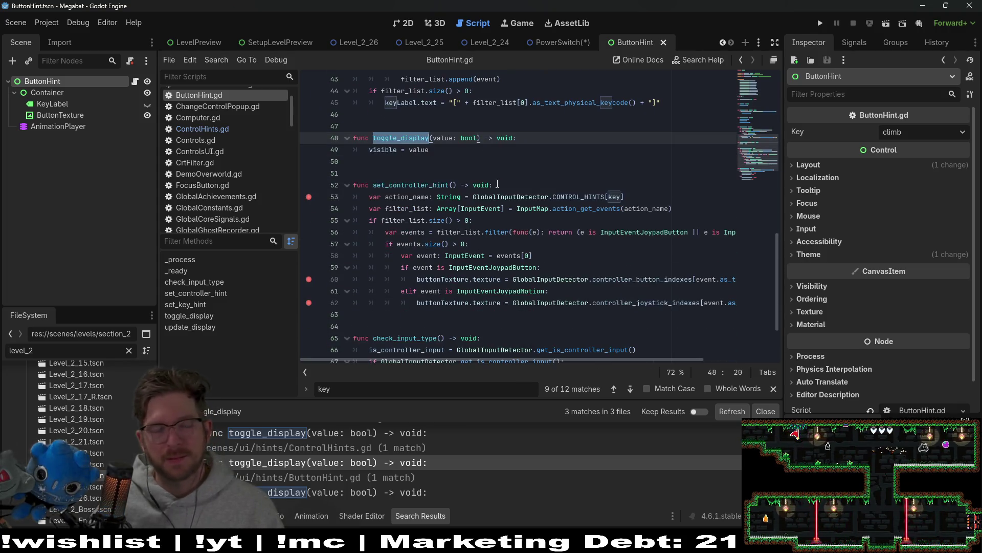
scroll(494, 187, up, 11)
scroll(439, 253, down, 8)
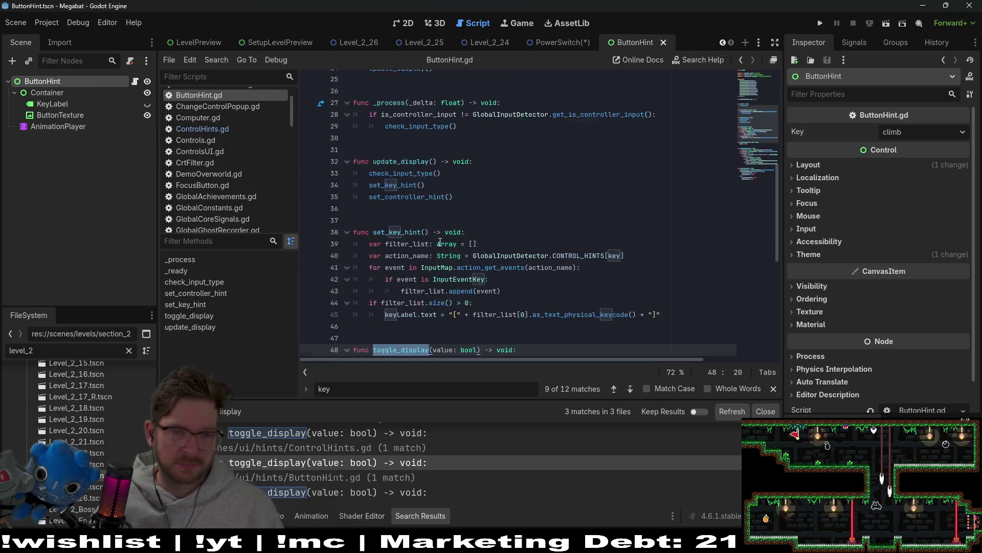
scroll(432, 231, up, 2)
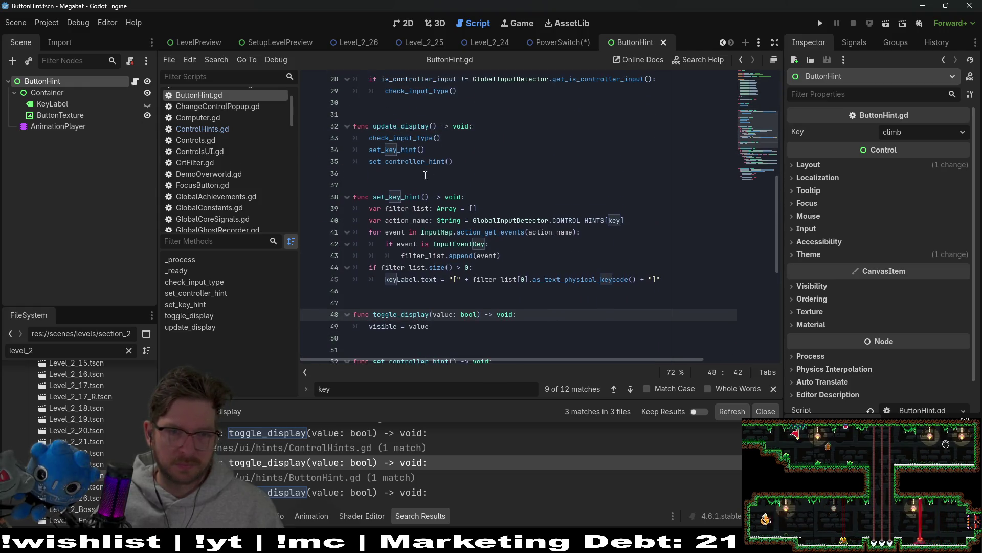
click(419, 162)
click(556, 318)
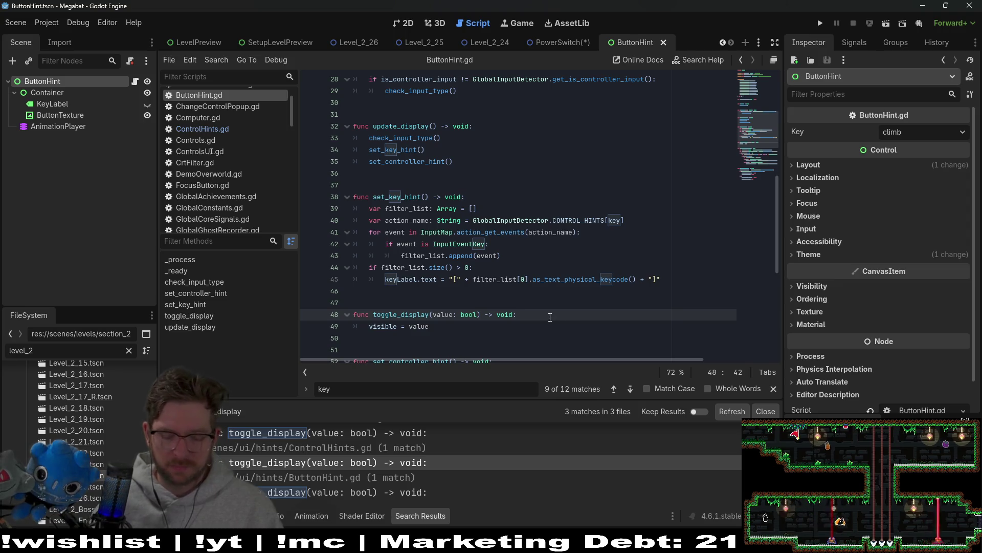
key(Return)
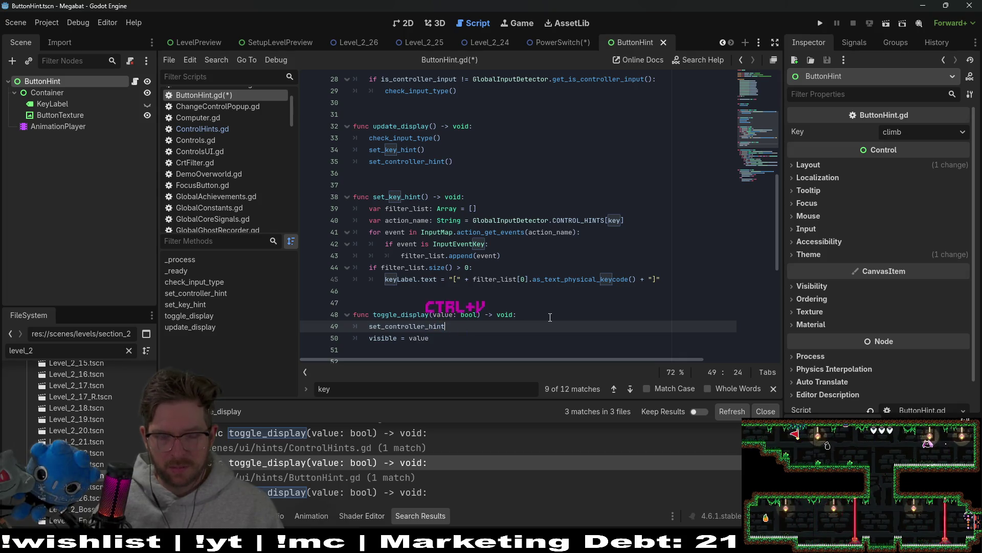
text(())
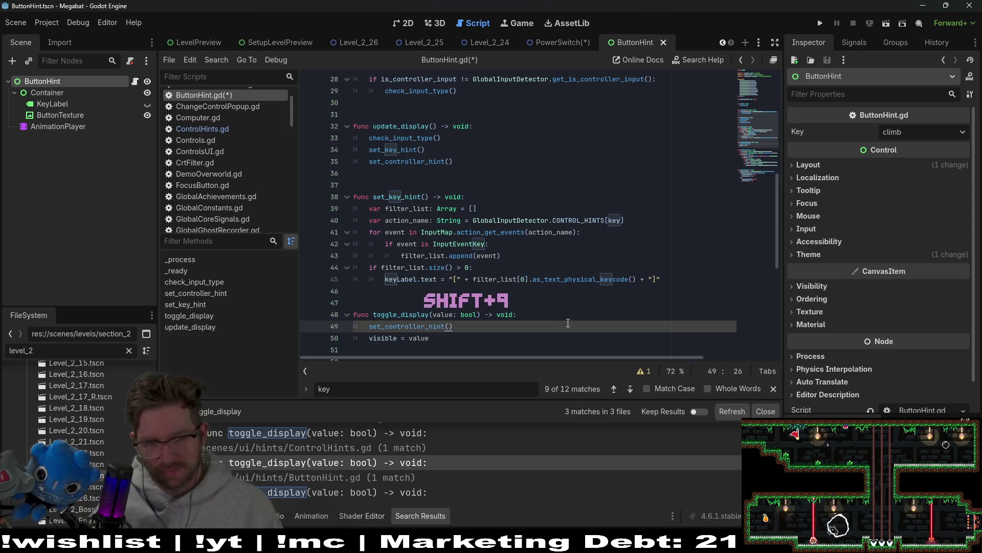
Review set_controller_hint's occurrences, then cut the new call back out of toggle_display
double_click(435, 329)
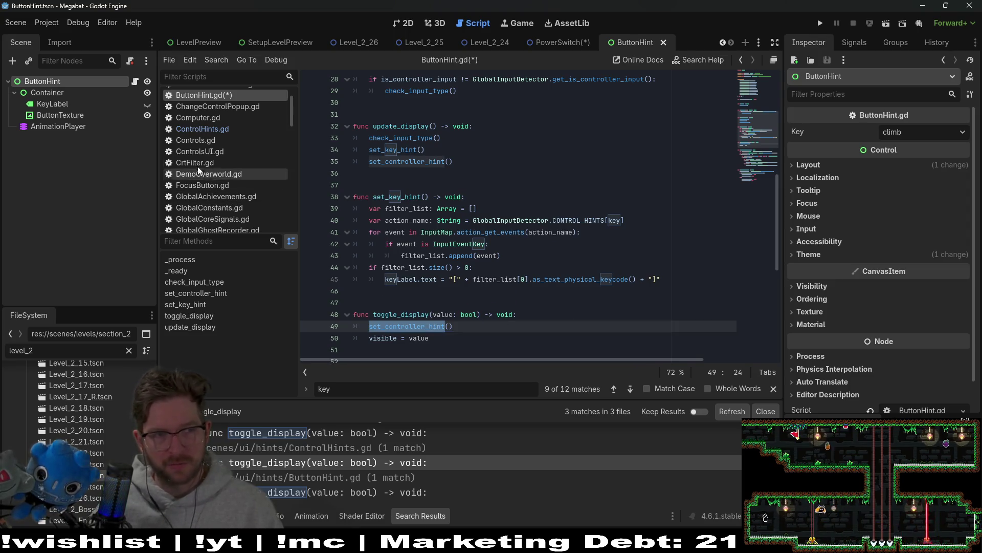
scroll(532, 174, up, 4)
scroll(492, 109, up, 3)
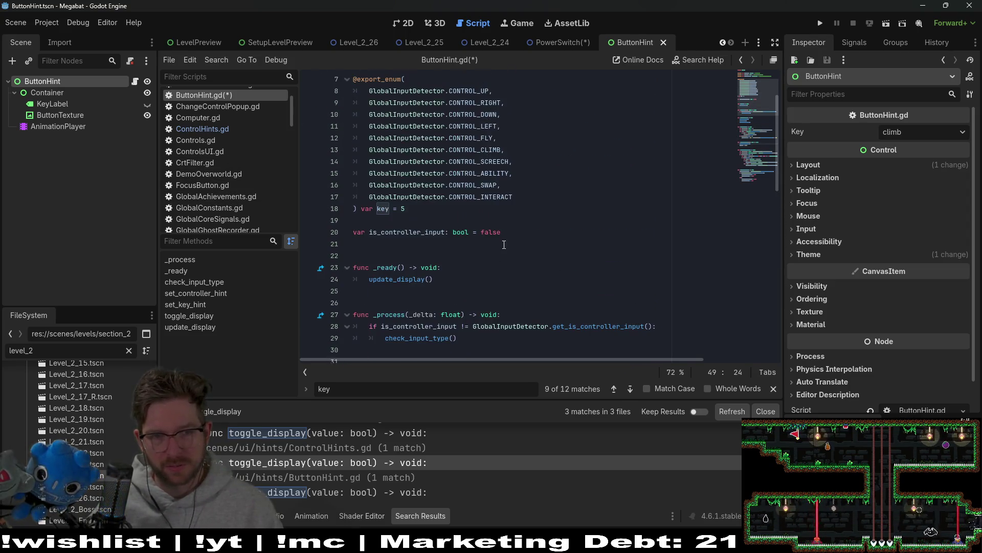
scroll(460, 179, down, 9)
key(End)
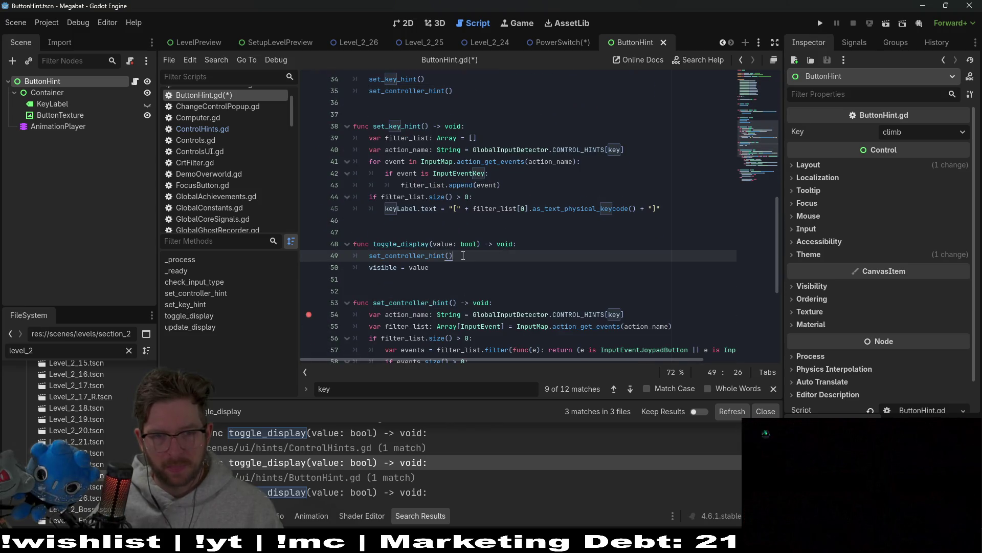
shift+click(568, 247)
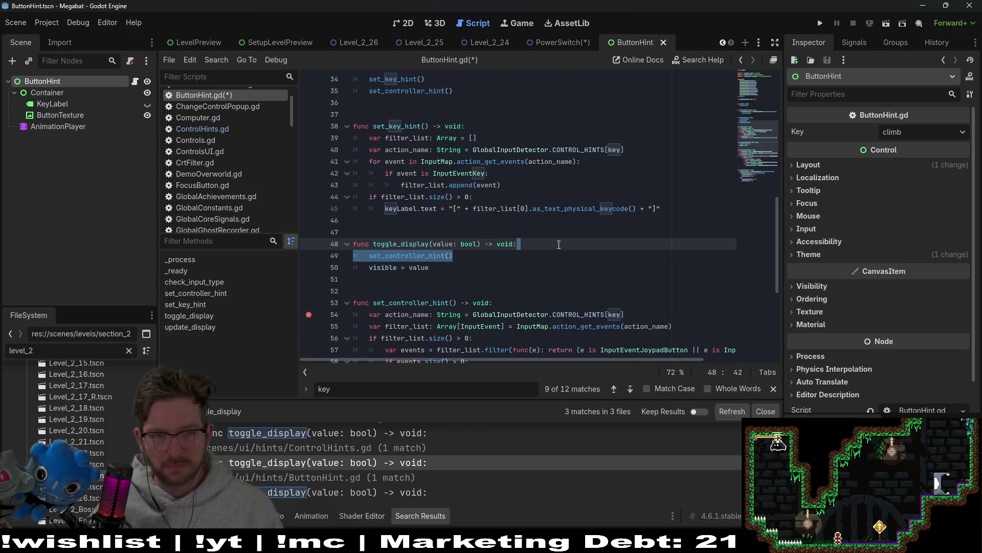
scroll(558, 244, down, 4)
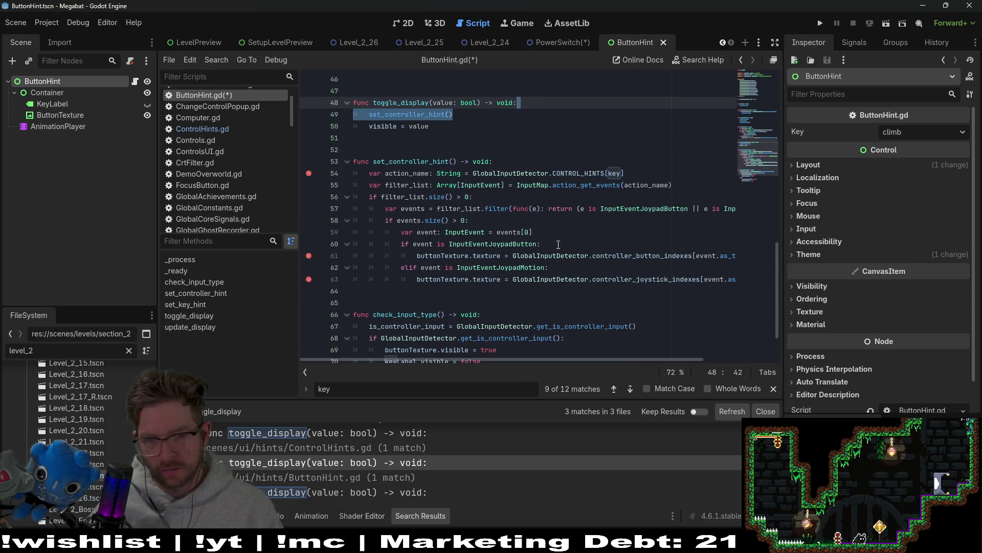
scroll(558, 244, up, 3)
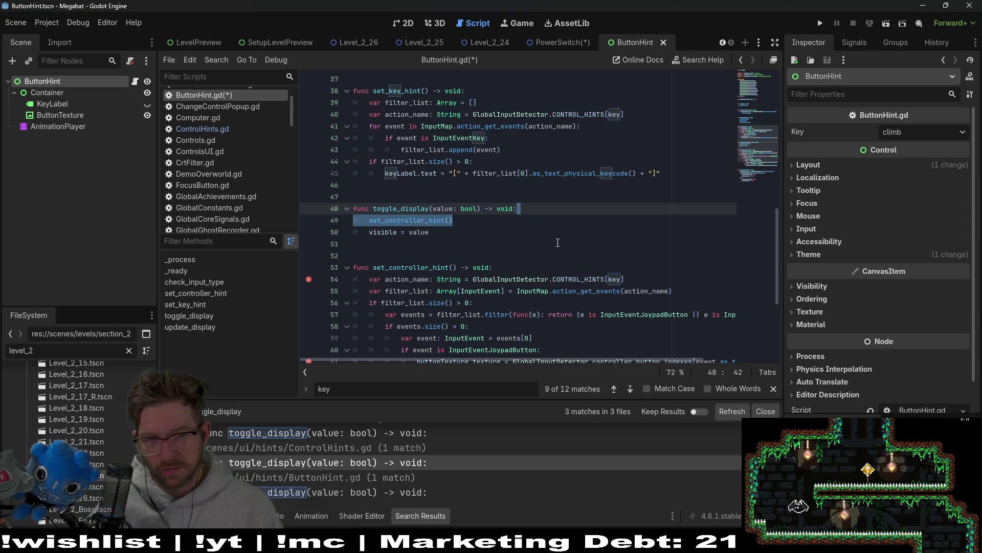
key(ctrl+x)
Add an 'if visible:' line right after 'visible = value' in toggle_display
key(Return)
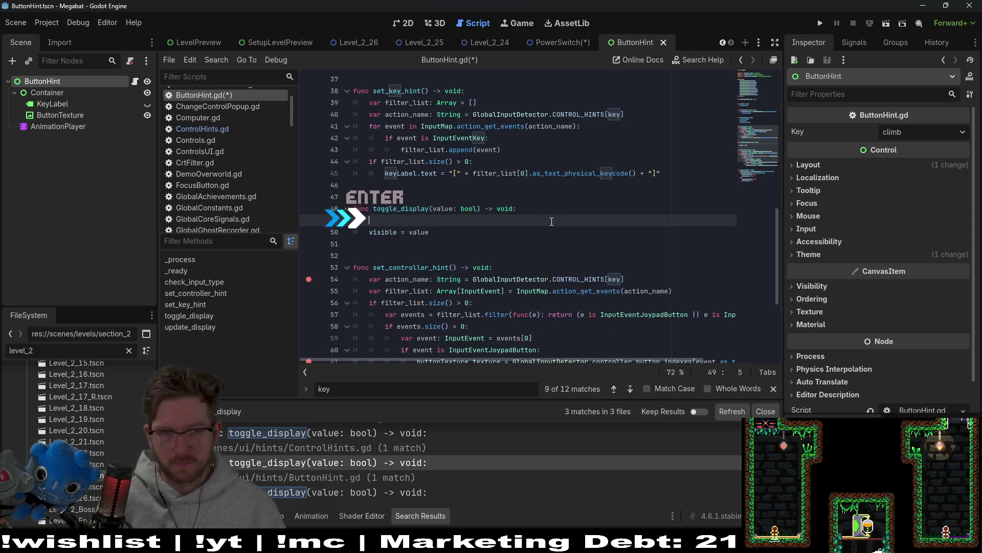
key(ctrl+z)
key(Down)
key(Return)
text(if )
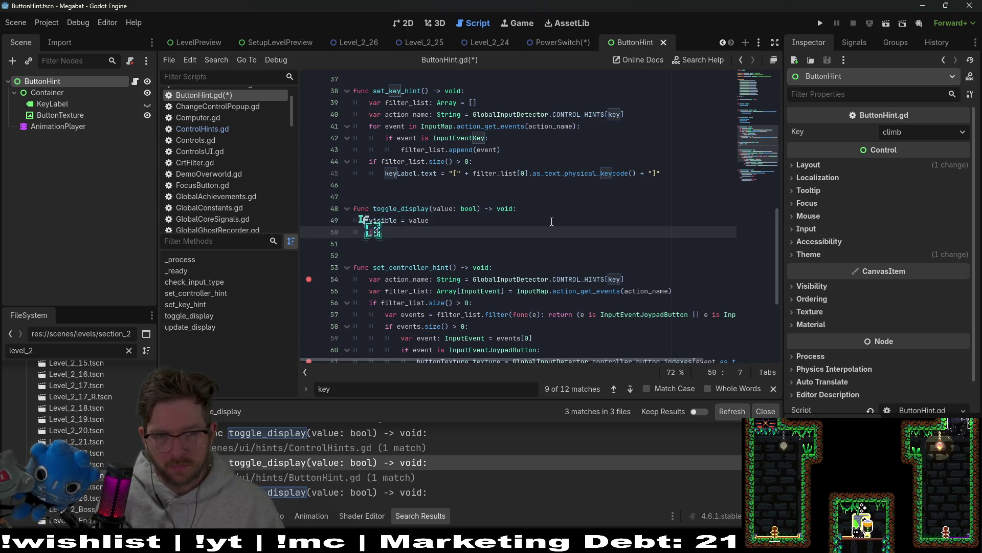
text(visible:)
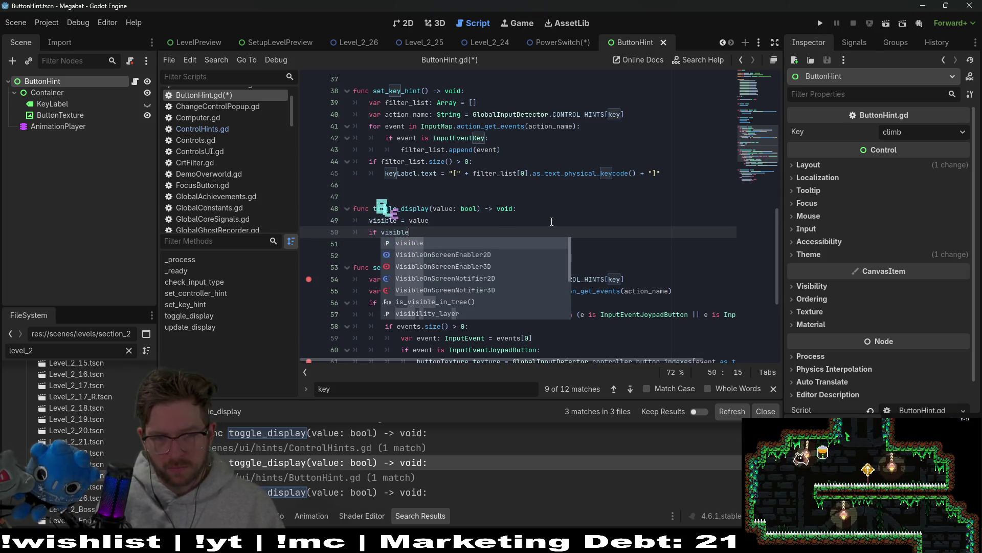
key(Return)
Paste set_controller_hint() indented under the condition, remove the empty line, and save ButtonHint.gd
key(ctrl+v)
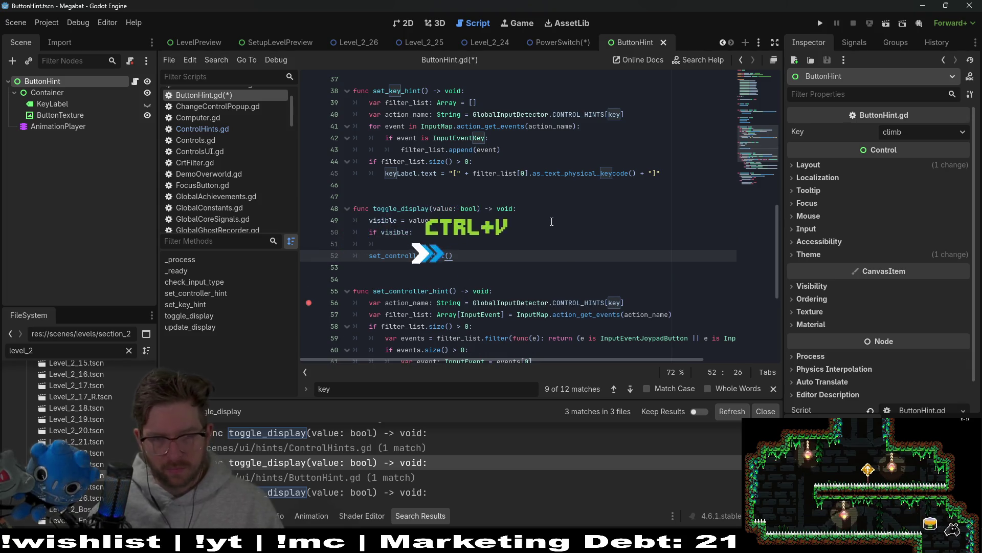
key(Tab)
key(Up)
key(BackSpace)
key(BackSpace)
key(ctrl+s)
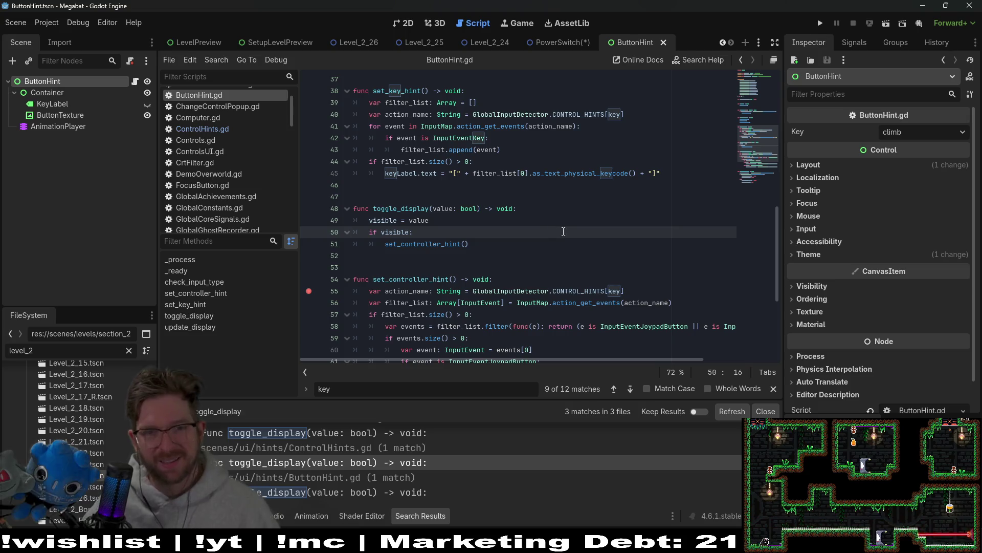
click(426, 243)
Save ButtonHint.gd and scroll up to the top of the script
key(ctrl+s)
click(409, 209)
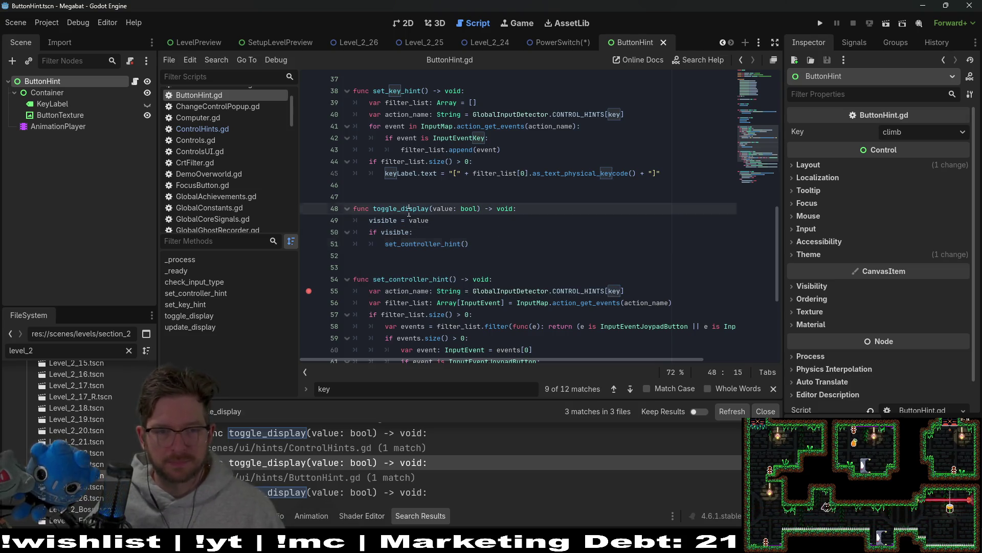
scroll(488, 216, up, 4)
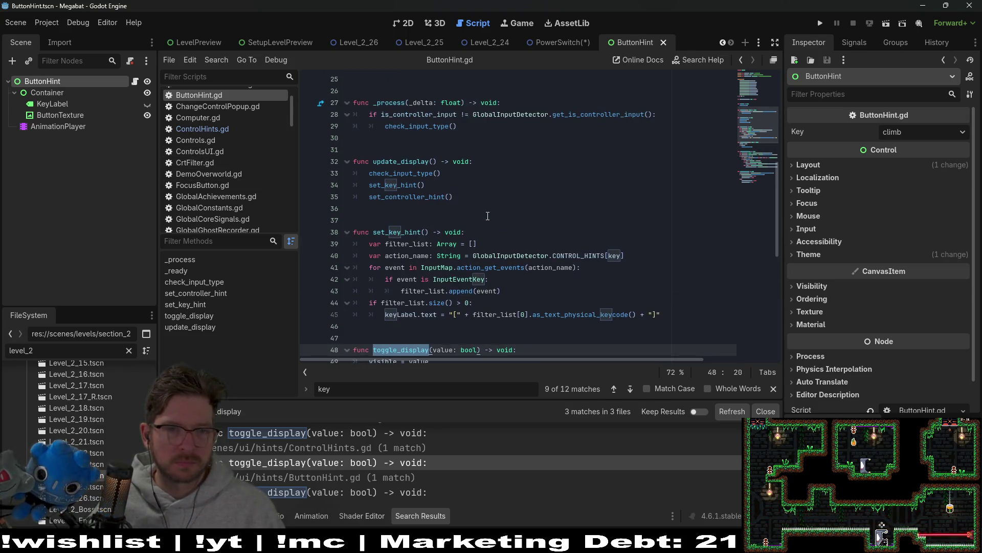
scroll(488, 216, up, 3)
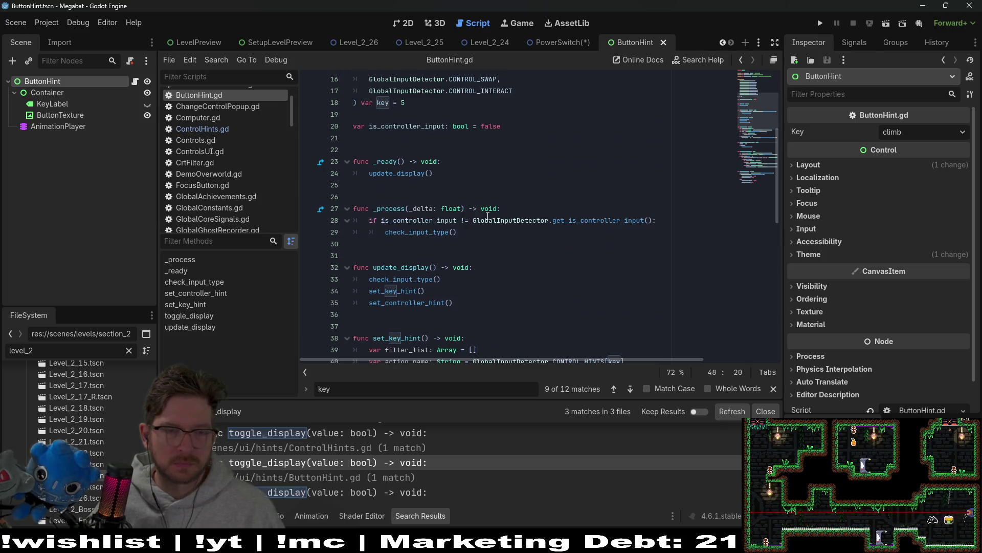
drag(459, 175, 460, 138)
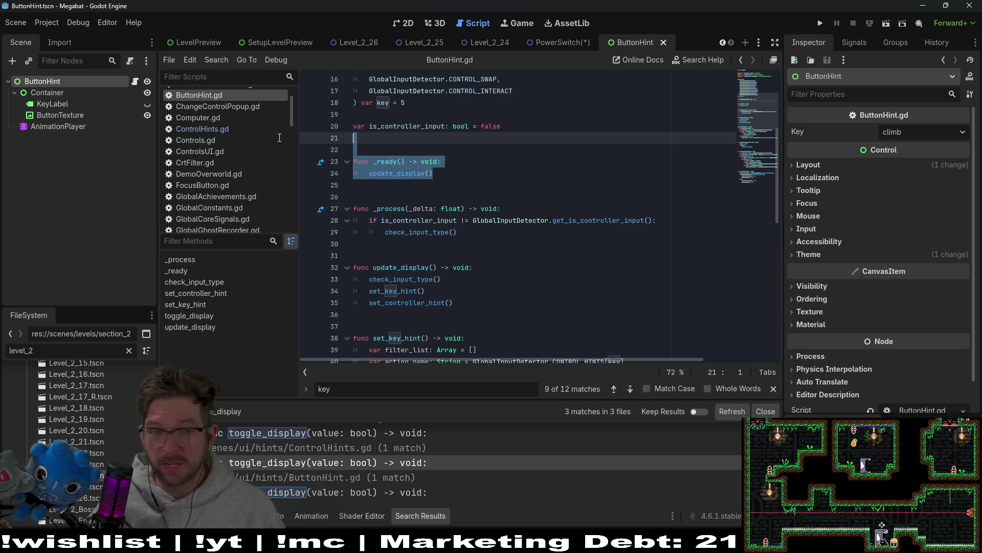
click(604, 198)
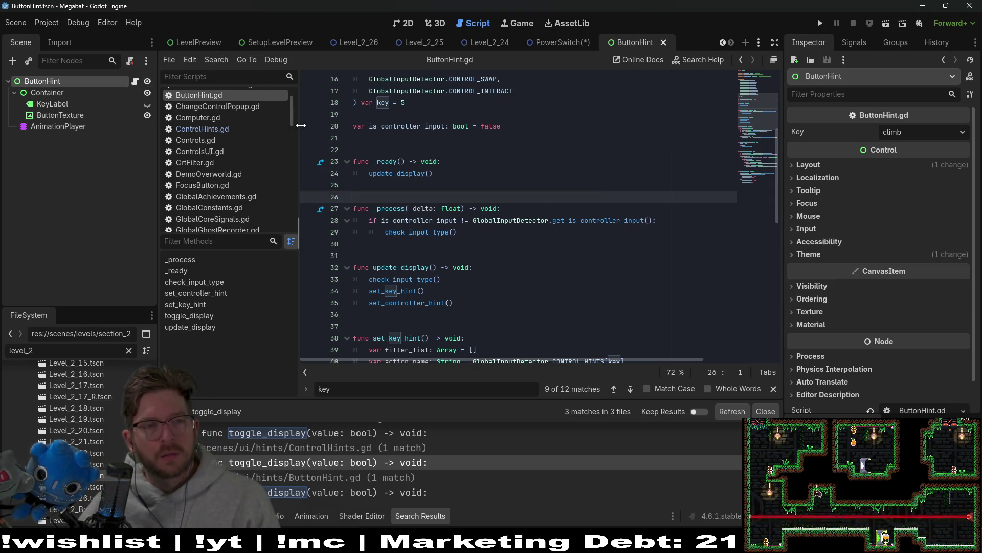
scroll(522, 136, up, 5)
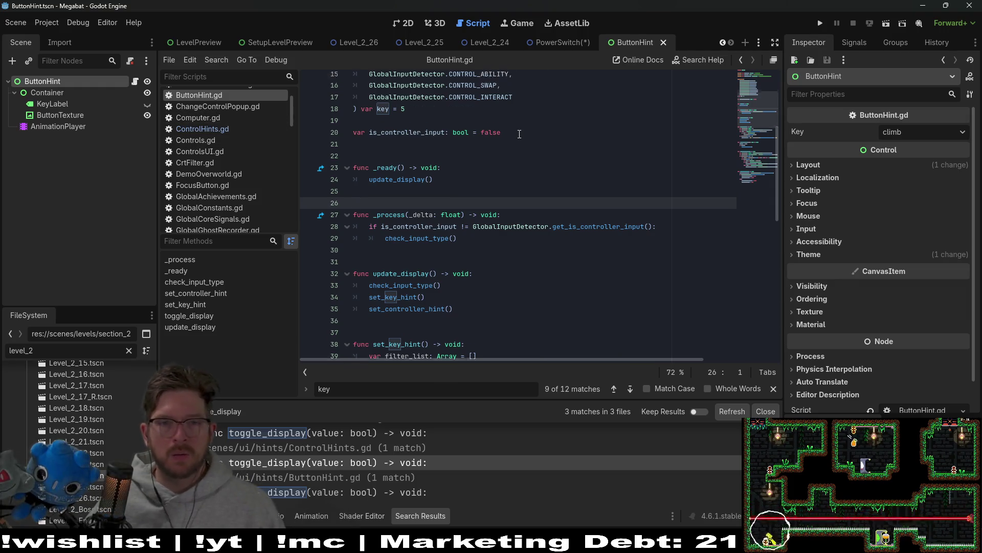
Start a class_name ButtonHint line beneath 'extends Control'
click(422, 78)
key(Return)
text(C)
key(BackSpace)
key(BackSpace)
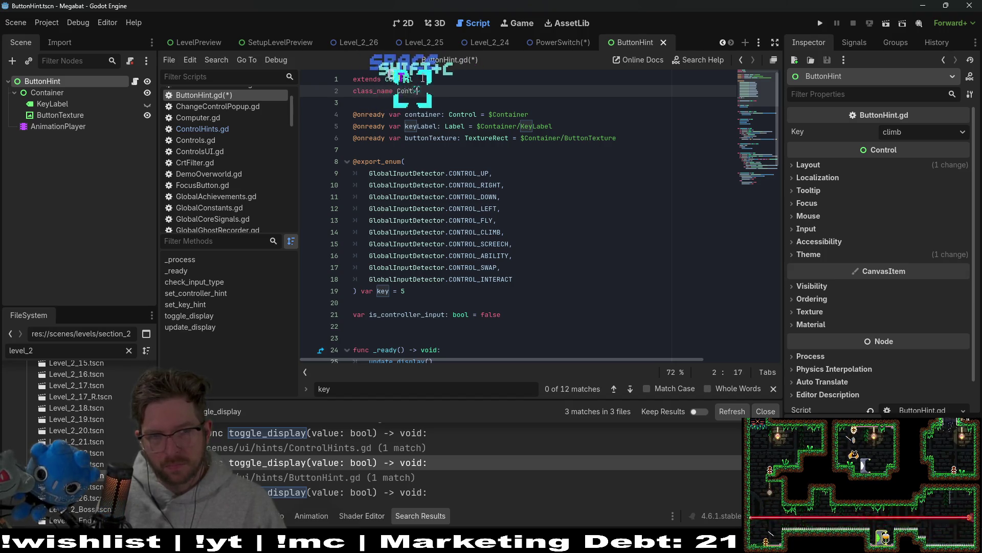
key(BackSpace)
key(BackSpace)
key(BackSpace)
key(BackSpace)
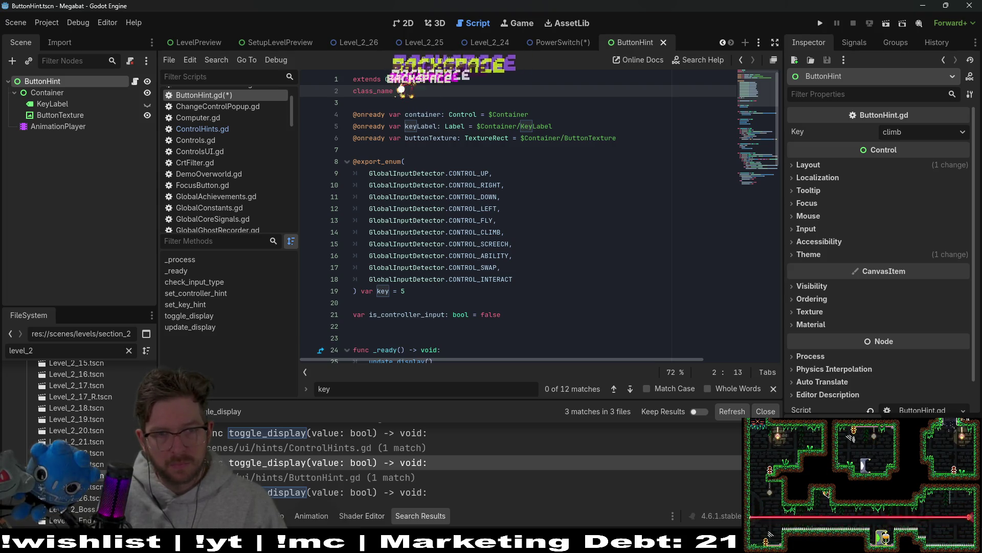
text(ButtonHin)
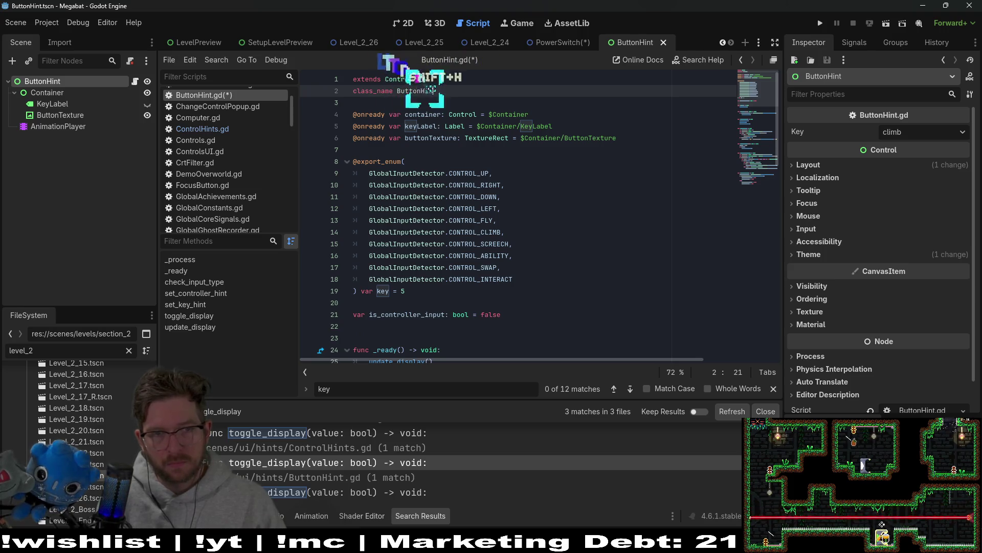
text(t)
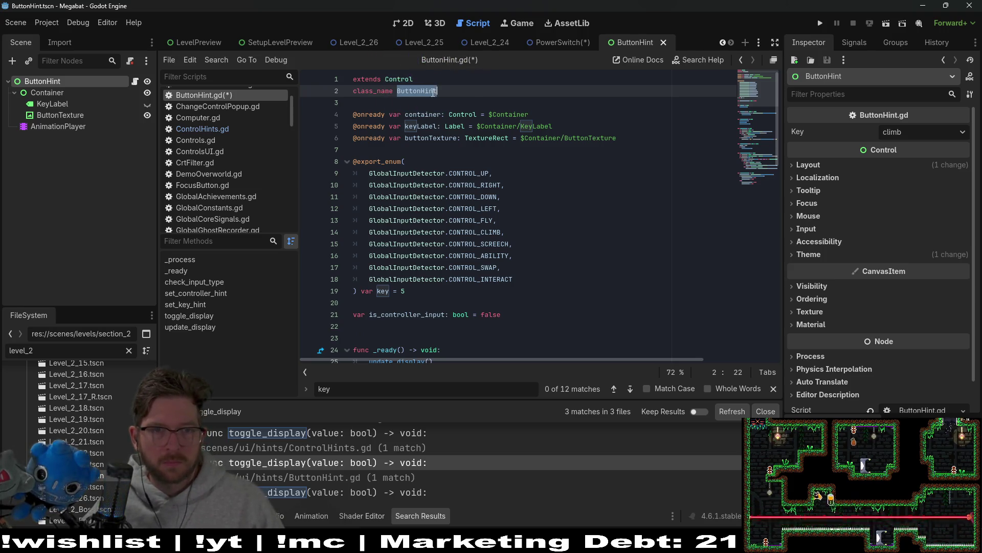
Open PowerSwitch.gd and rename the line 9 variable from hintContainer to buttonHint
key(ctrl+s)
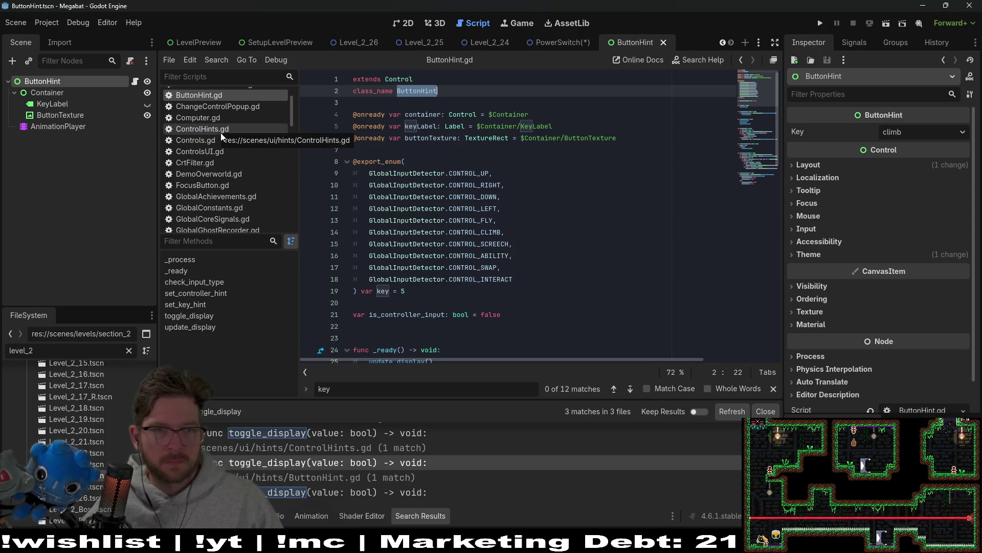
click(563, 44)
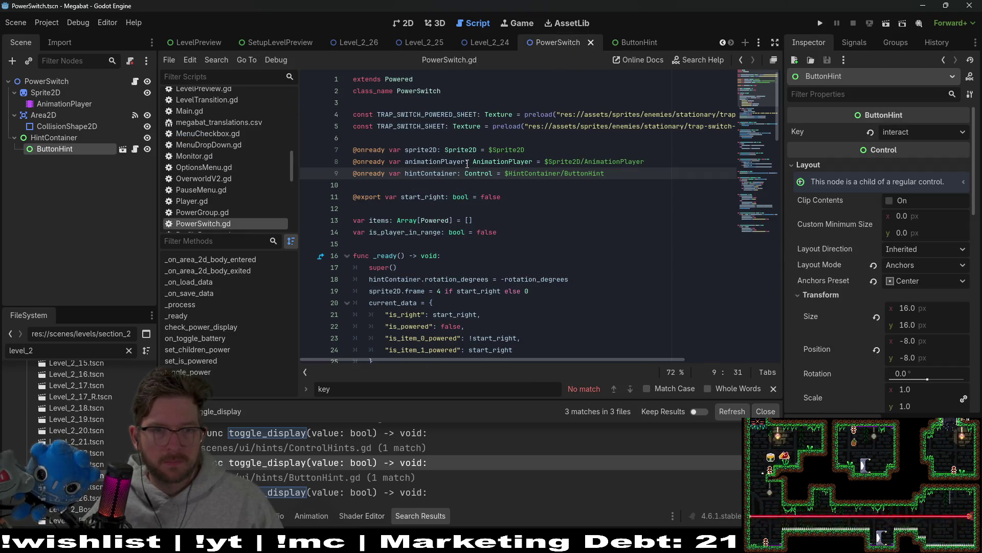
click(455, 92)
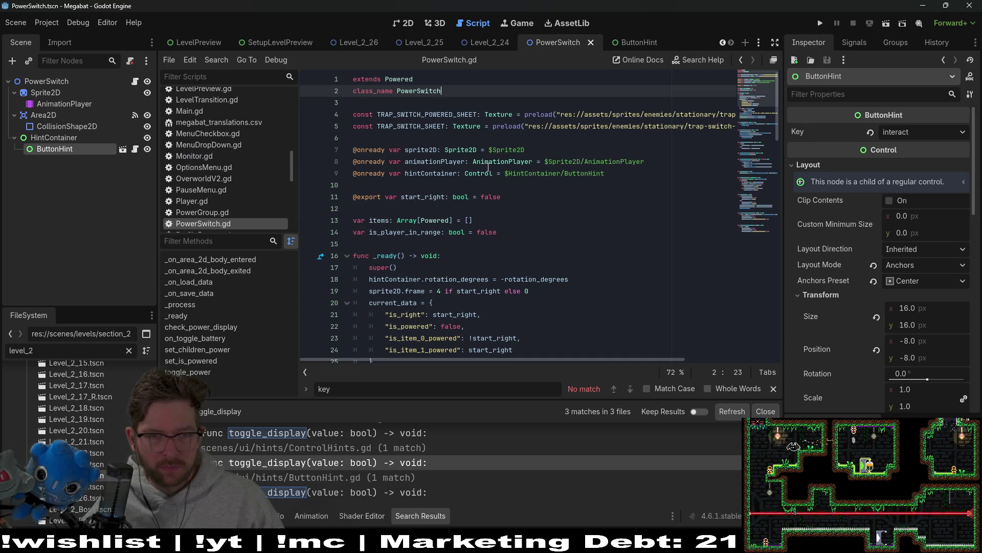
double_click(487, 162)
double_click(479, 174)
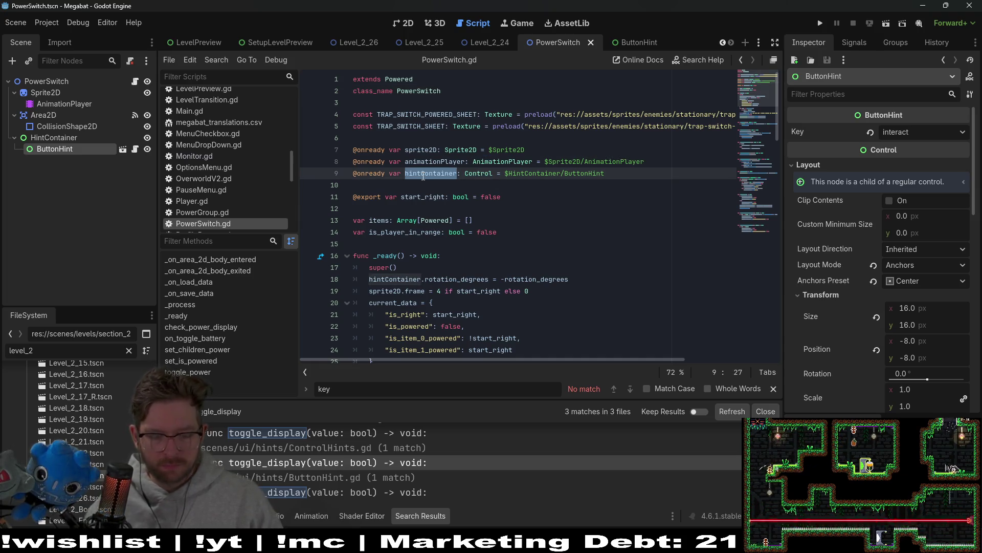
text(buttonHint)
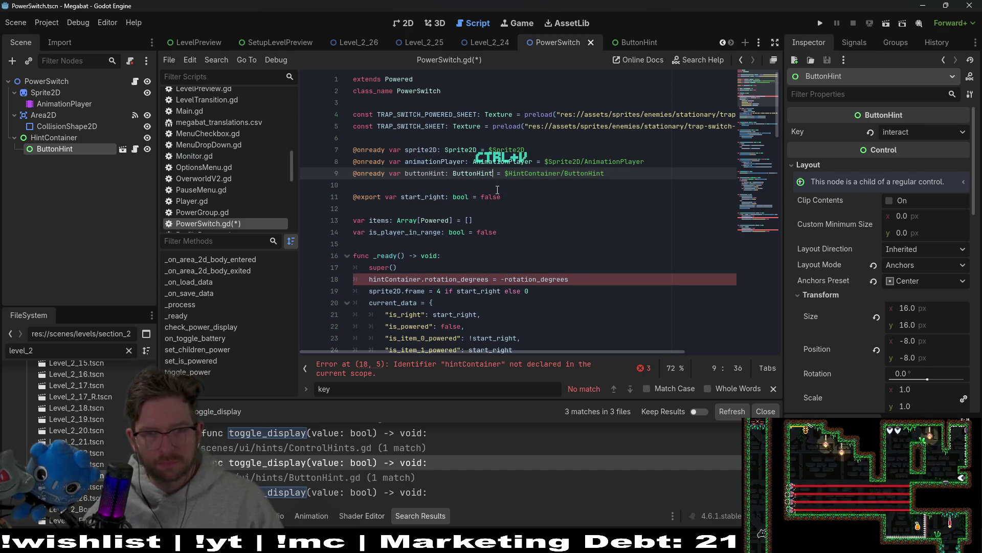
double_click(431, 173)
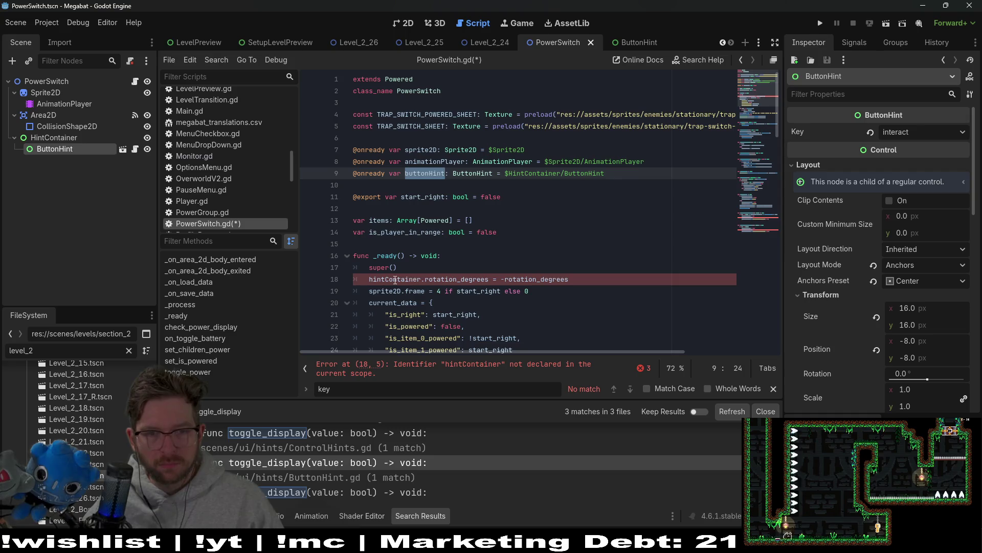
double_click(396, 279)
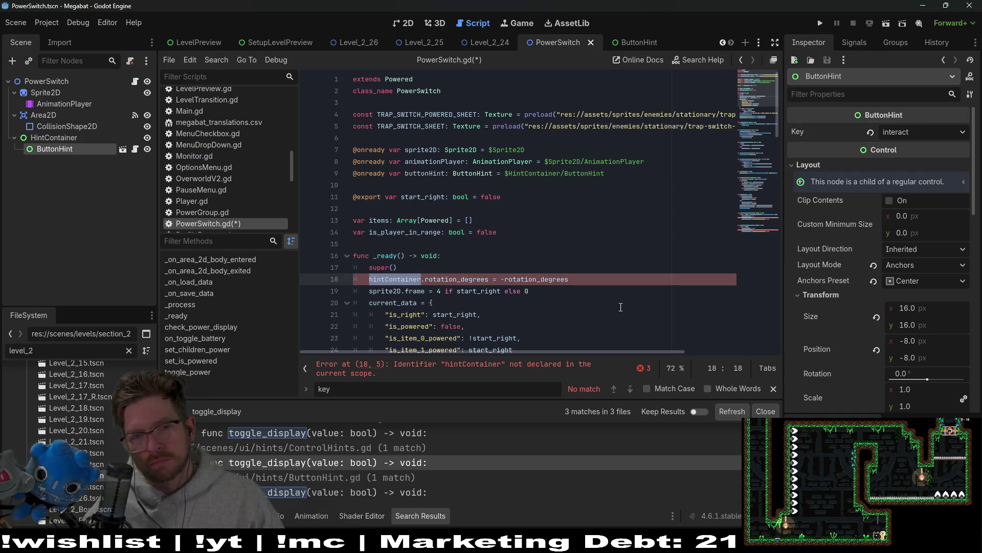
click(670, 178)
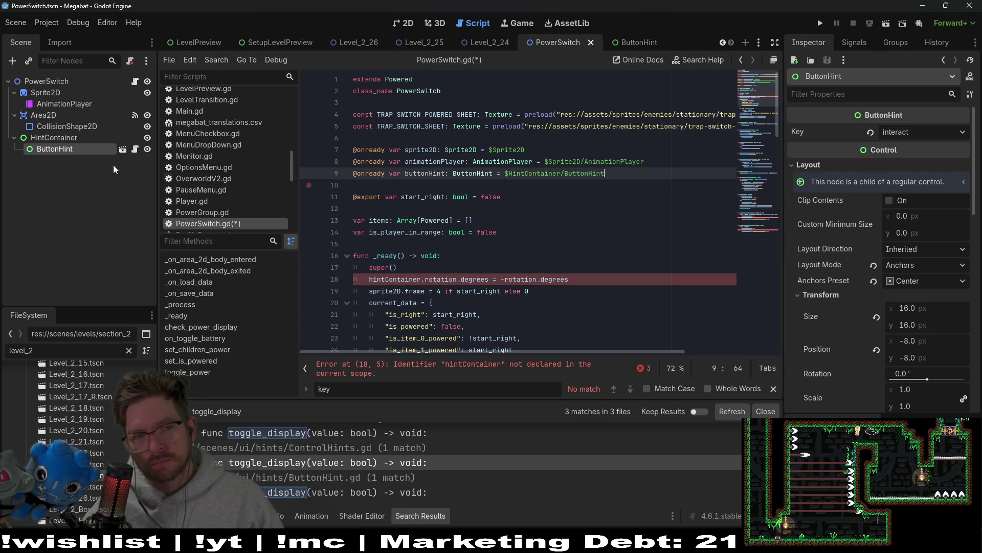
click(44, 139)
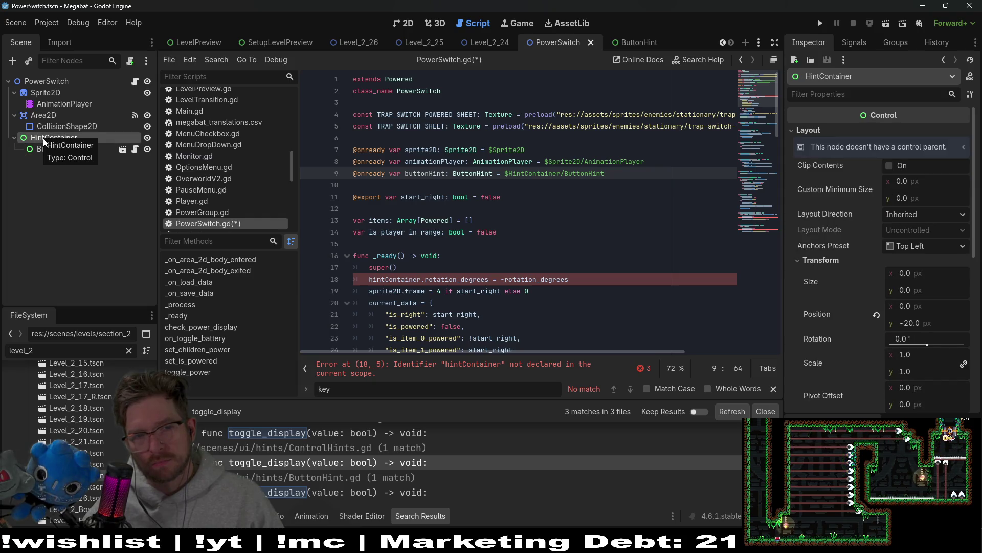
click(653, 161)
key(Return)
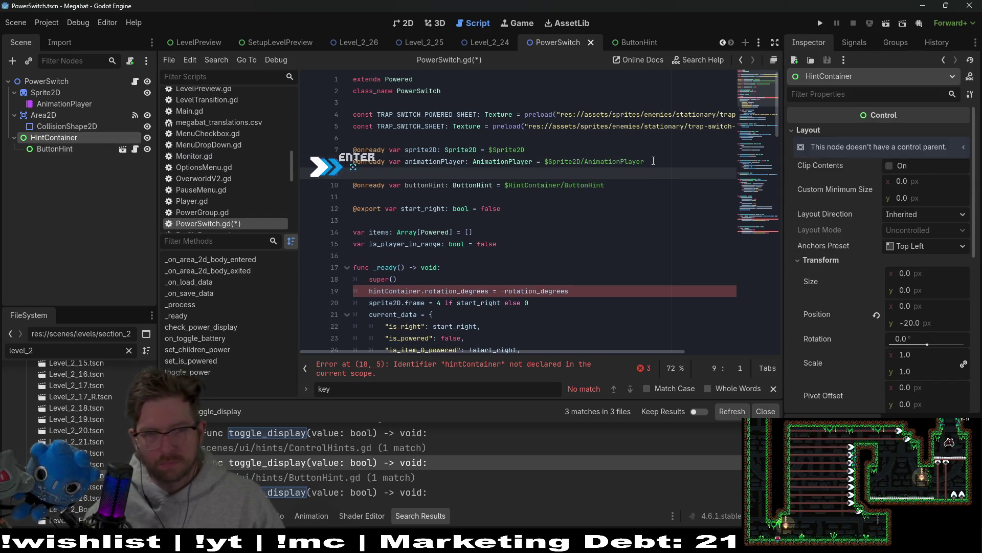
mouse_move(70, 142)
mouse_down()
mouse_move(445, 179)
mouse_move(427, 169)
mouse_up()
key(BackSpace)
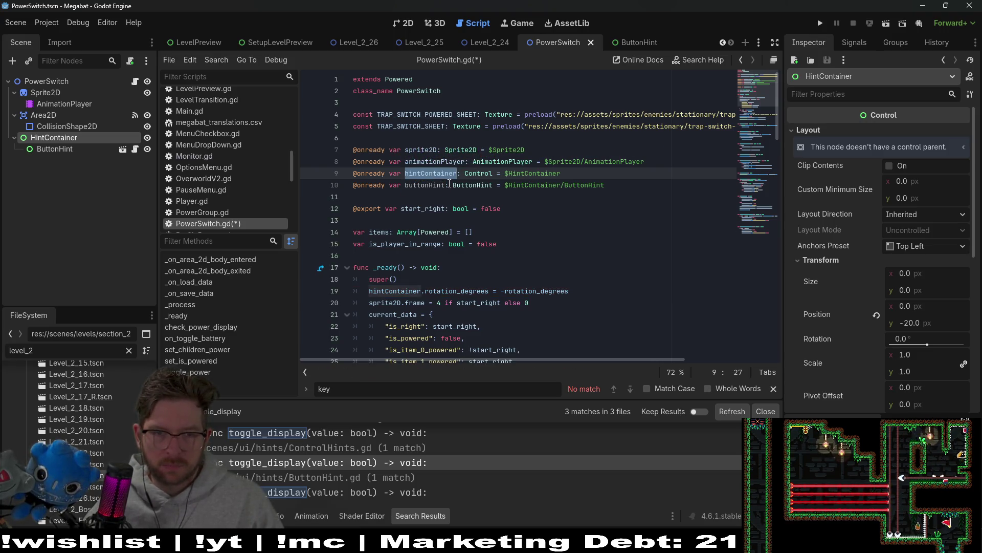
double_click(424, 185)
Replace the line 98 visibility assignment with buttonHint.toggle_display(true) in the enter handler
key(ctrl+s)
scroll(601, 234, down, 6)
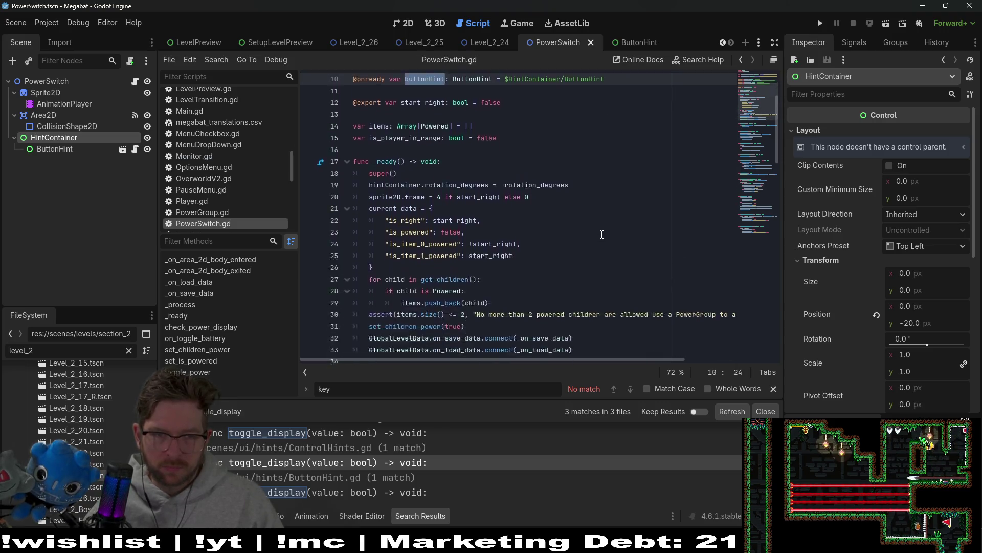
scroll(602, 234, down, 7)
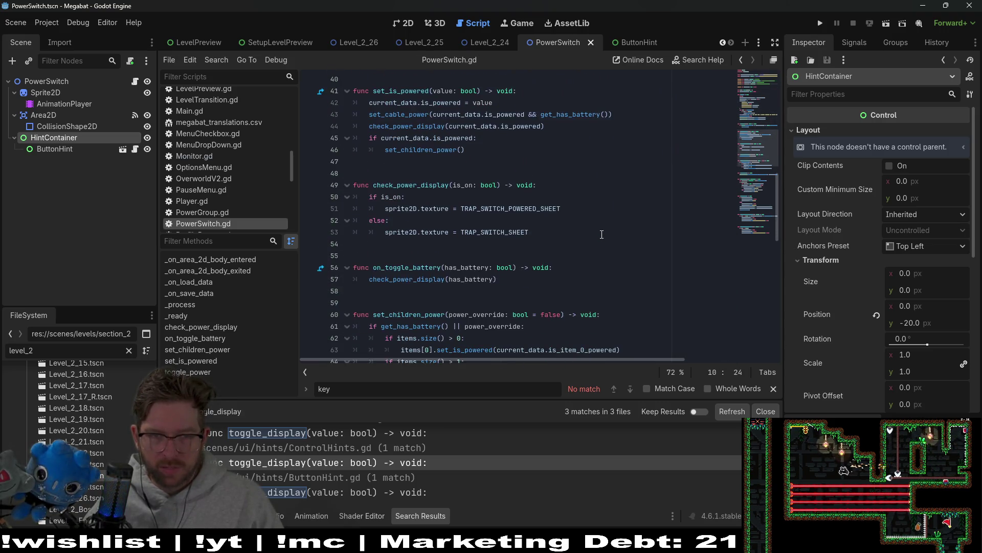
click(656, 197)
scroll(656, 192, down, 2)
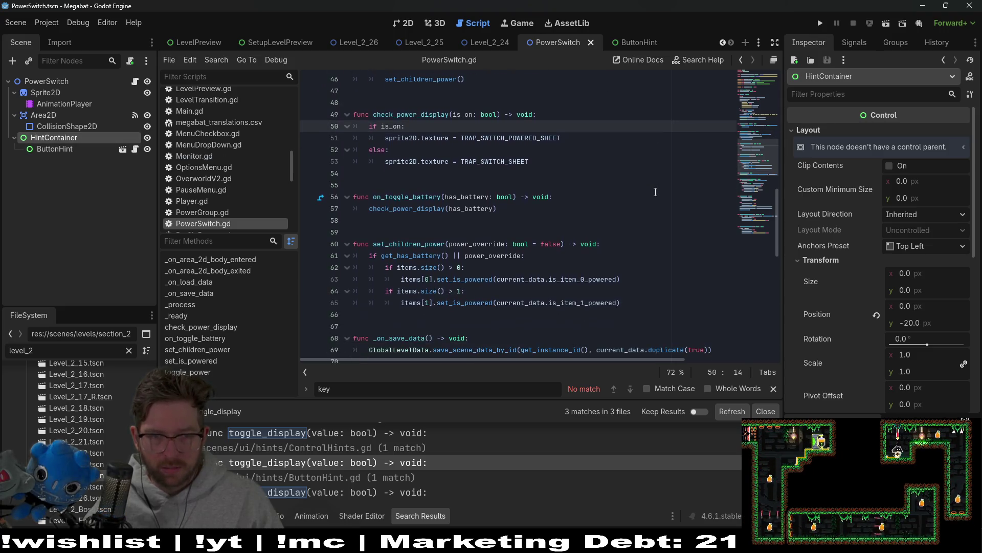
scroll(655, 192, down, 5)
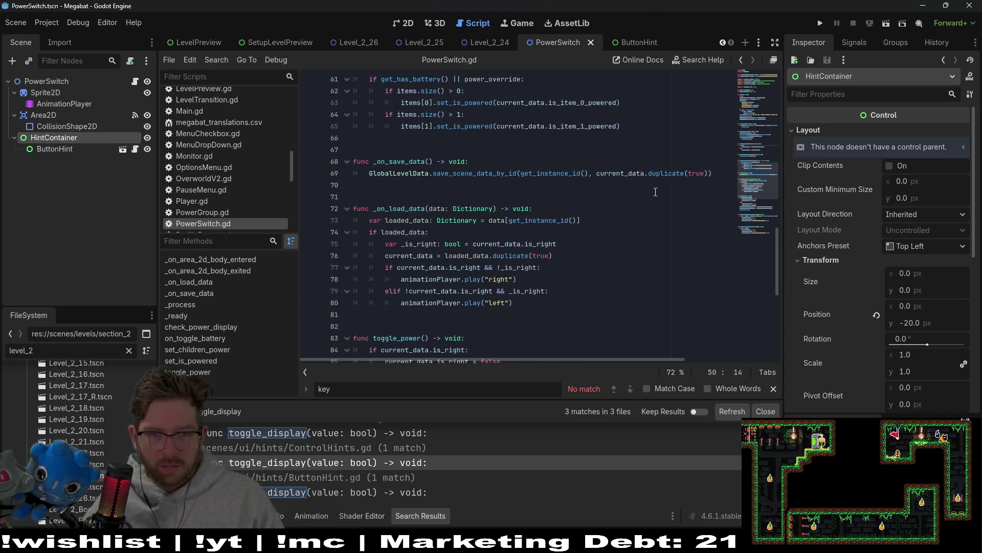
scroll(655, 192, up, 5)
scroll(655, 191, up, 2)
click(658, 193)
text(hintContainer)
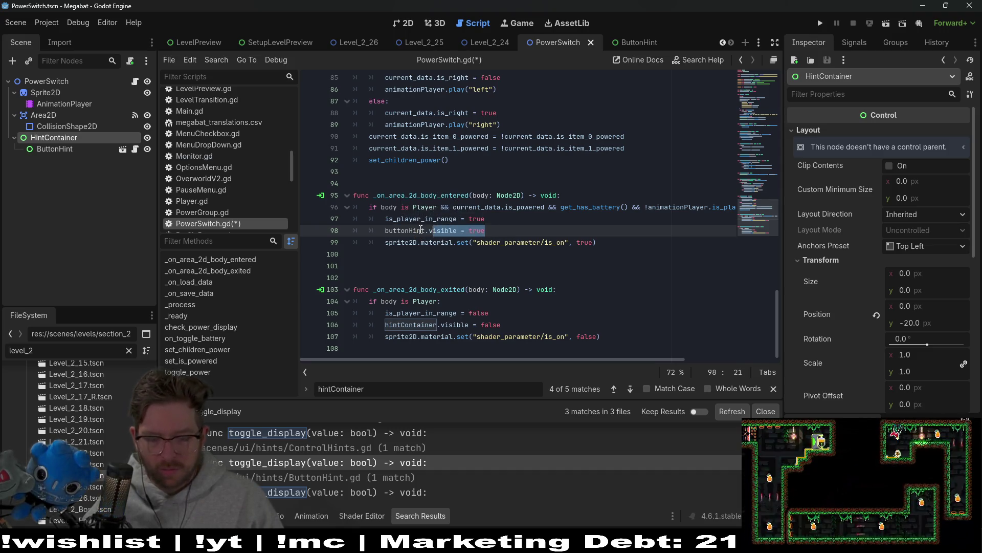
key(BackSpace)
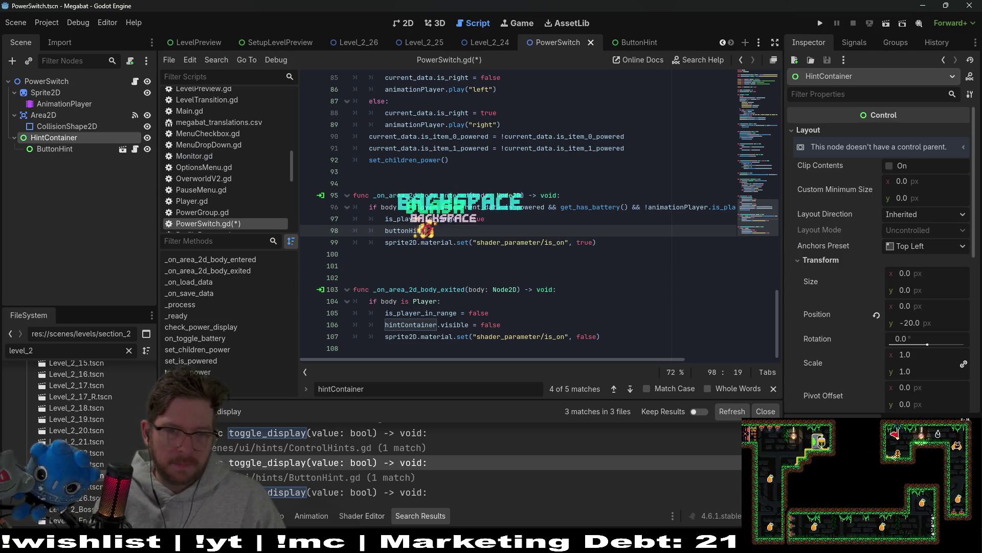
text(.toggle_display(true)
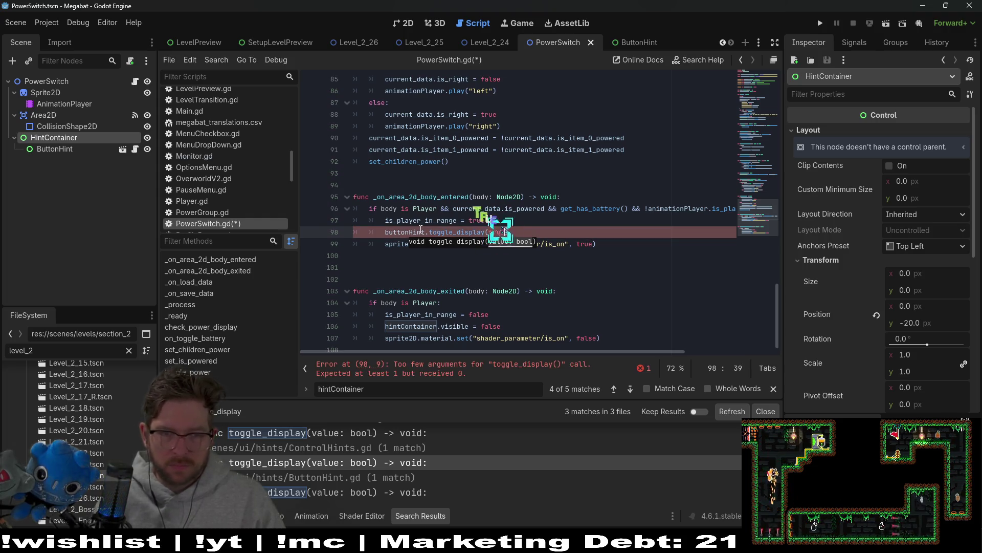
Copy the call over line 106 in the exit handler using false, and save PowerSwitch.gd
key(shift+Up)
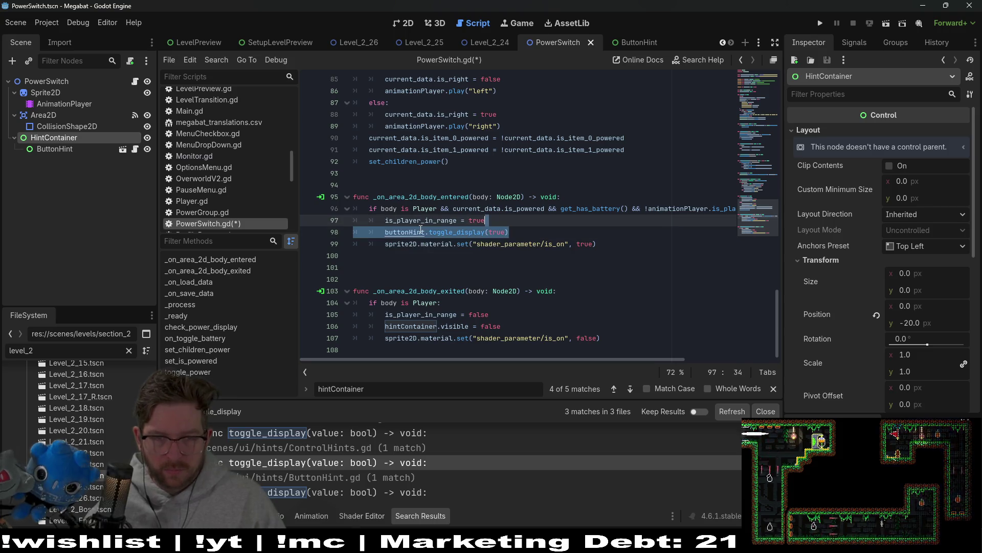
key(ctrl+c)
click(503, 326)
key(shift+Up)
key(ctrl+v)
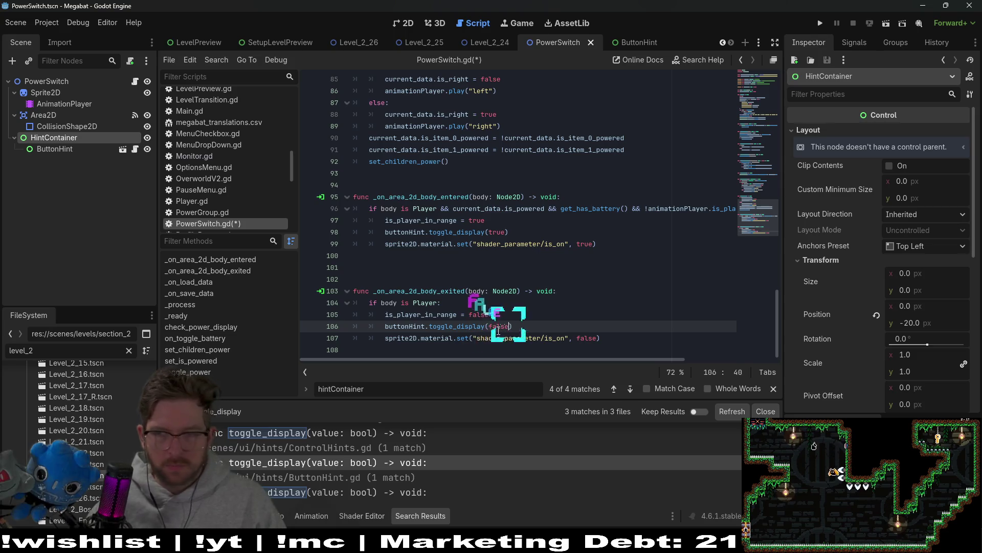
key(ctrl+s)
click(544, 290)
scroll(545, 290, up, 8)
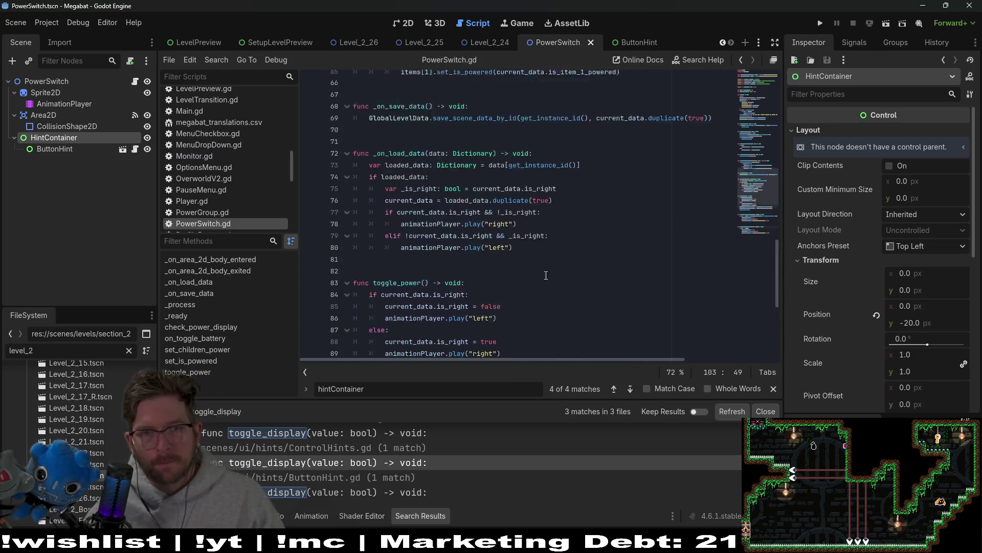
Run Megabat and open the forest world from the second save profile
click(819, 24)
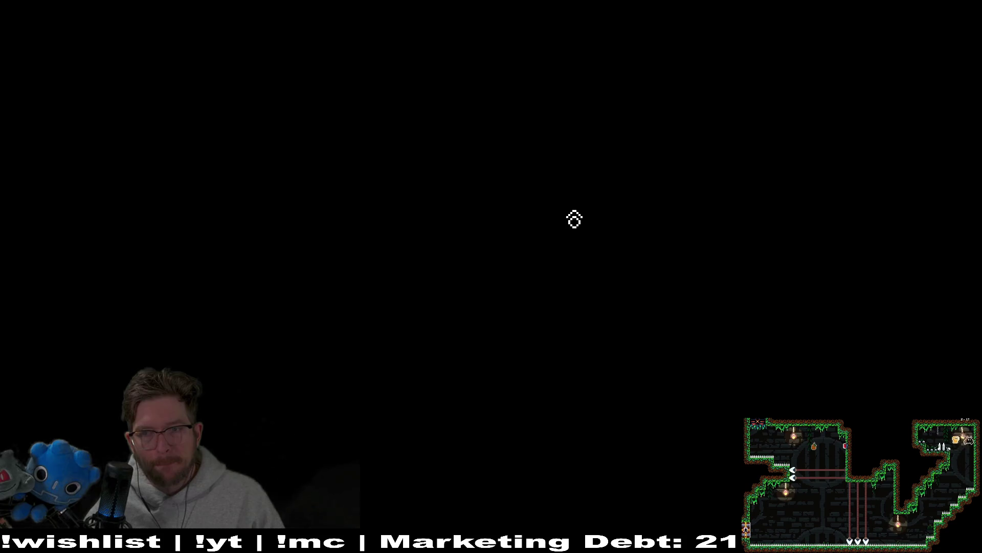
key(Down)
key(Up)
key(Return)
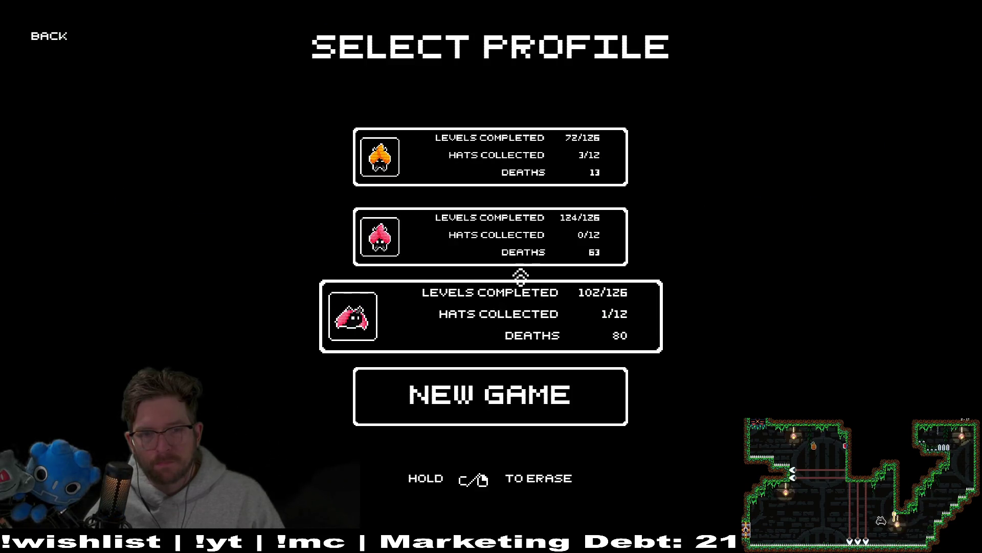
click(487, 241)
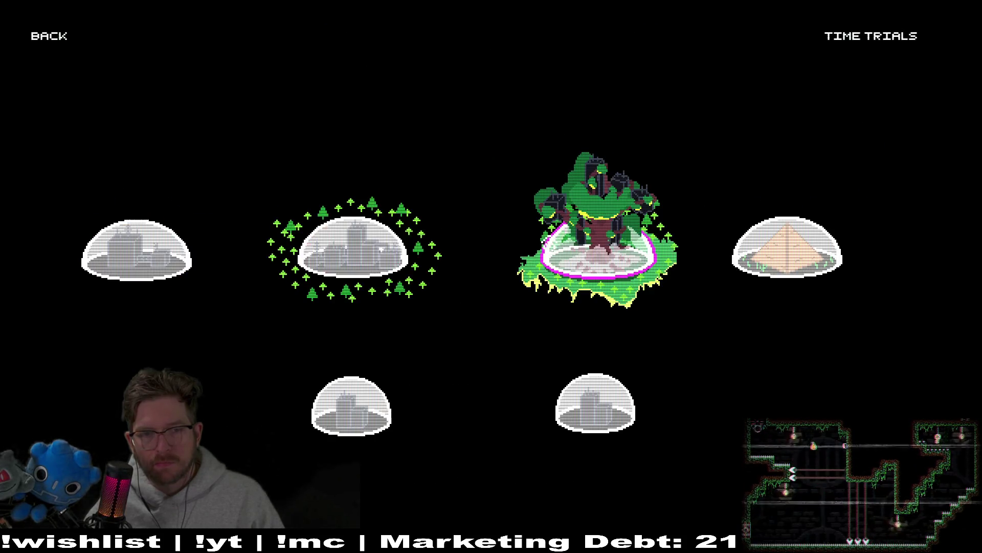
click(622, 255)
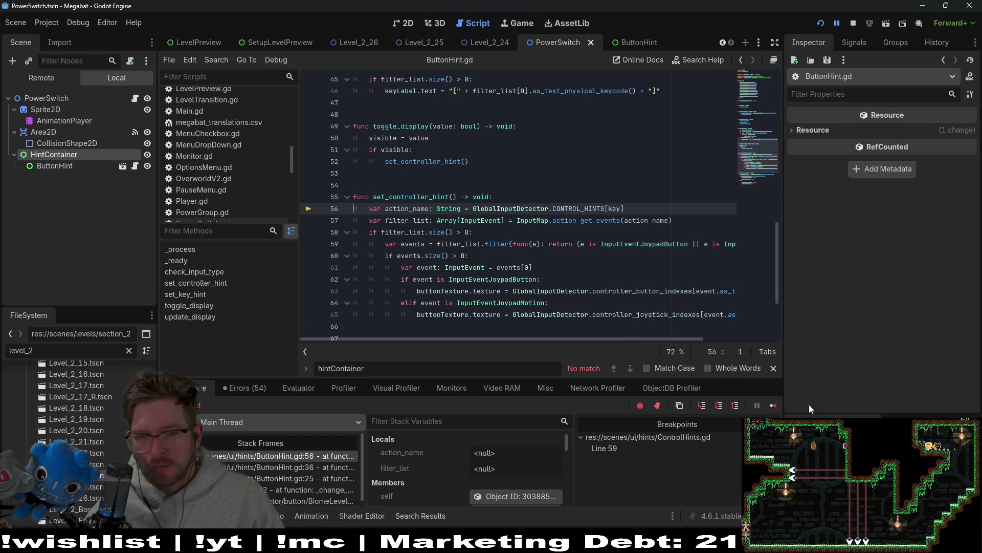
Continue past the breakpoint, walk the cat between the levers to see the [I] hints, then pause
click(769, 405)
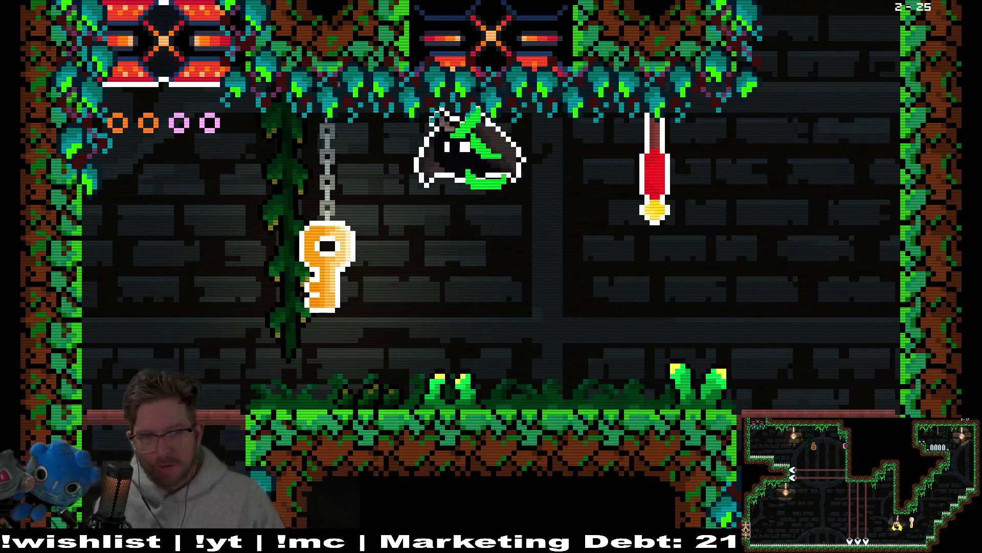
key(Right)
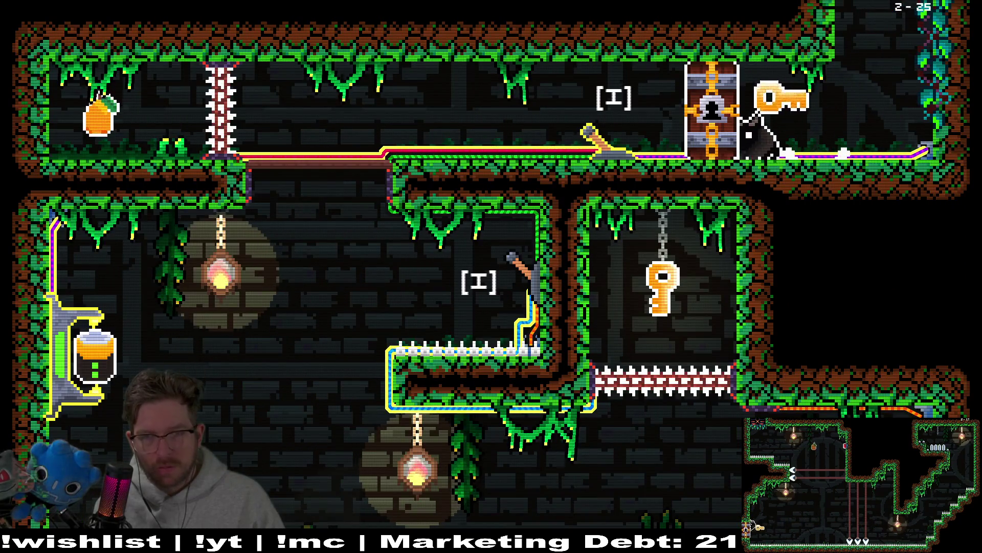
key(Left)
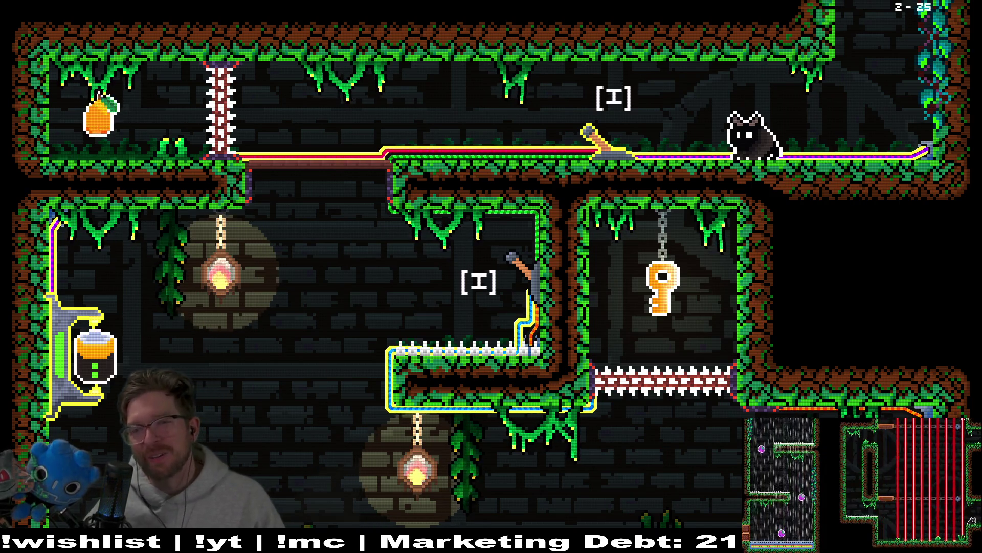
key(Escape)
Quit the game, hide the ButtonHint node with its eye icon, and relaunch Megabat
click(517, 376)
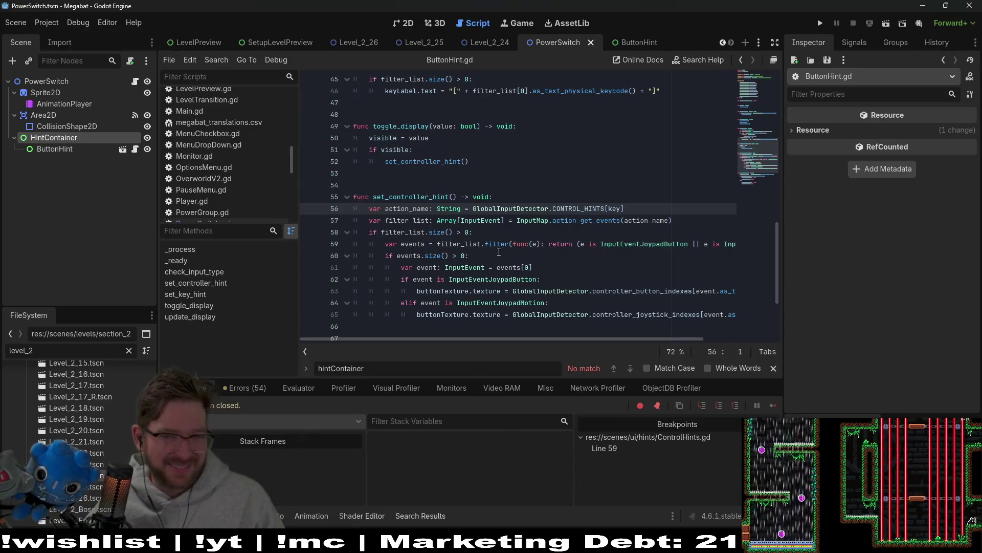
scroll(557, 242, up, 4)
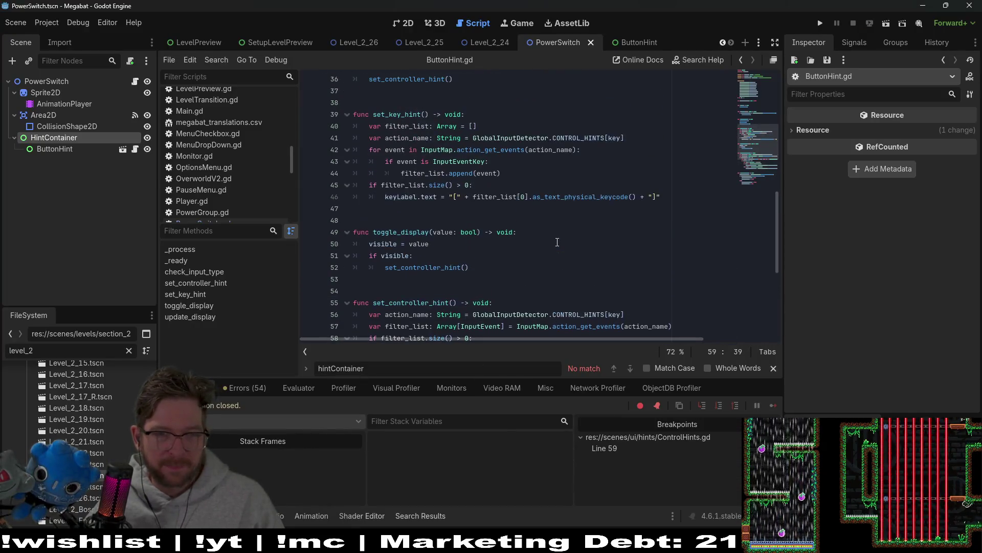
scroll(557, 242, up, 4)
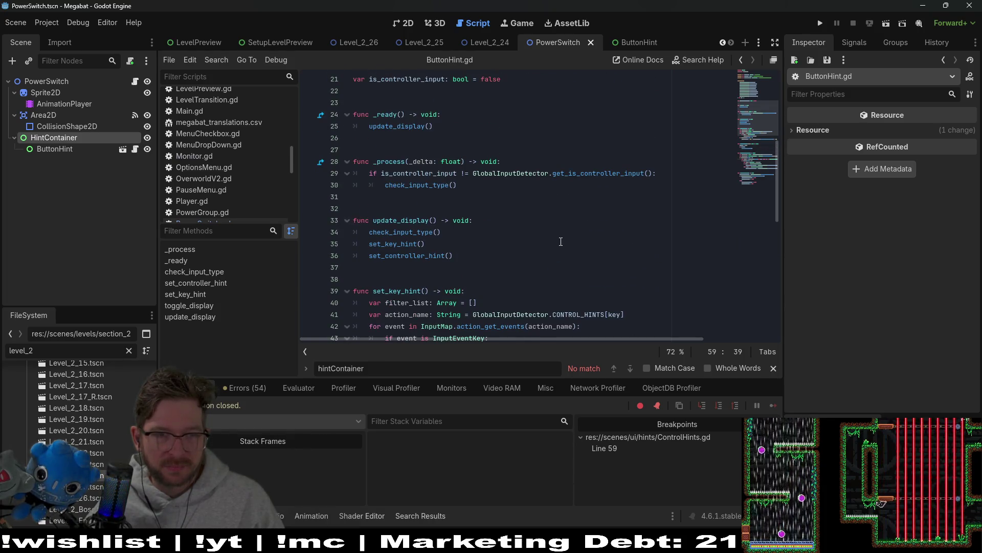
scroll(560, 242, down, 7)
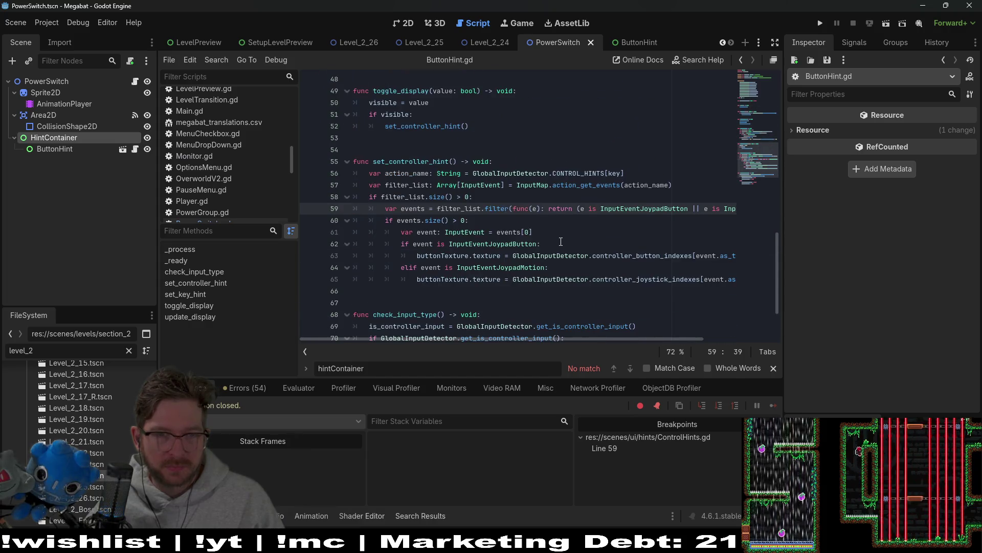
click(147, 149)
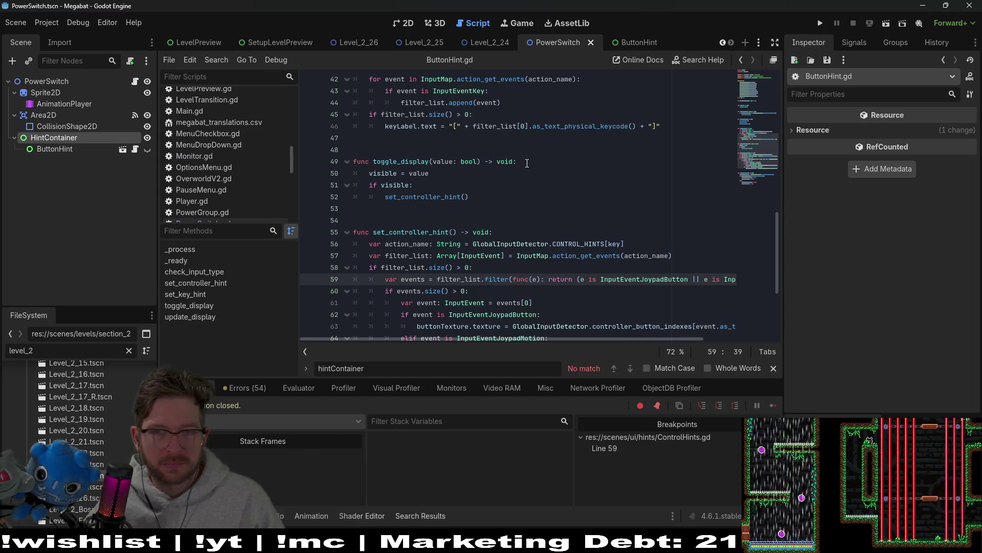
click(820, 23)
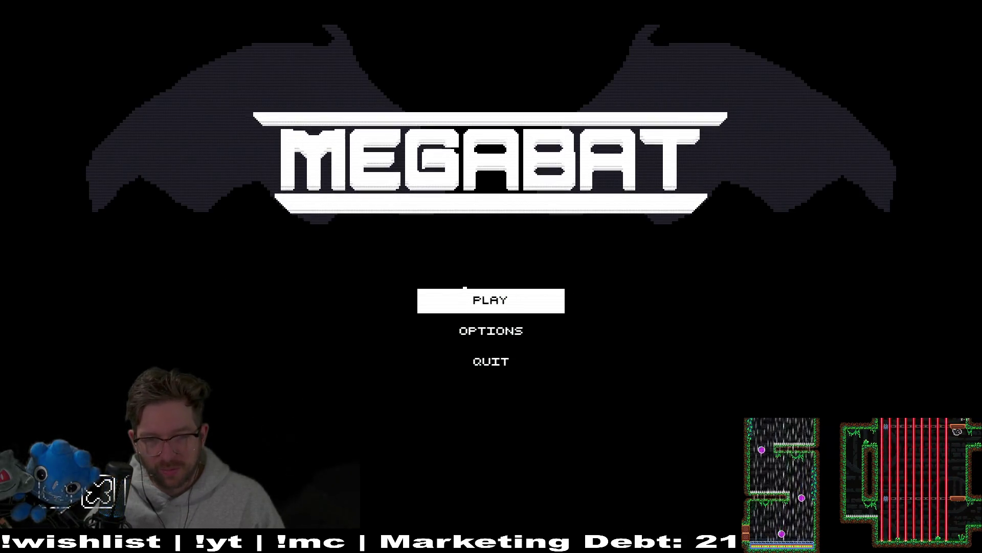
Load the second save profile, start level 25, and walk the cat to the lever
click(477, 301)
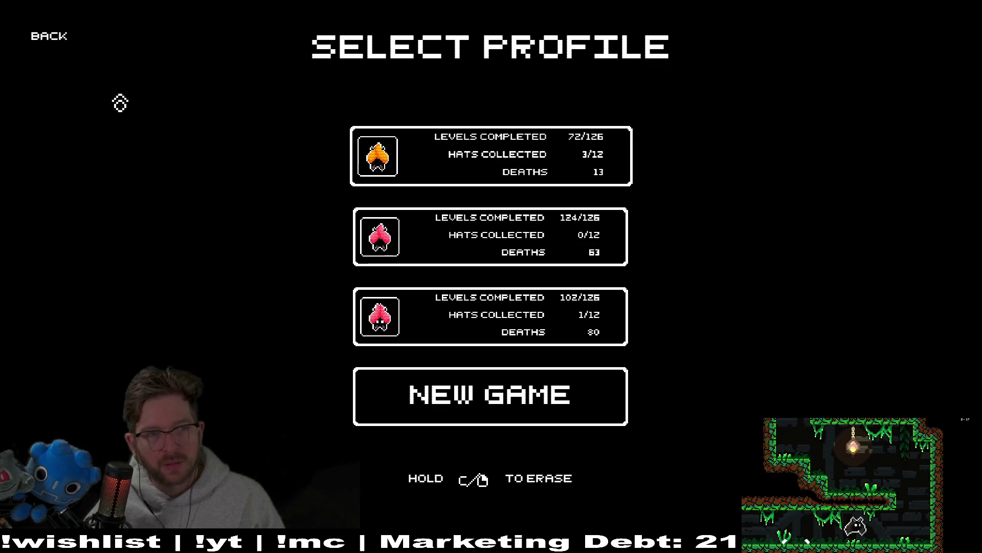
click(492, 251)
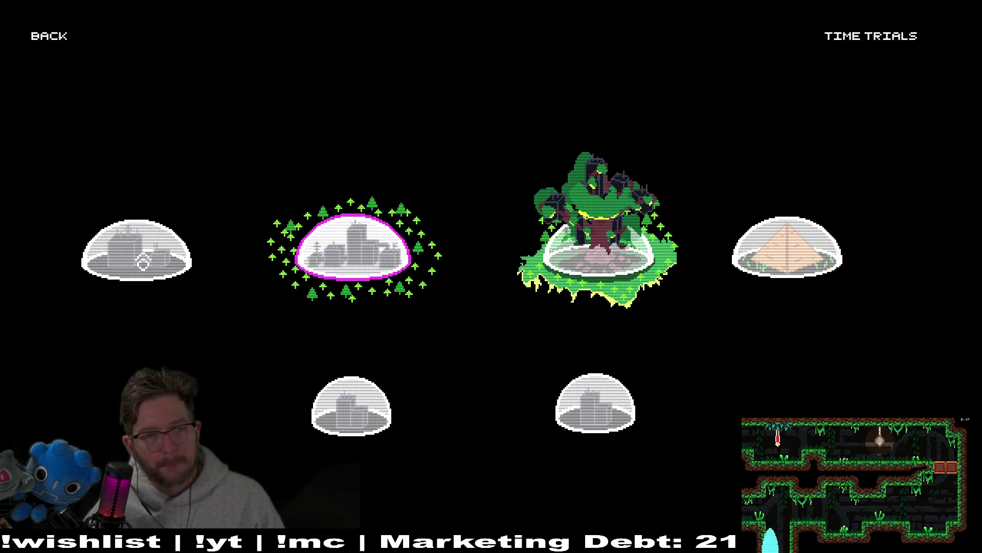
click(353, 253)
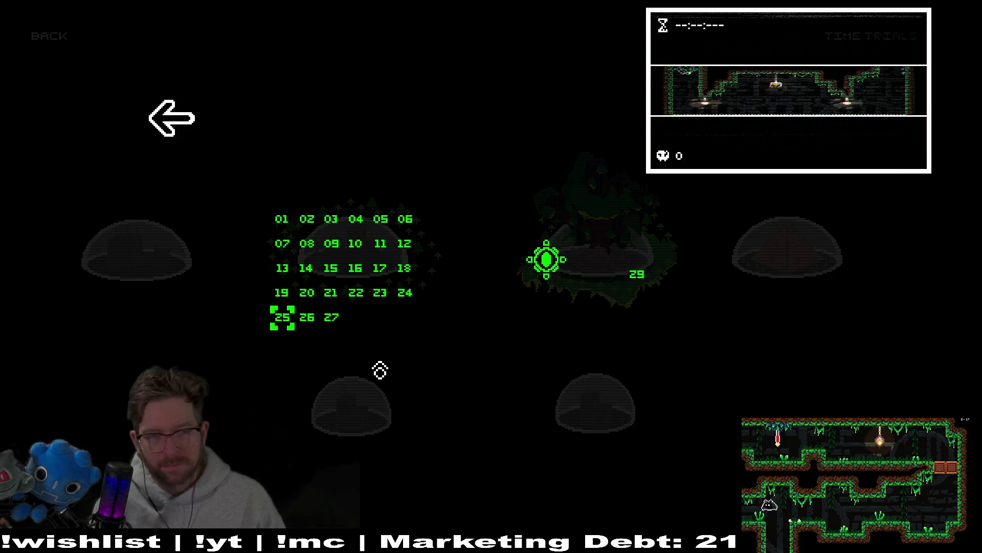
key(Return)
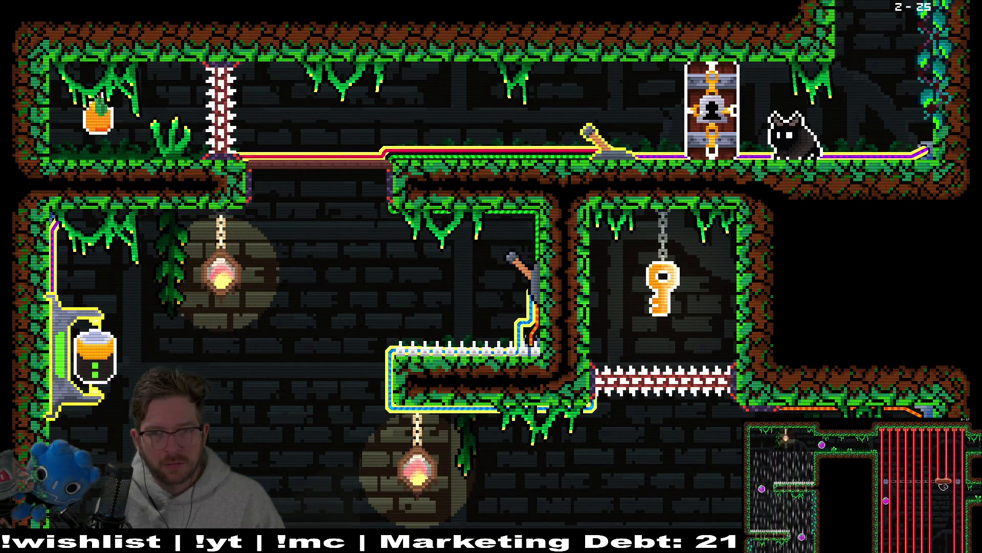
key(Left)
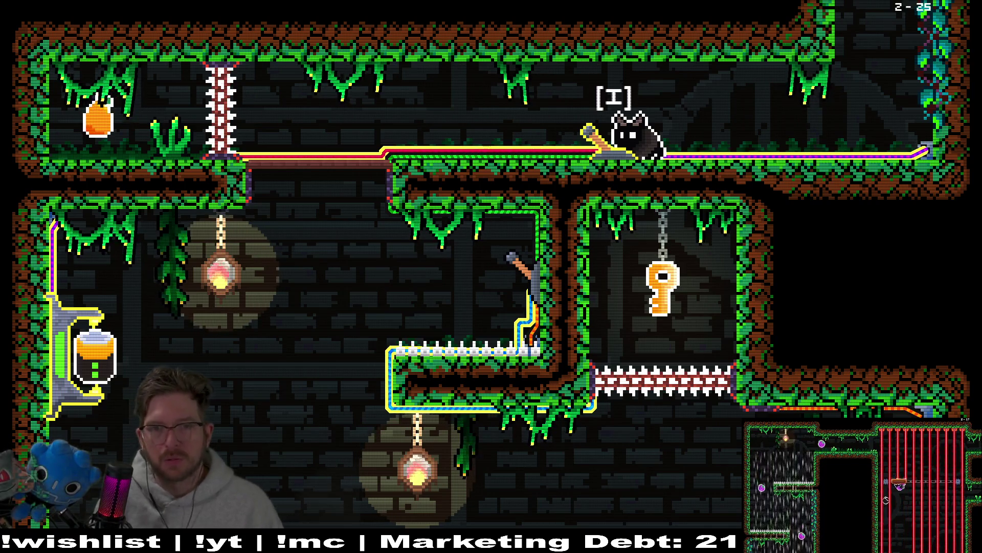
Pause and inspect the interact binding on the controls remapping screen, then back out
key(Escape)
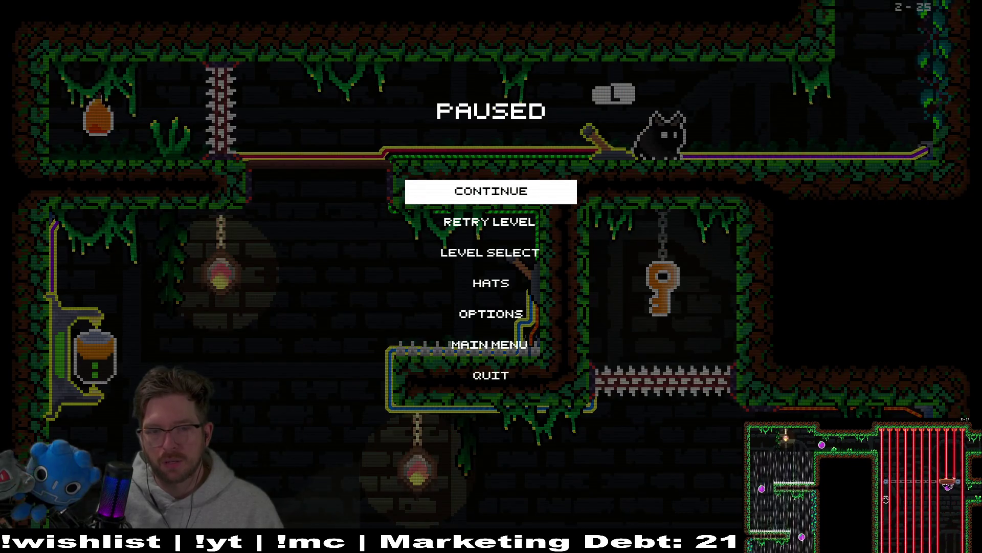
key(Down)
key(Down)
key(Down)
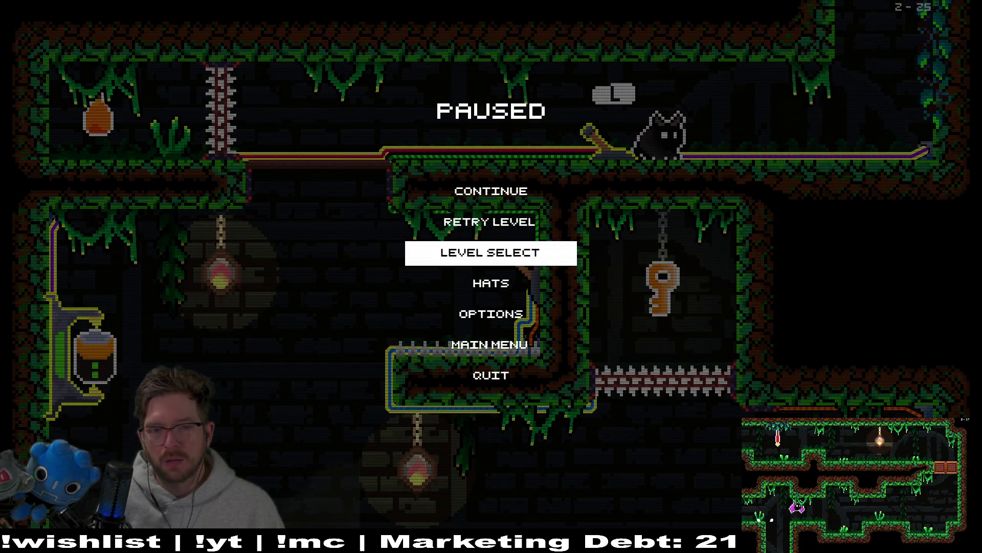
key(Return)
key(Up)
key(Up)
key(Up)
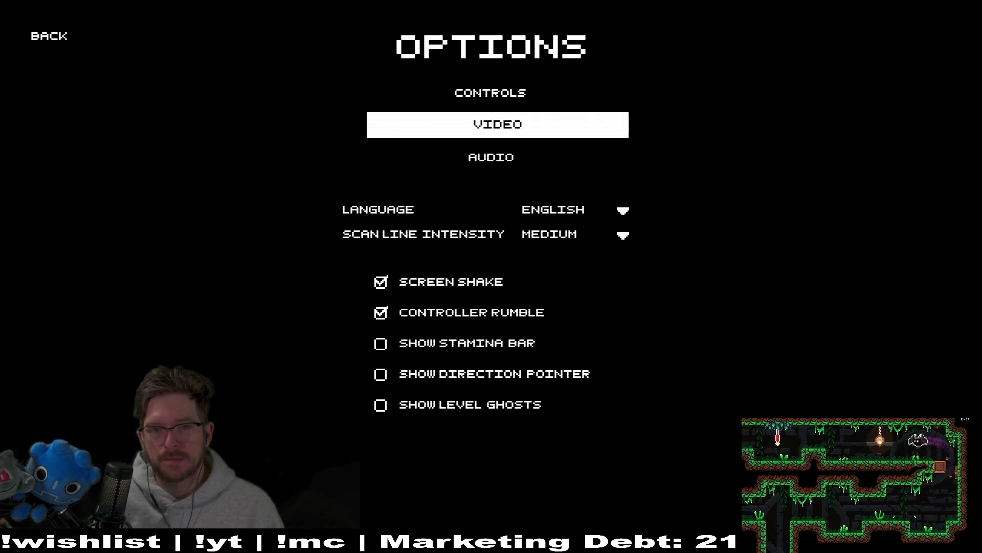
key(Return)
key(Down)
key(Down)
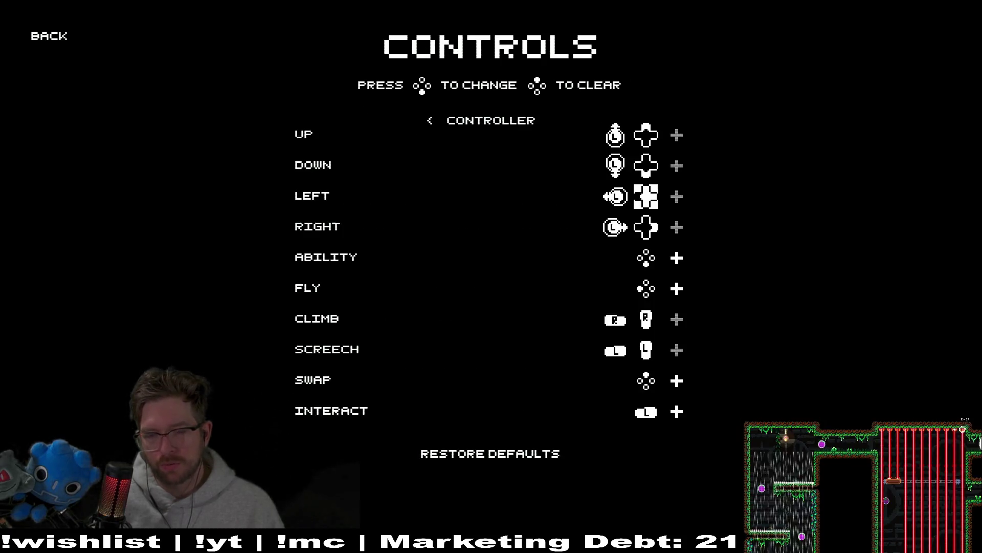
key(Return)
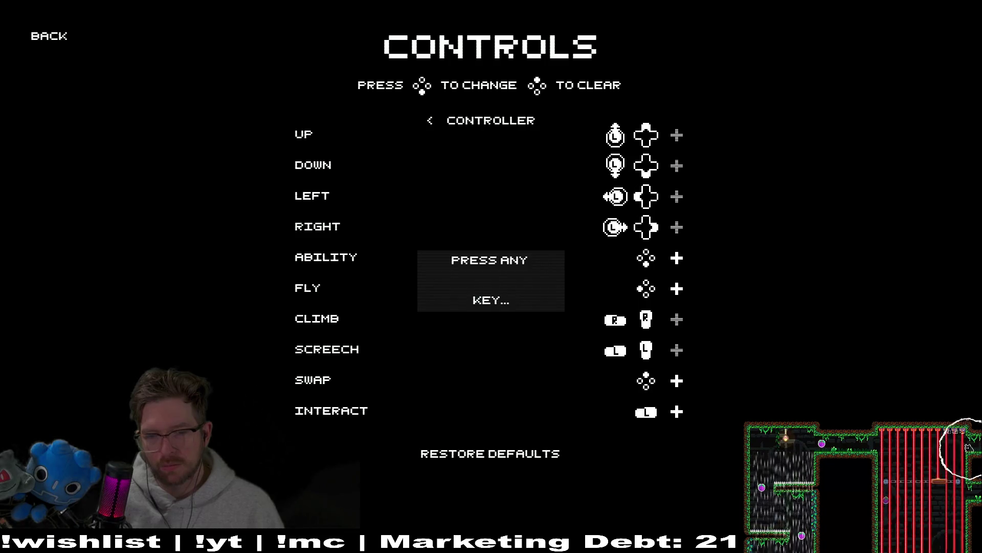
key(Escape)
key(Escape)
key(Escape)
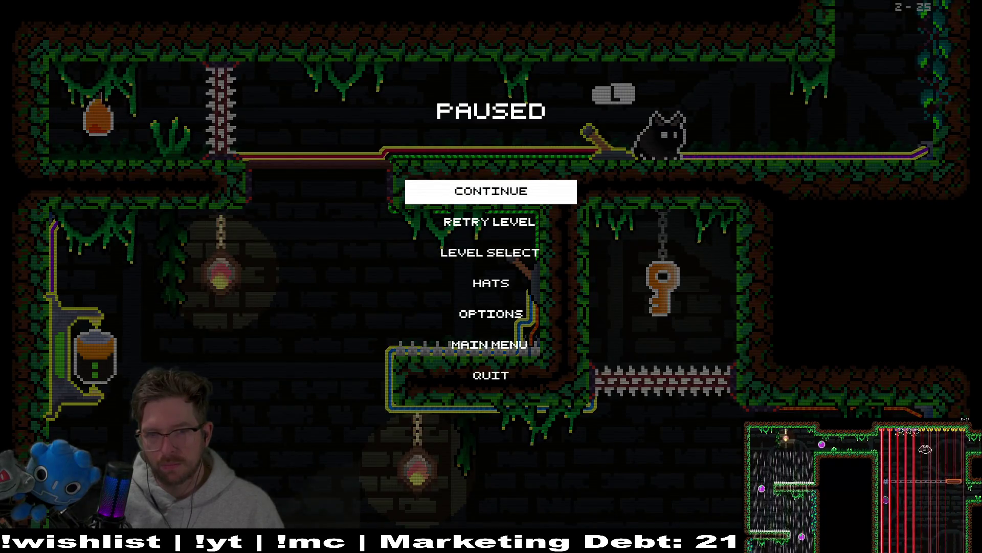
key(Escape)
Resume the level and walk the cat back and forth, toggling the lever several times
key(Right)
key(Left)
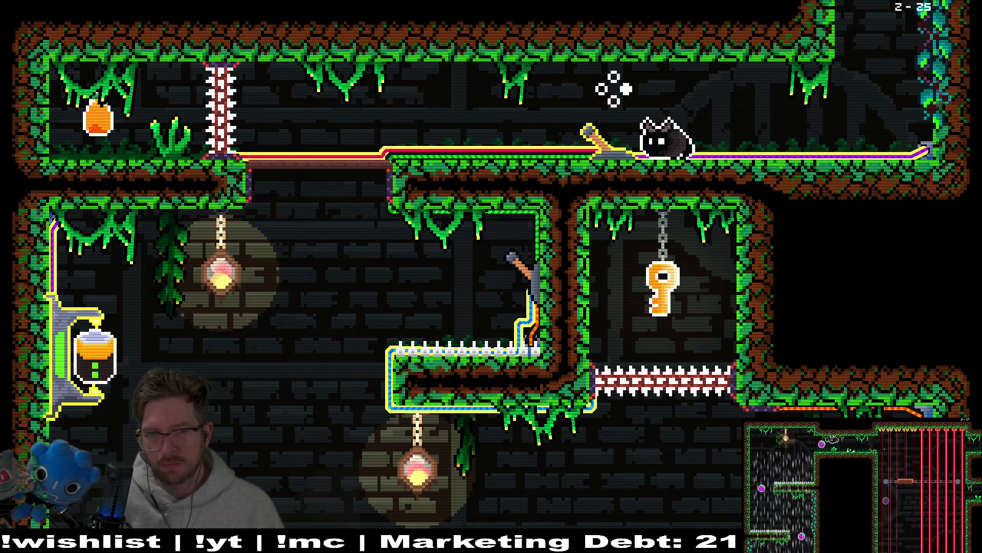
key(Right)
key(Left)
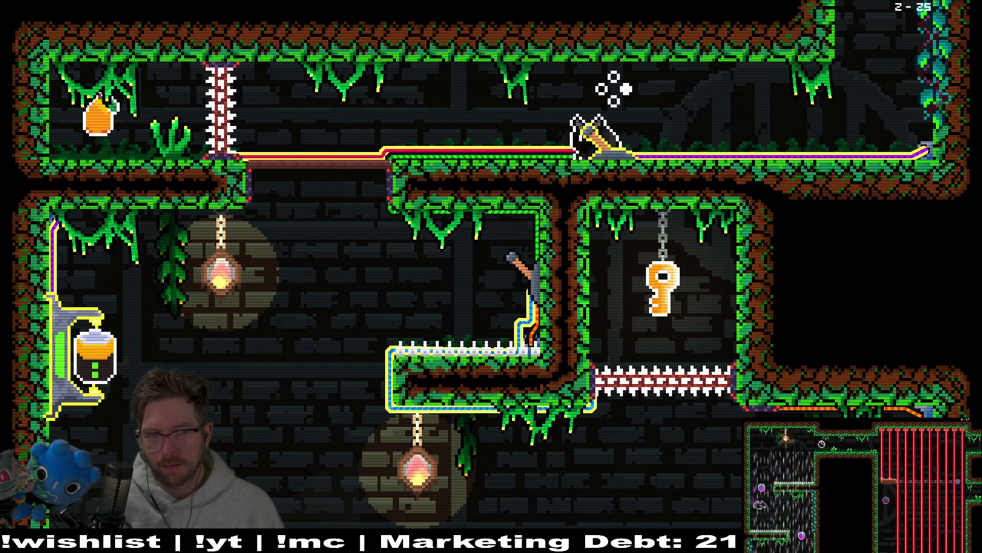
key(Right)
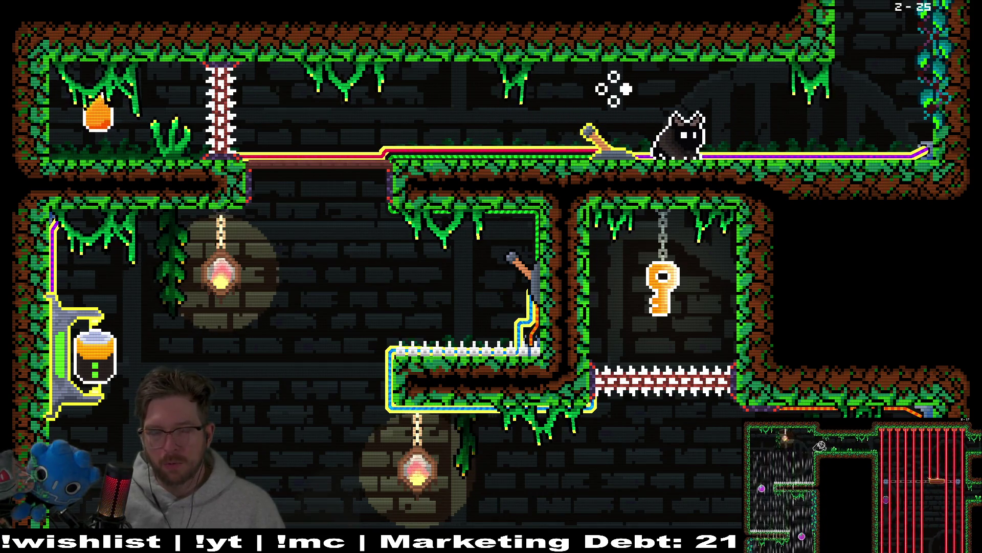
key(Escape)
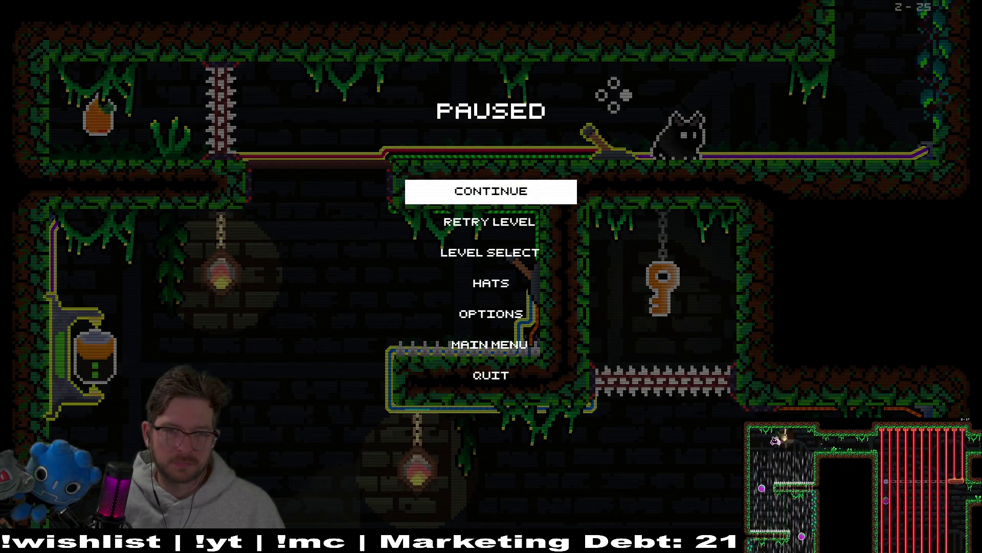
key(Escape)
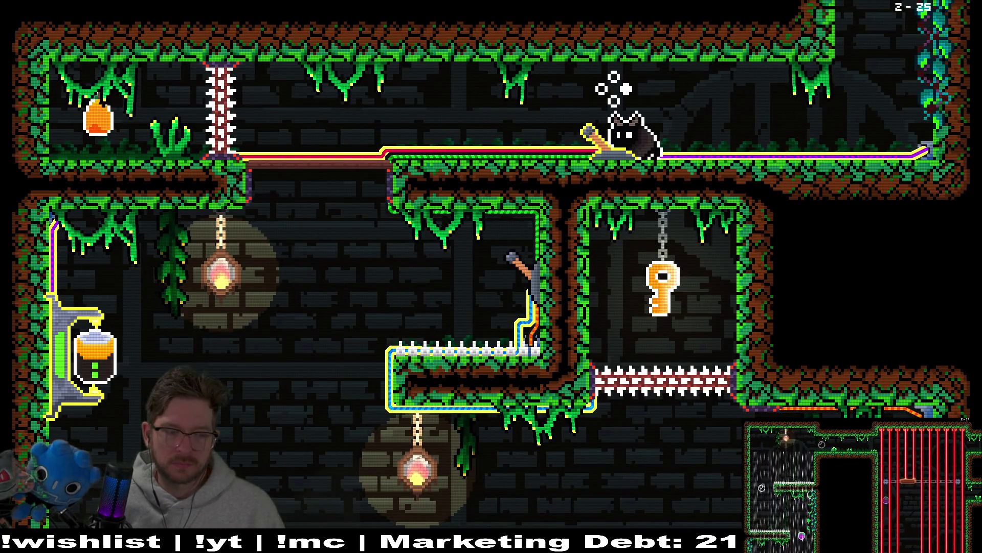
key(Left)
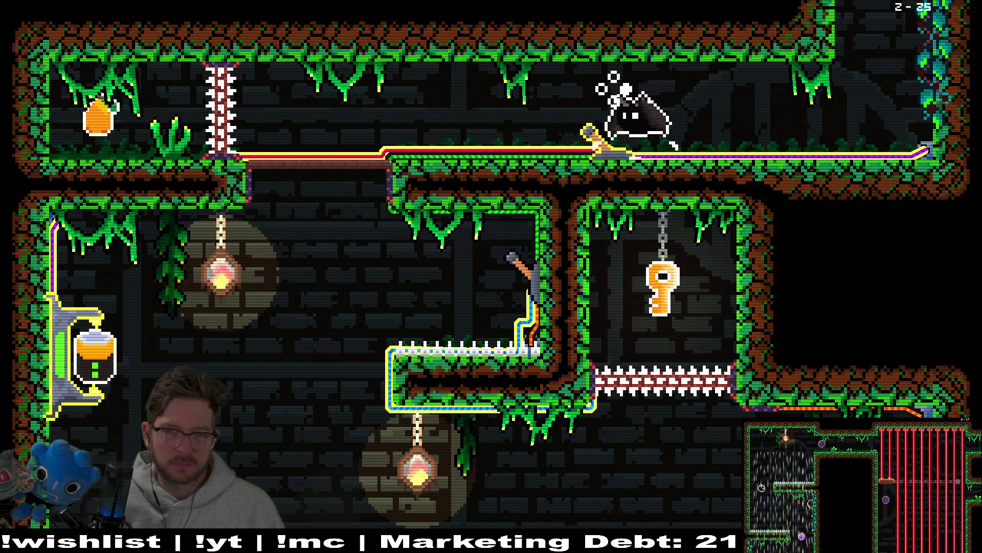
key(Left)
key(Right)
key(Left)
key(Right)
key(Left)
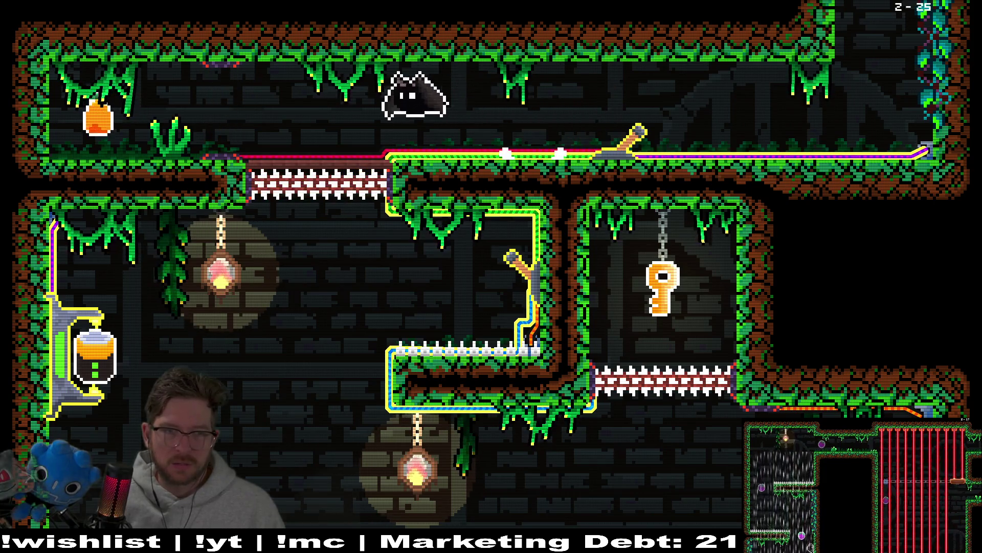
key(Right)
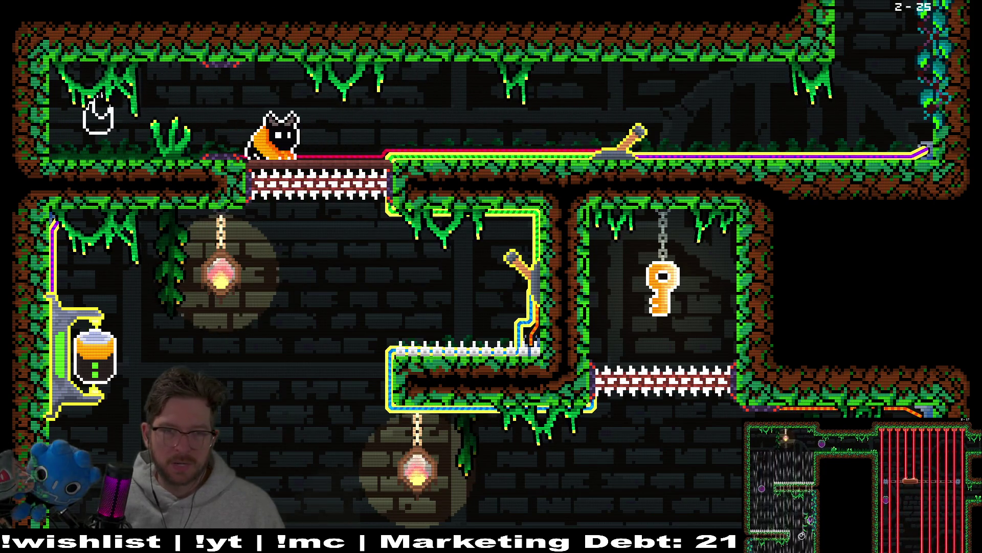
Drop into the lower chamber, grab the hanging key, and climb to the next room's checkpoint
key(space)
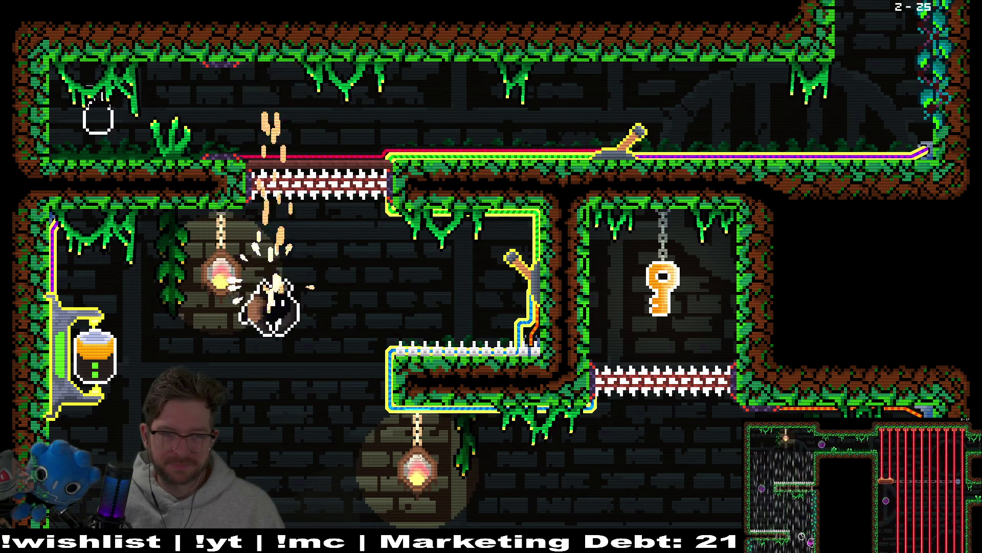
key(Left)
key(Right)
key(space)
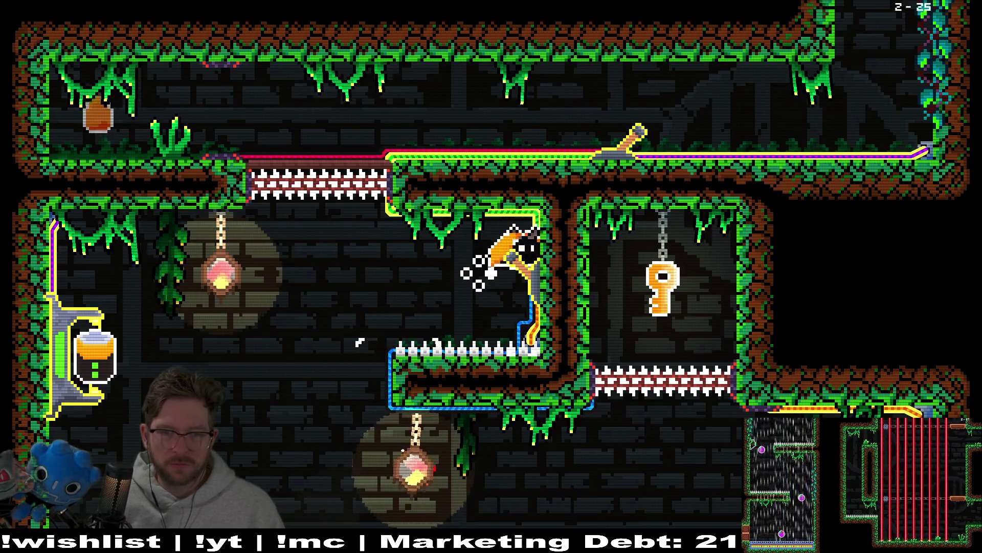
key(Left)
key(Right)
key(space)
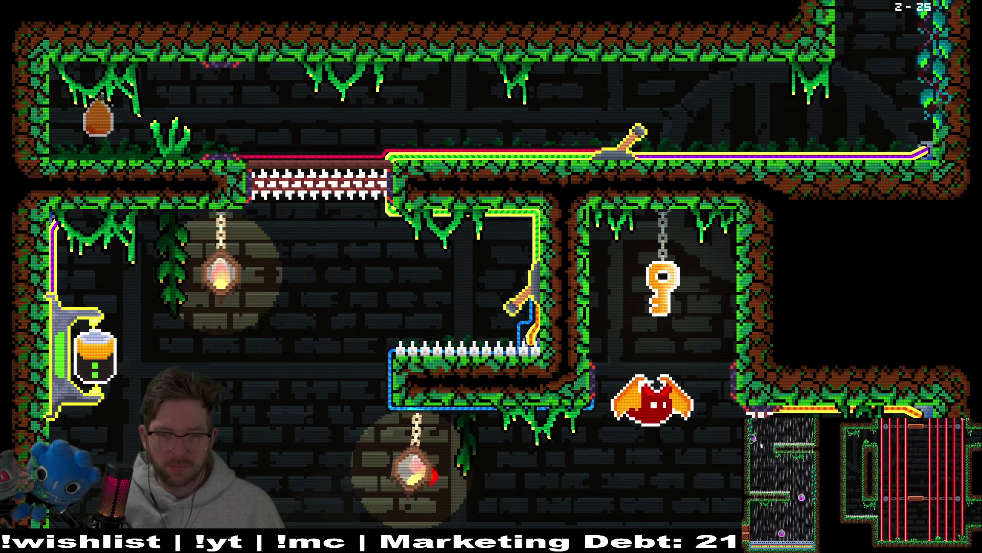
key(space)
key(Left)
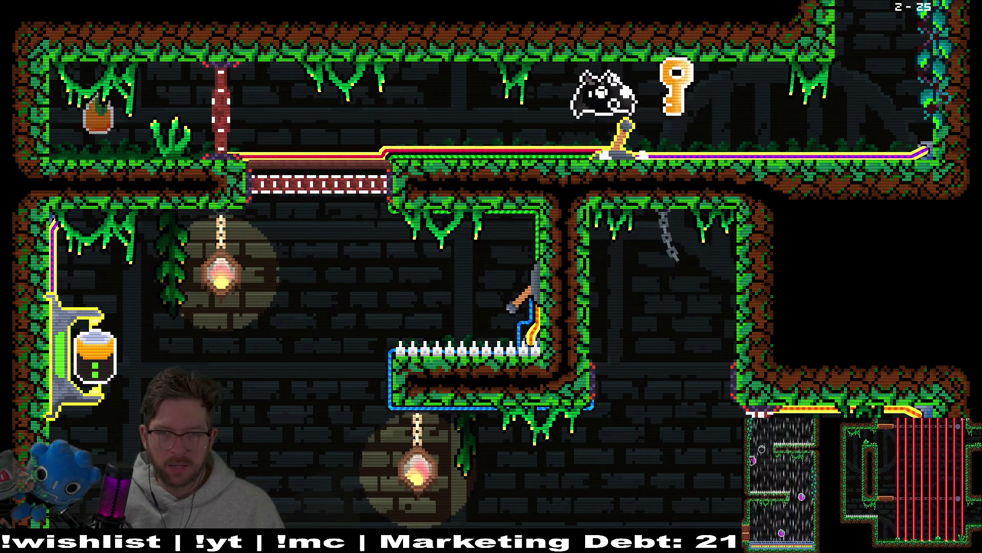
key(Right)
key(Right)
key(space)
key(Right)
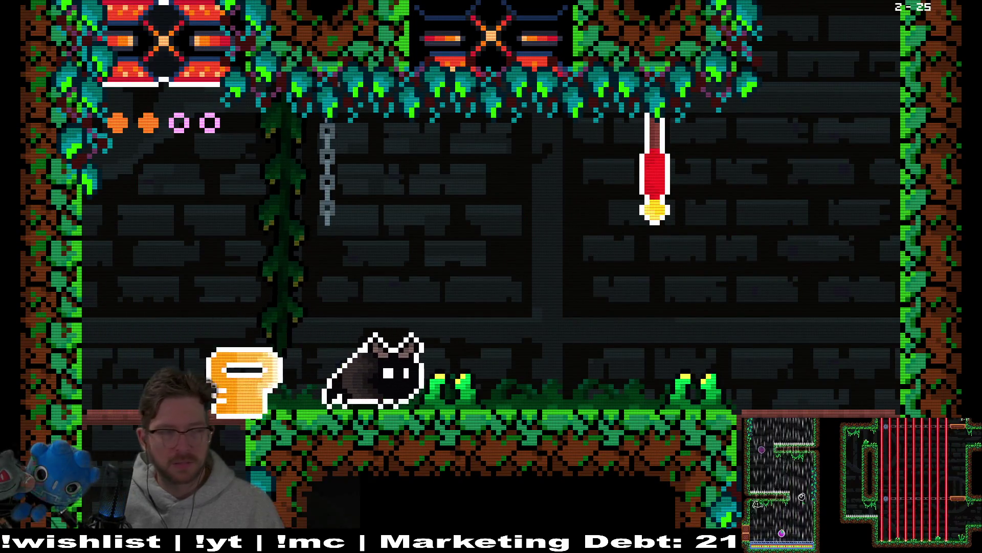
key(Right)
key(space)
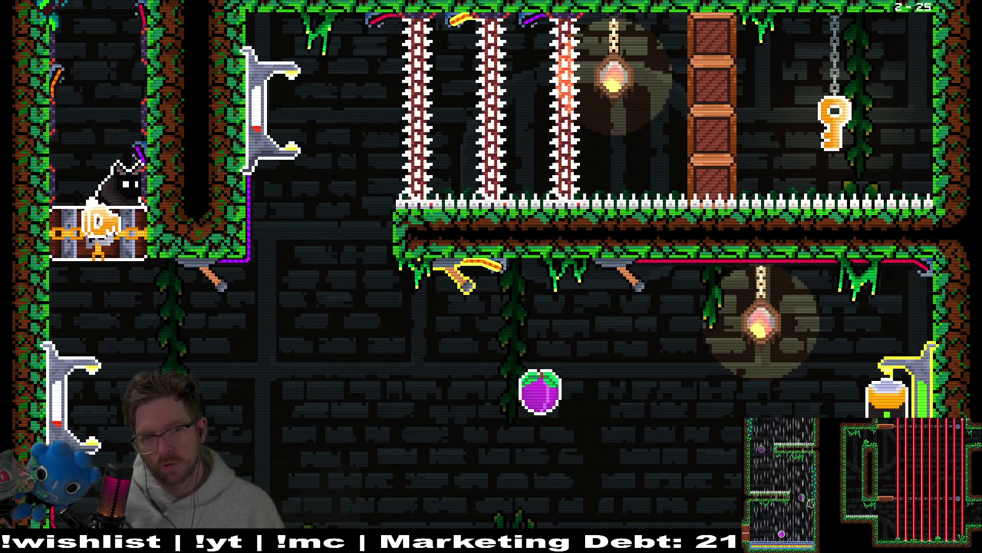
Open the chest, collect the plum, carry the key through the level exit, then quit the game
key(Right)
key(space)
key(x)
key(Right)
key(Left)
key(Right)
key(Right)
key(Left)
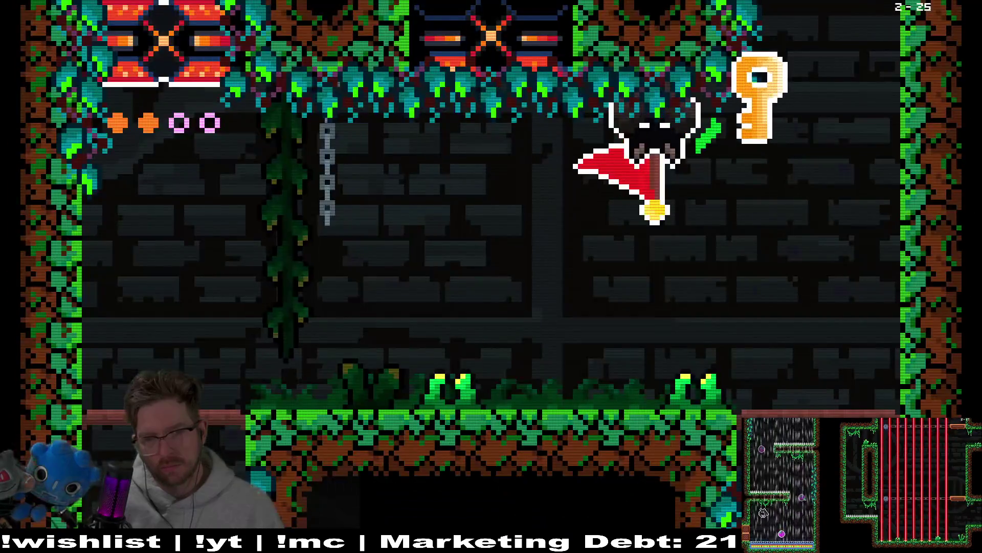
key(Left)
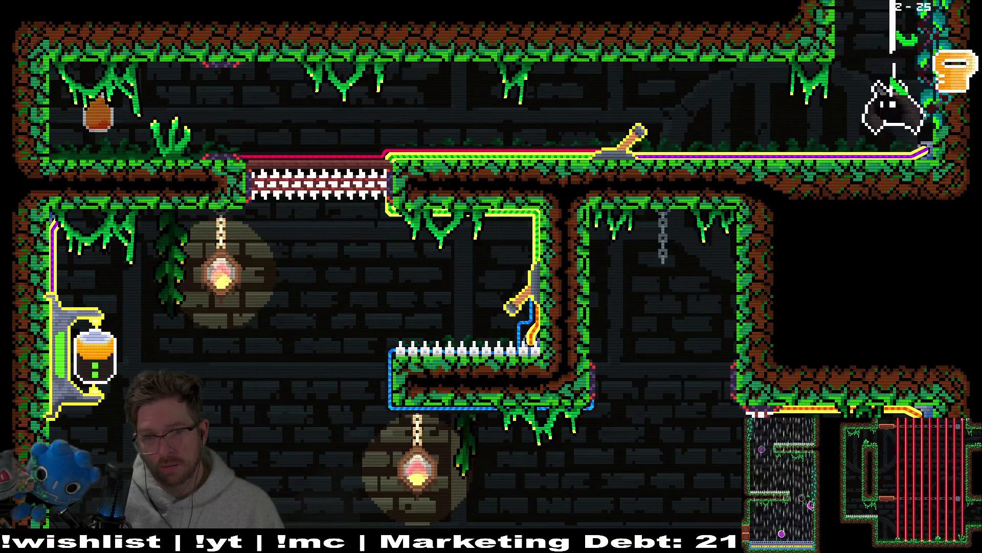
key(Left)
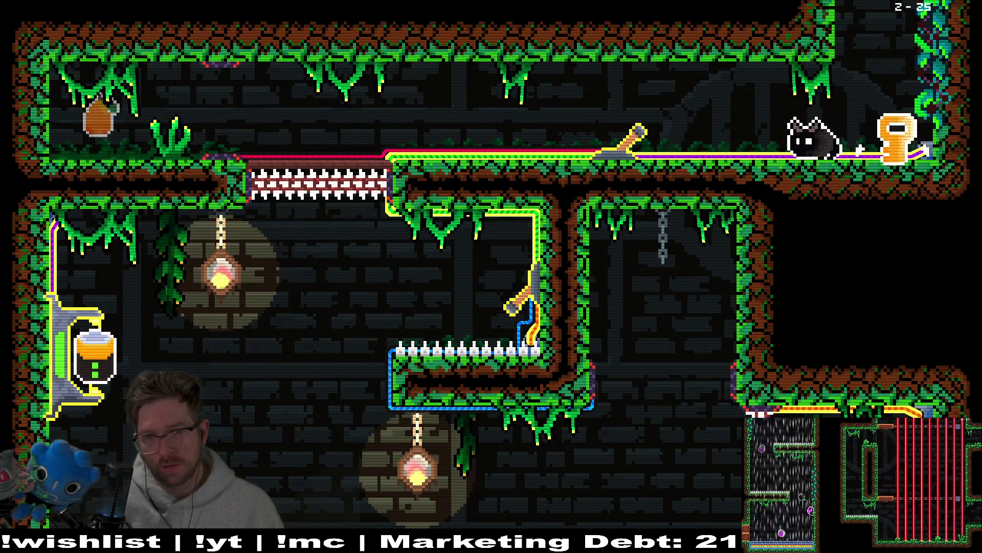
key(Right)
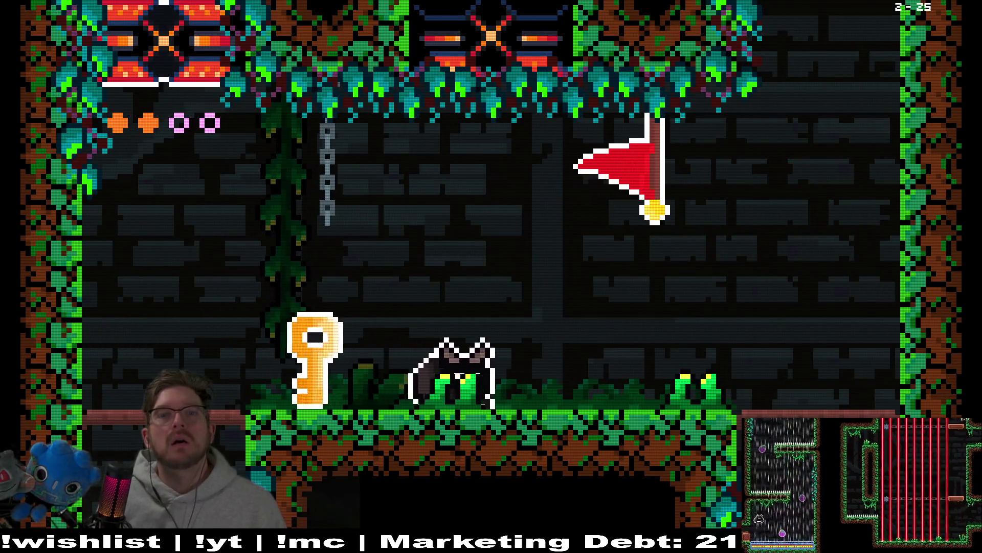
key(Right)
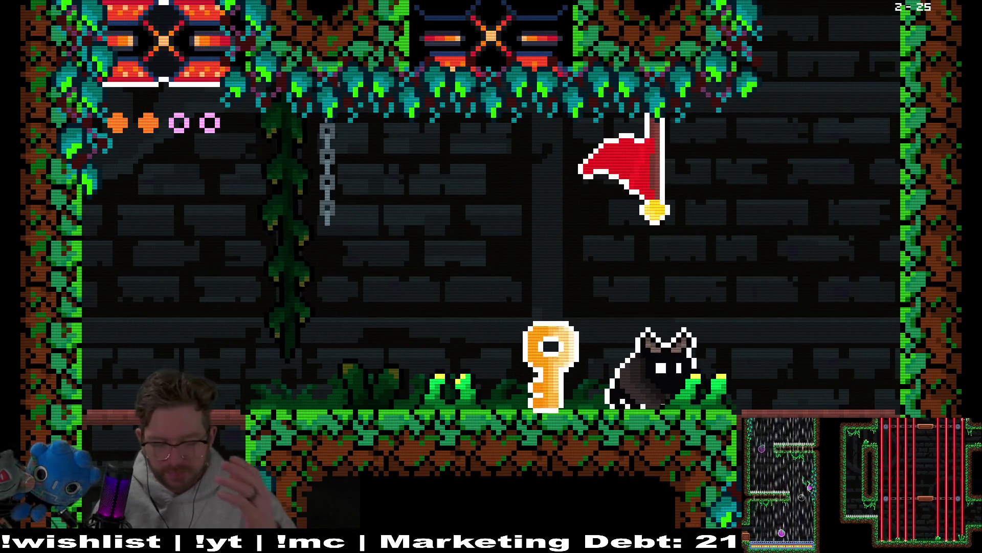
key(Escape)
click(525, 386)
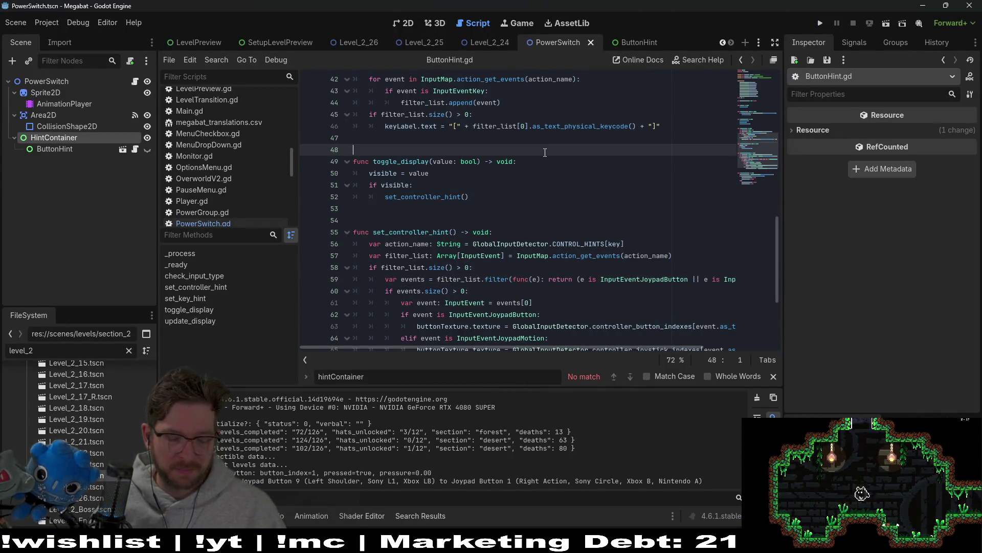
Open PowerGenerator.tscn and make its HintContainer visible
key(shift+alt+o)
text(powergen)
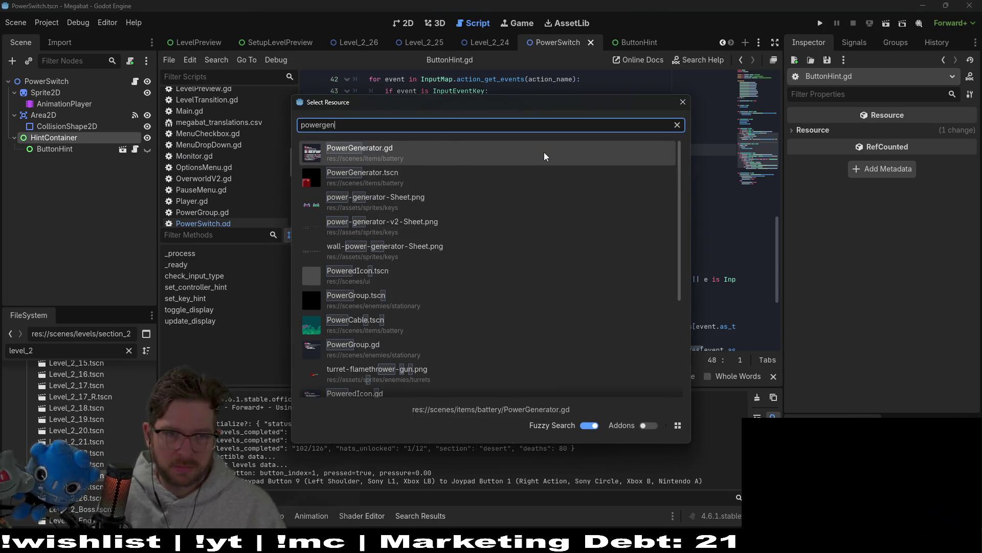
key(Down)
key(Return)
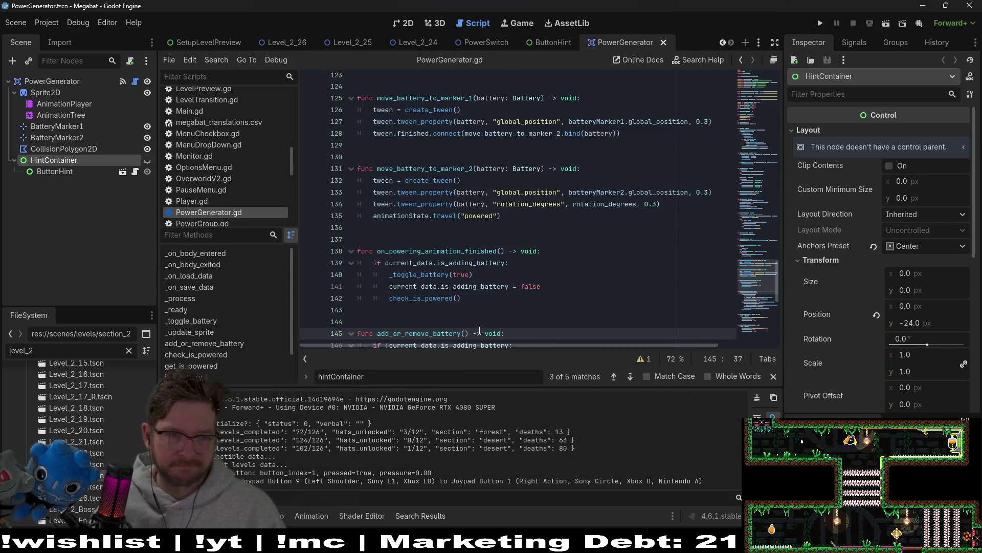
click(147, 161)
Add an onready reference to the ButtonHint node in PowerGenerator.gd, named buttonHint
scroll(749, 192, up, 10)
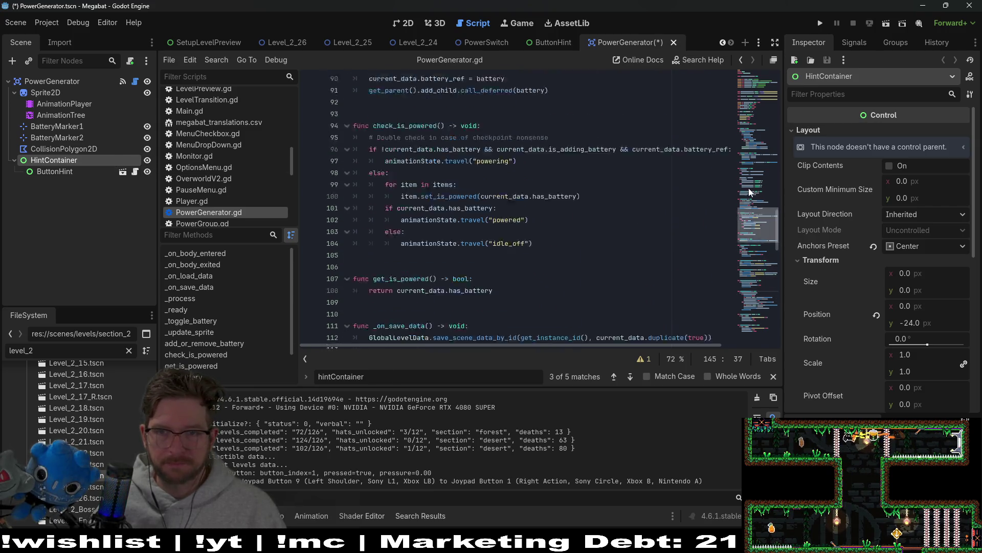
drag(749, 192, 753, 102)
click(573, 183)
drag(55, 171, 378, 204)
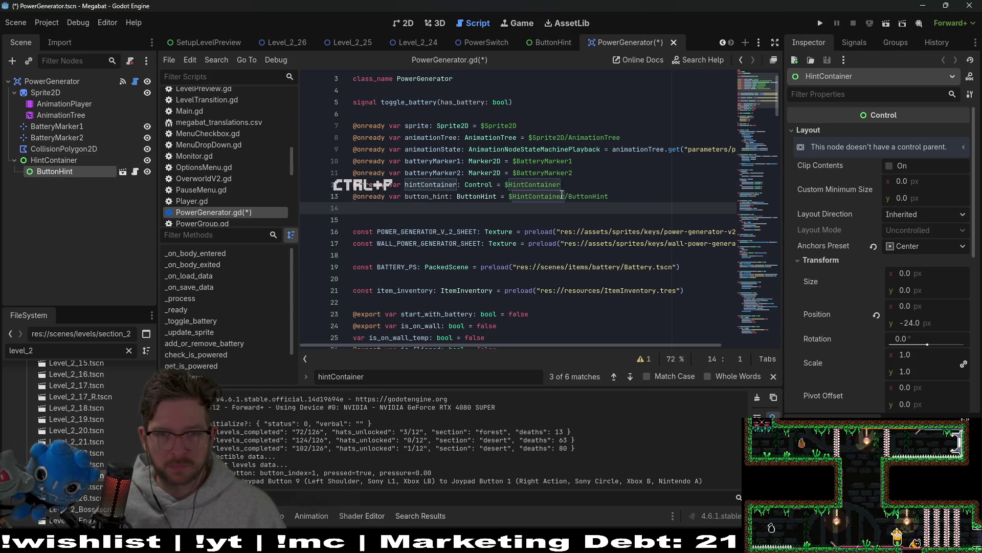
double_click(442, 197)
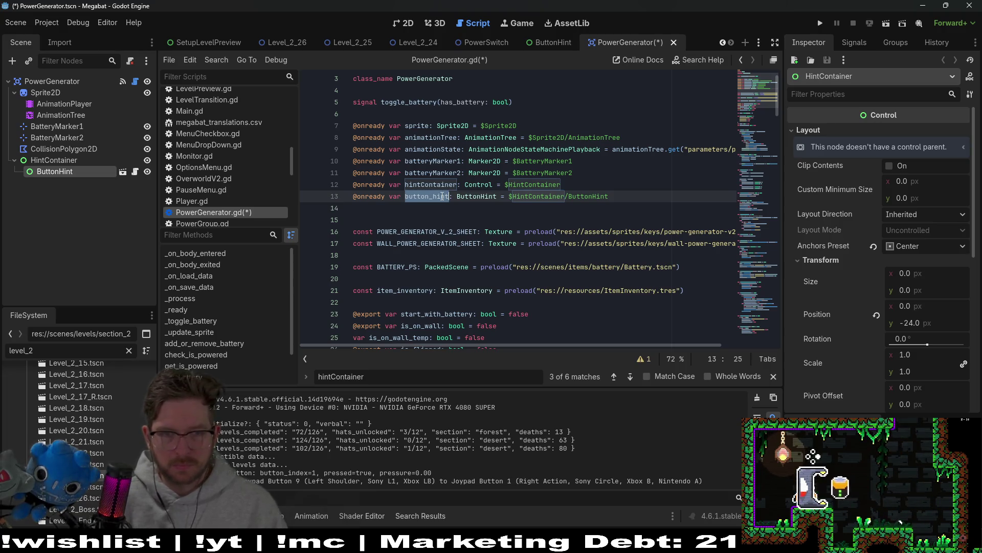
double_click(480, 197)
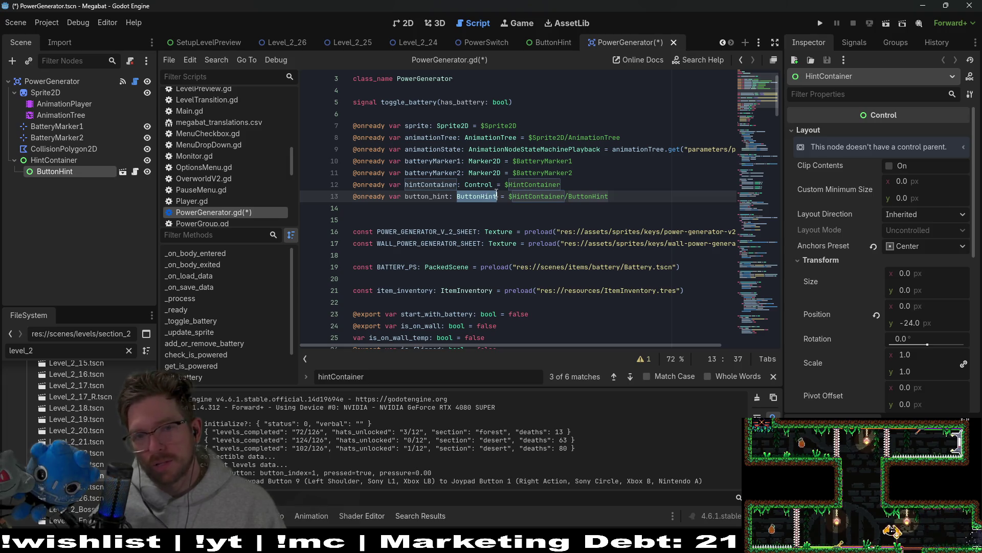
click(427, 197)
key(Delete)
key(Delete)
key(Delete)
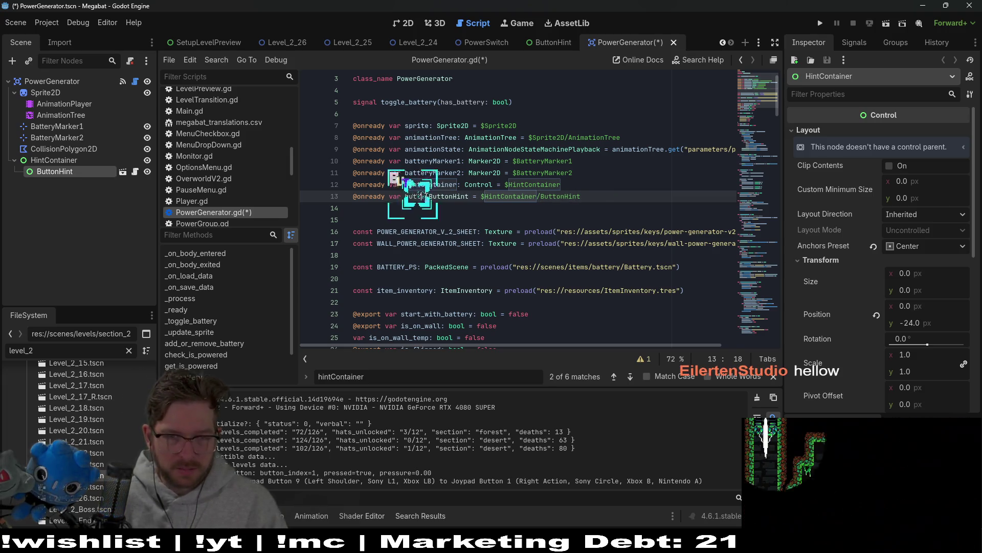
text(onHint)
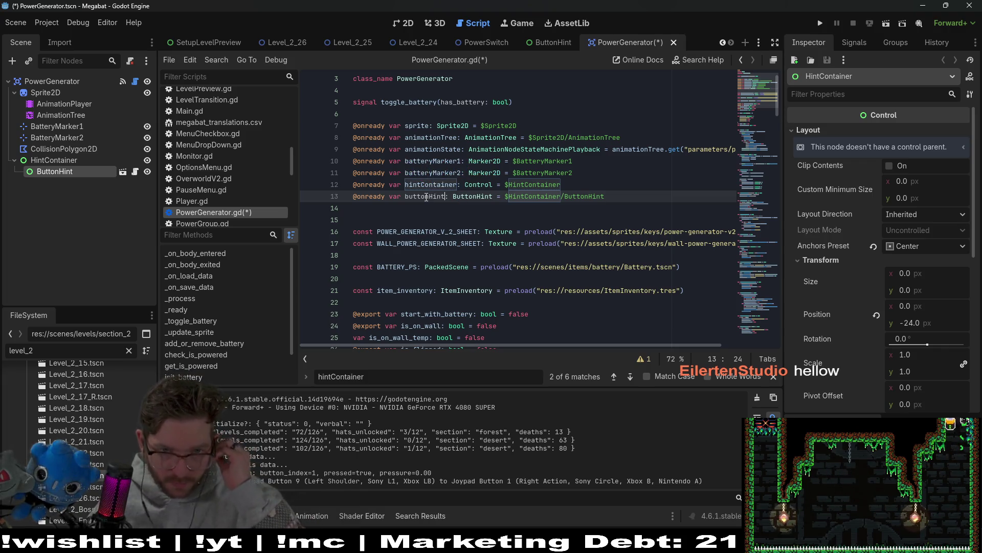
Save PowerGenerator.gd with the new buttonHint declaration
click(465, 203)
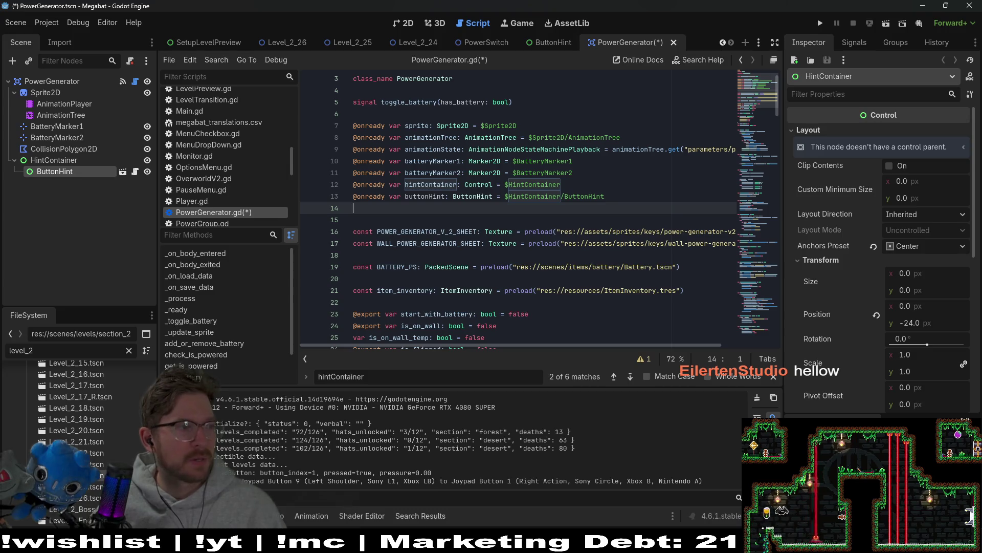
key(Down)
key(Down)
key(Up)
key(Up)
key(Up)
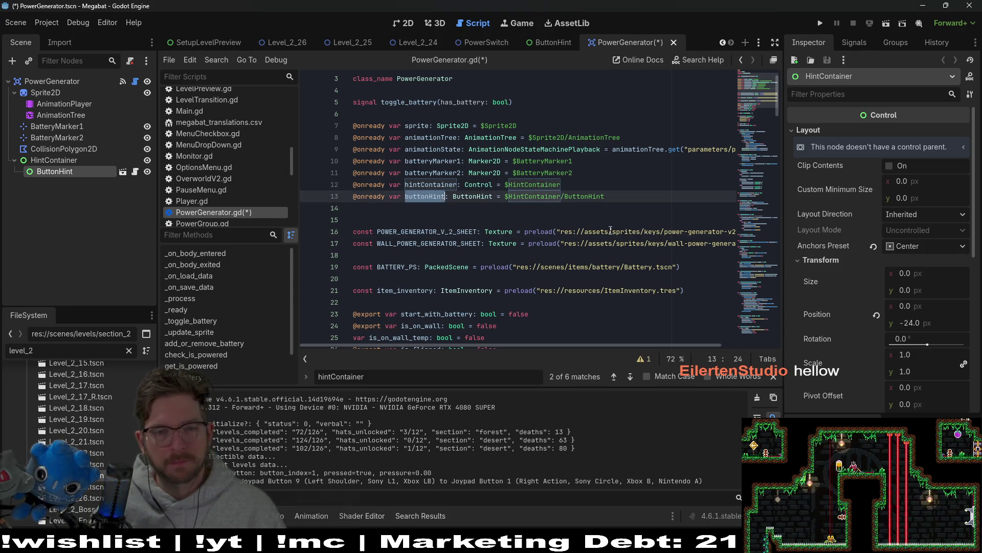
key(ctrl+s)
key(ctrl+f)
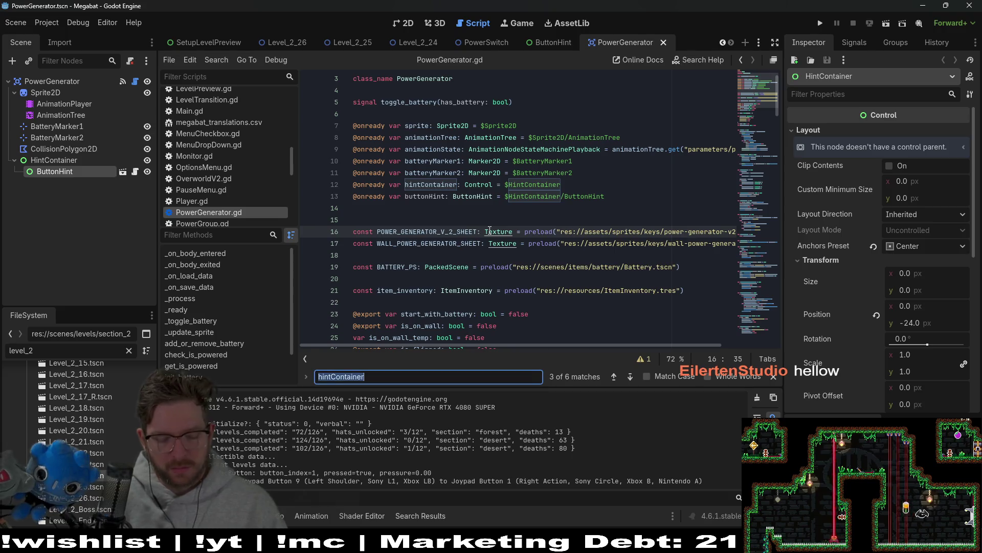
In the body-entered handler, replace hintContainer.visible = true with buttonHint.toggle_display(true)
text(visible)
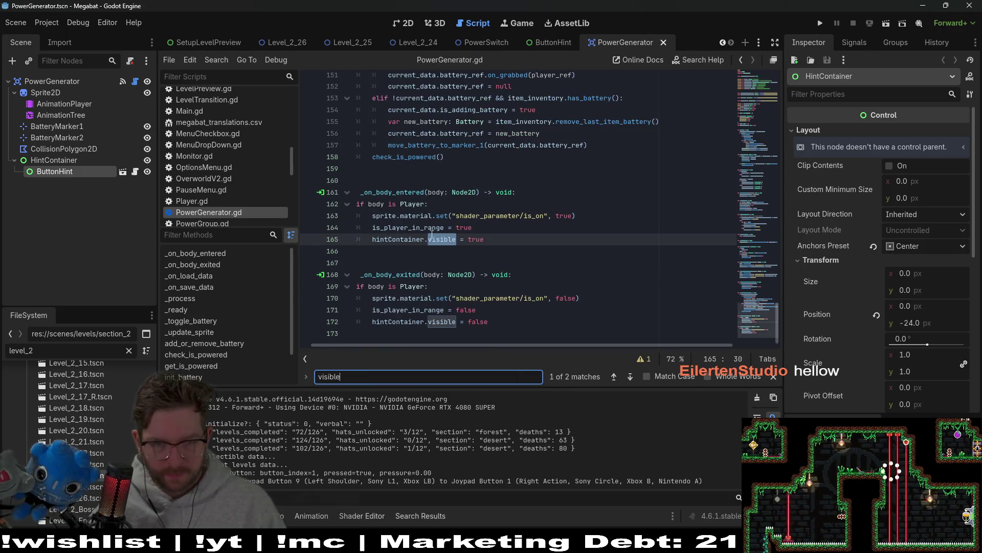
click(507, 241)
key(Return)
text(buttonHint)
text(.tog)
key(Return)
text(((tr)
key(BackSpace)
key(BackSpace)
key(BackSpace)
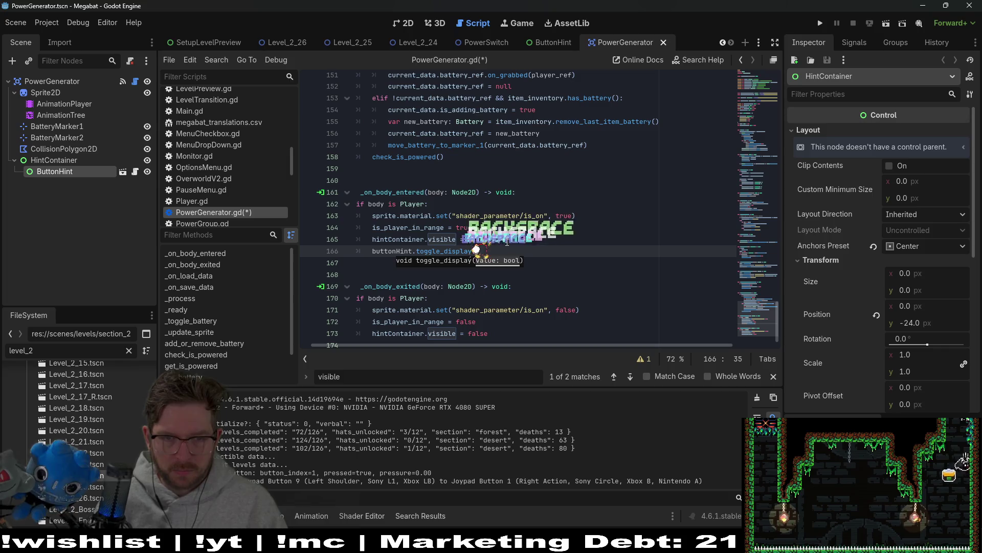
text(true)
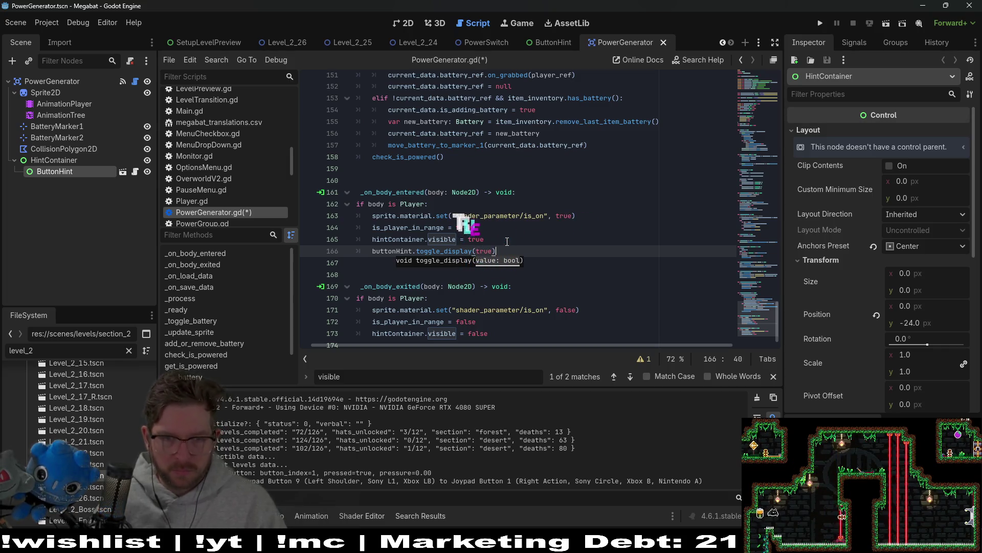
click(507, 241)
key(shift+Home)
key(BackSpace)
key(BackSpace)
key(BackSpace)
key(BackSpace)
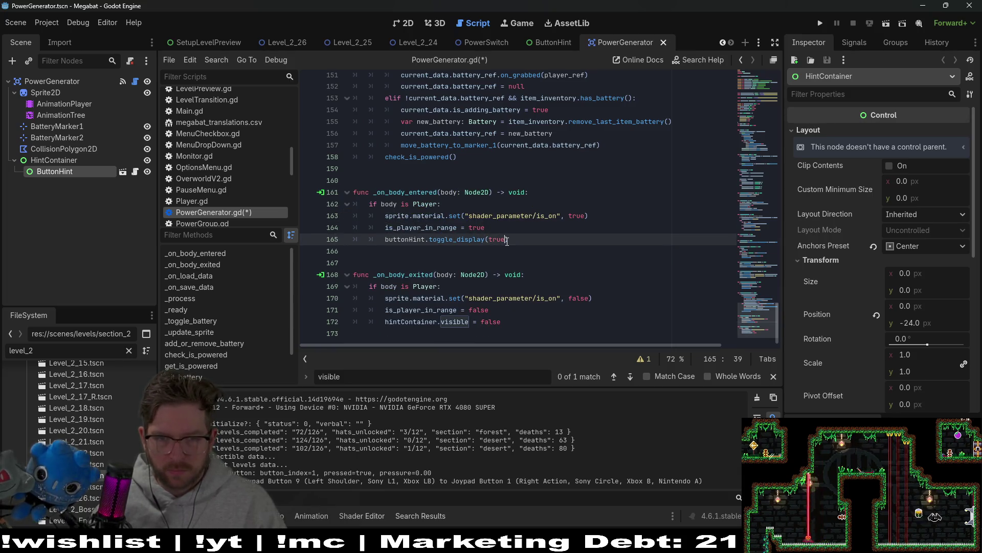
In the exit handler, replace hintContainer.visible = false with buttonHint.toggle_display(false), then save
key(shift+Up)
key(ctrl+c)
click(504, 322)
key(ctrl+v)
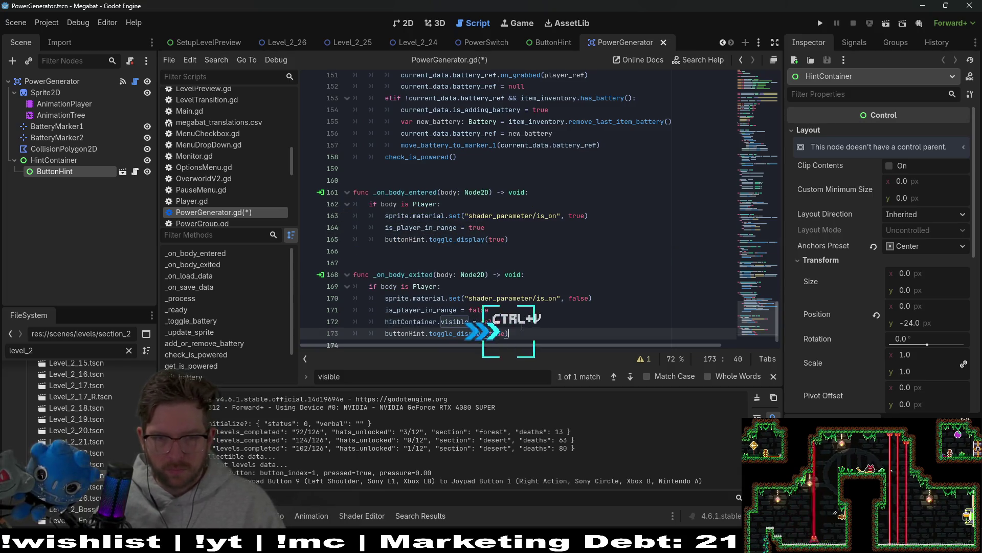
double_click(492, 333)
text(false)
key(Up)
key(shift+Up)
key(BackSpace)
key(ctrl+s)
click(614, 221)
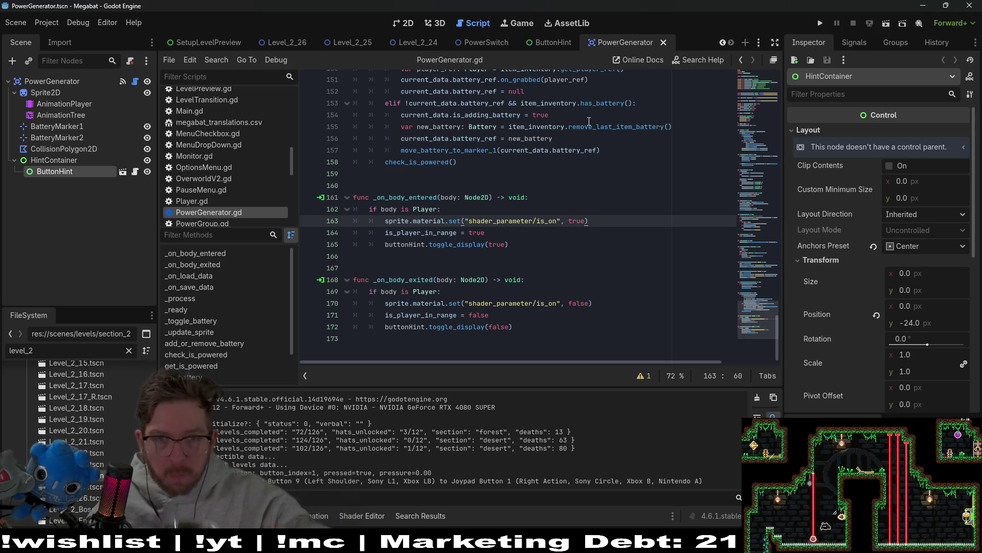
mouse_move(572, 85)
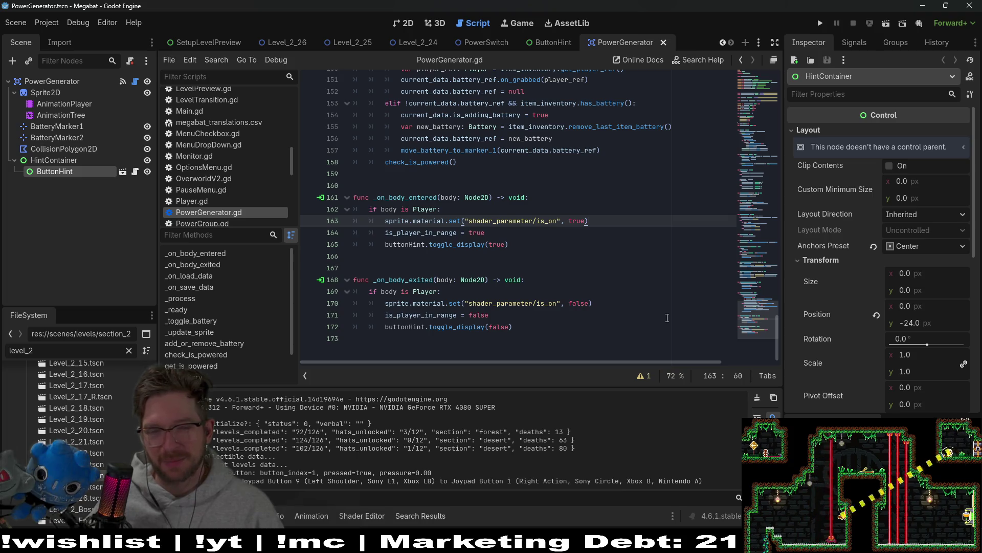
key(alt+Tab)
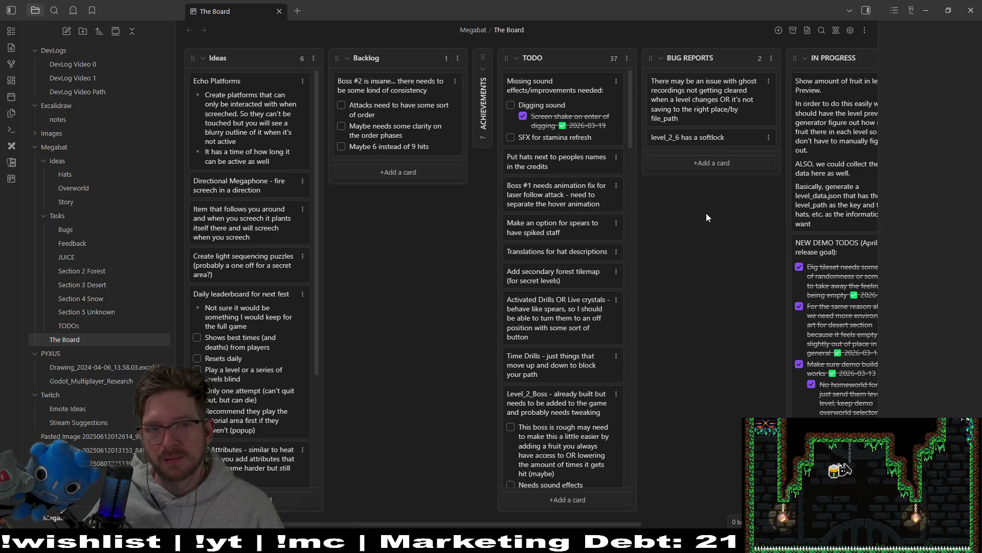
Add a BUG REPORTS card 'Button hint not updating on switches and power generators'
click(708, 164)
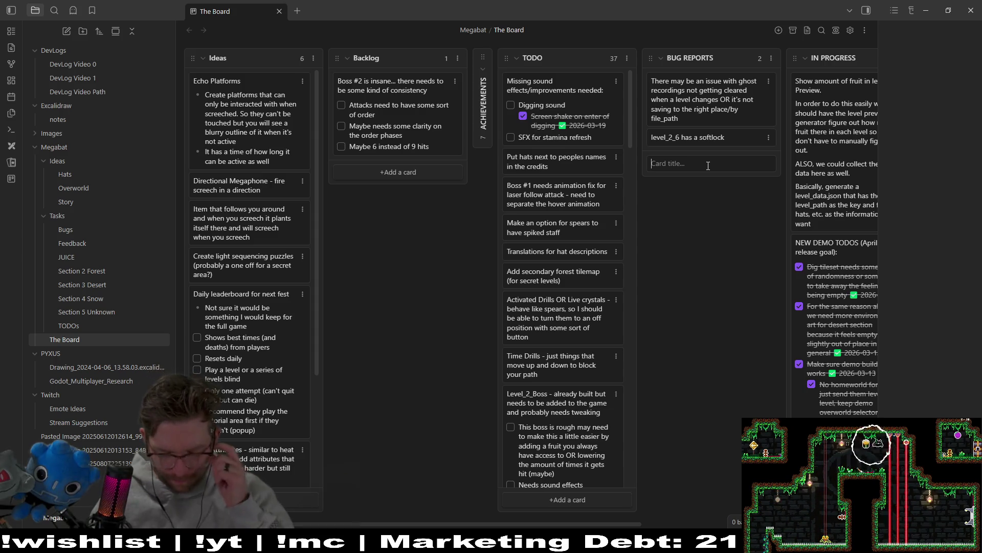
text(Button hint not updat)
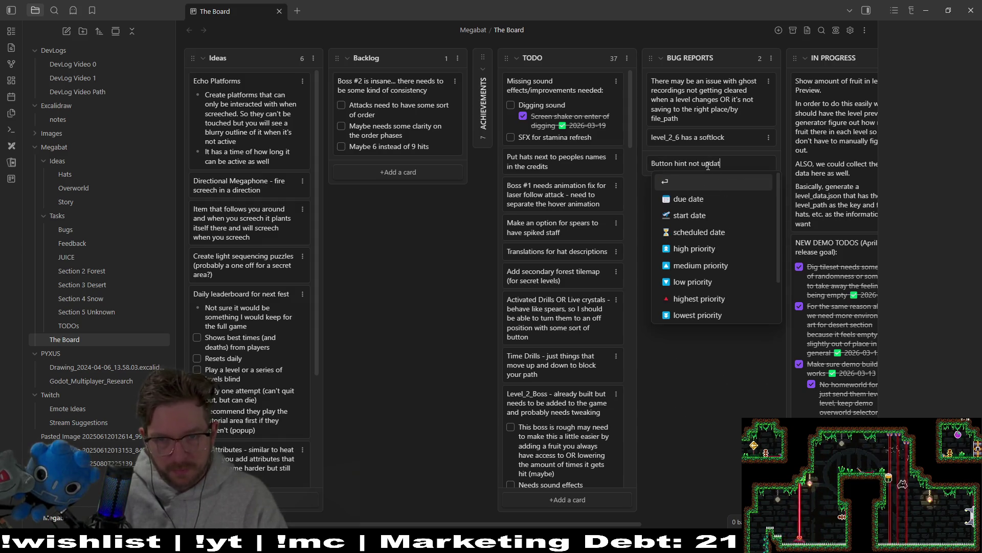
text(ing on switches and power generat)
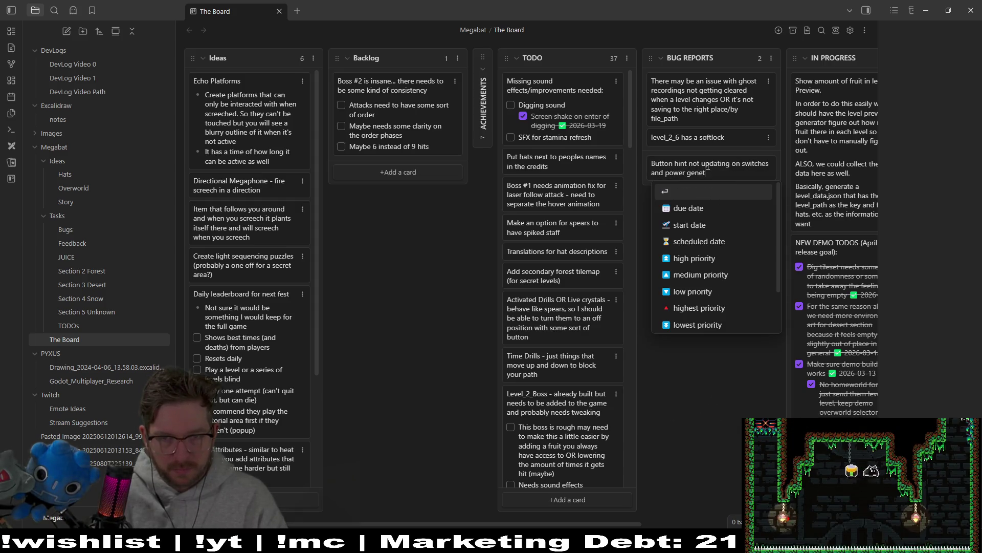
text(ors)
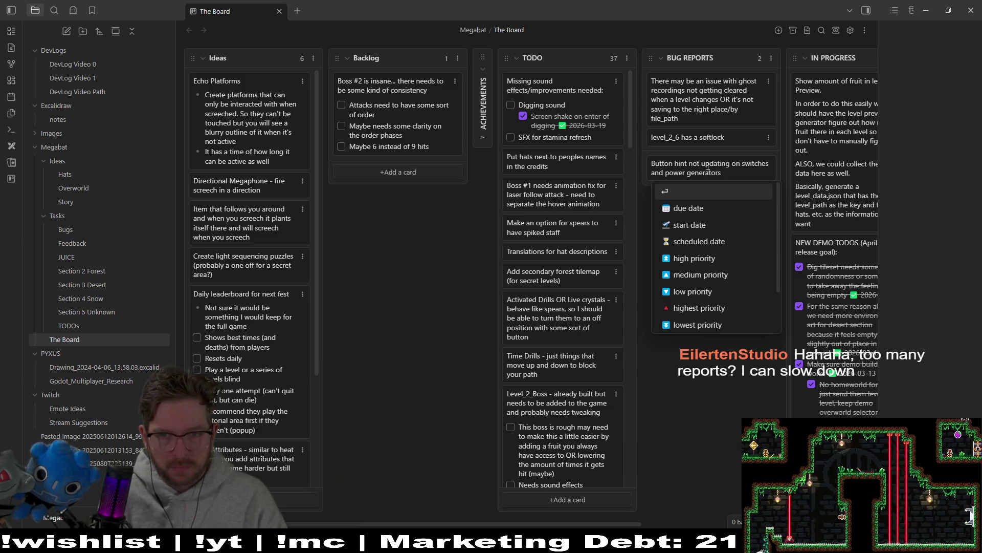
key(Return)
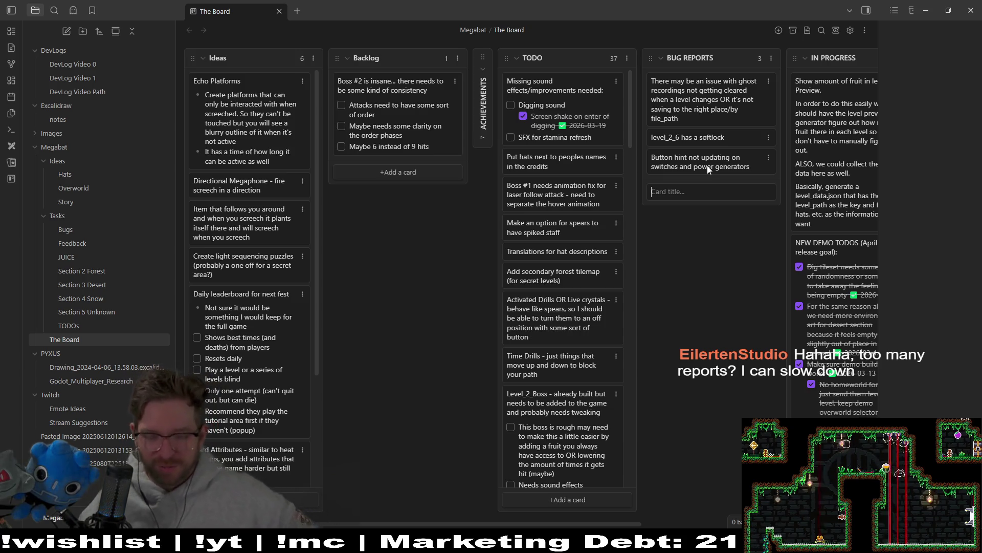
click(733, 290)
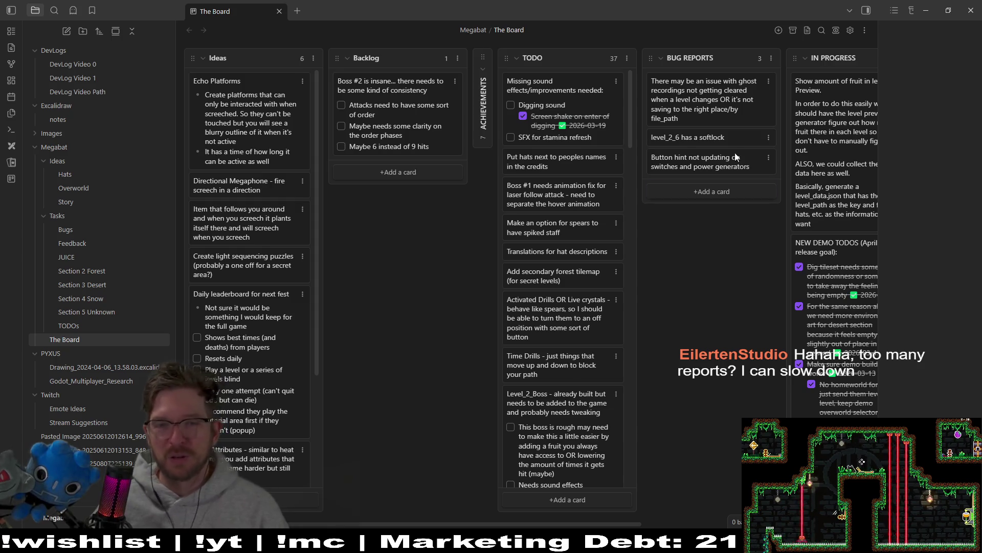
Bring the Godot editor back to the front on PowerGenerator.gd
mouse_move(703, 542)
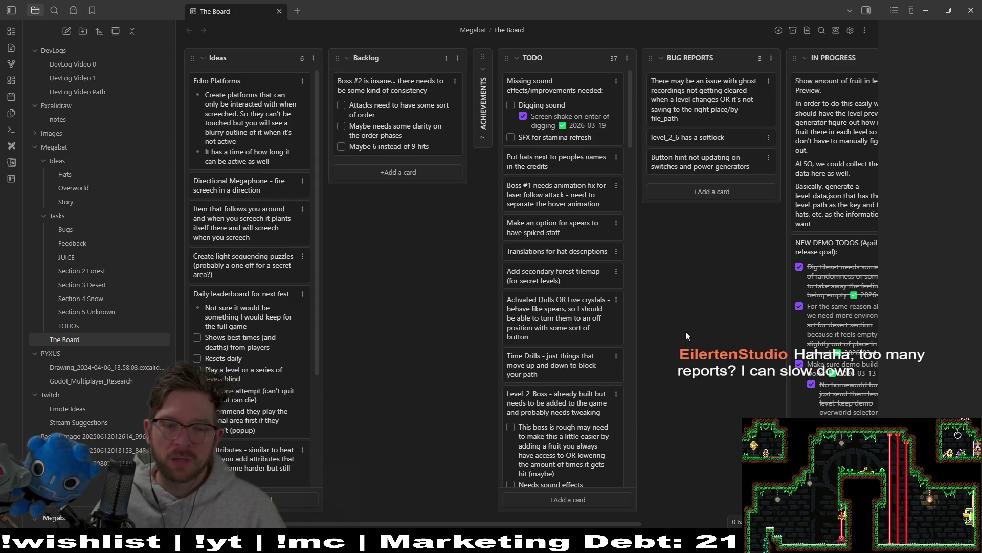
mouse_move(605, 543)
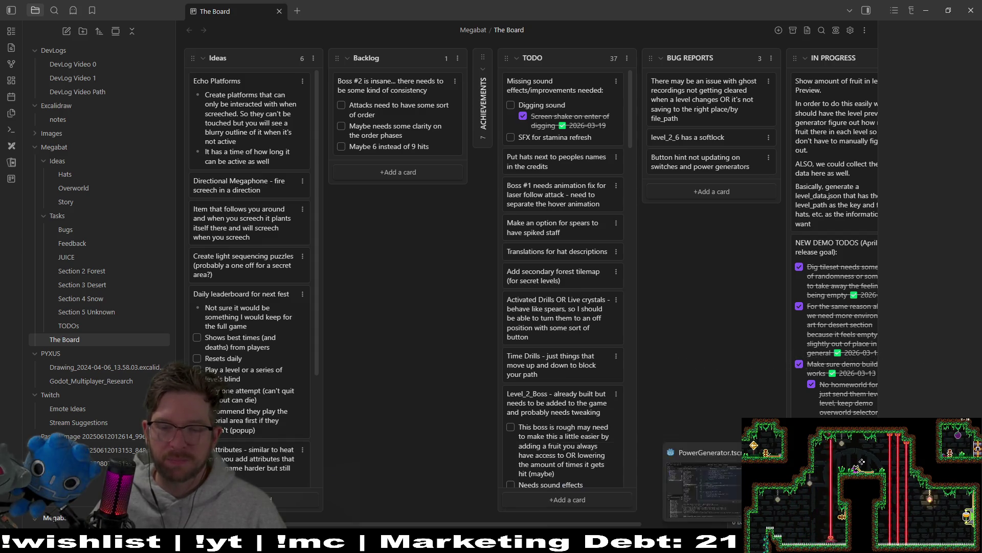
click(703, 543)
click(473, 198)
Quick-open Level_2_6.tscn in the 2D view and run it as the current scene
mouse_move(472, 204)
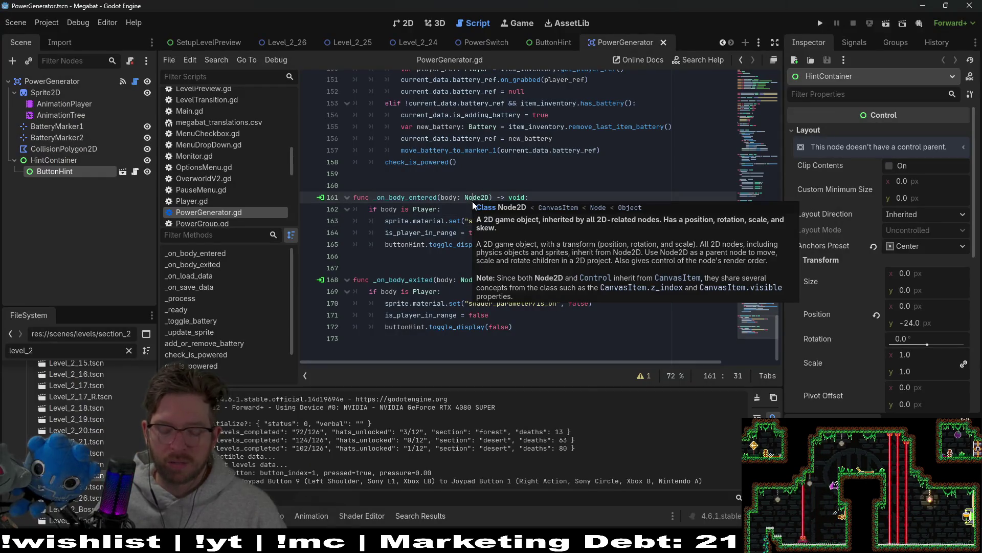
key(shift+alt+o)
text(level_)
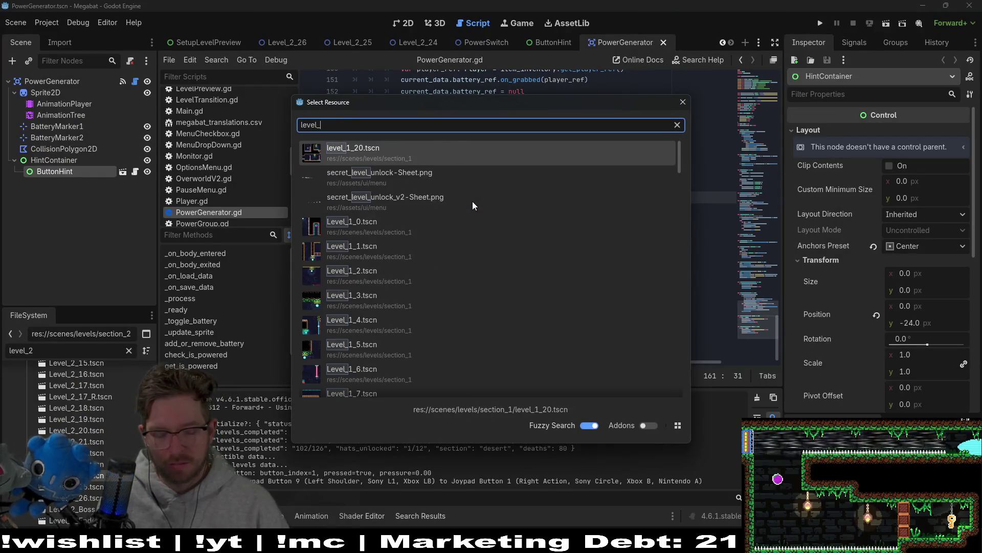
text(2_6)
key(Return)
click(410, 24)
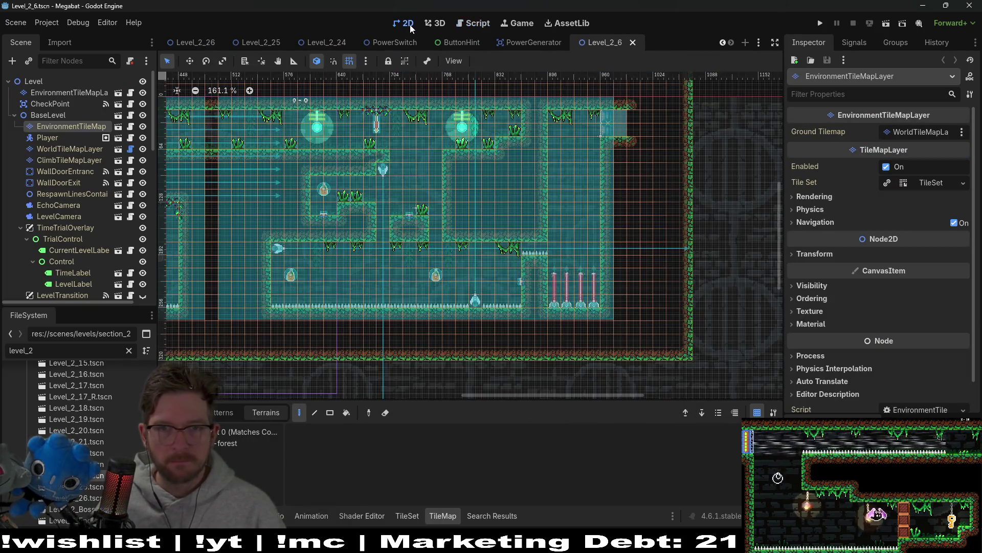
scroll(569, 183, up, 5)
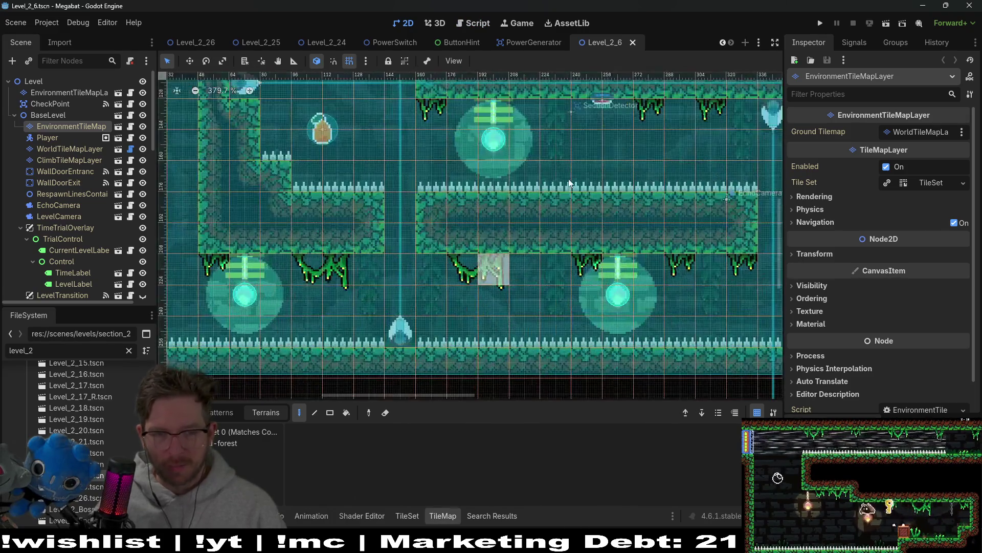
click(886, 23)
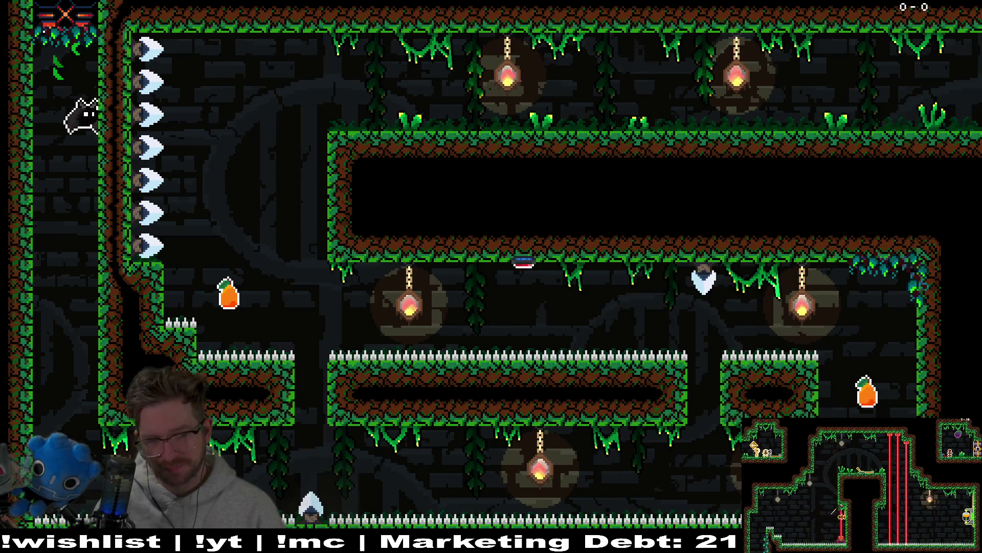
Fly down, grab the orange drop to fire the spear, dash to the upper ledge, then pause
key(Right)
key(space)
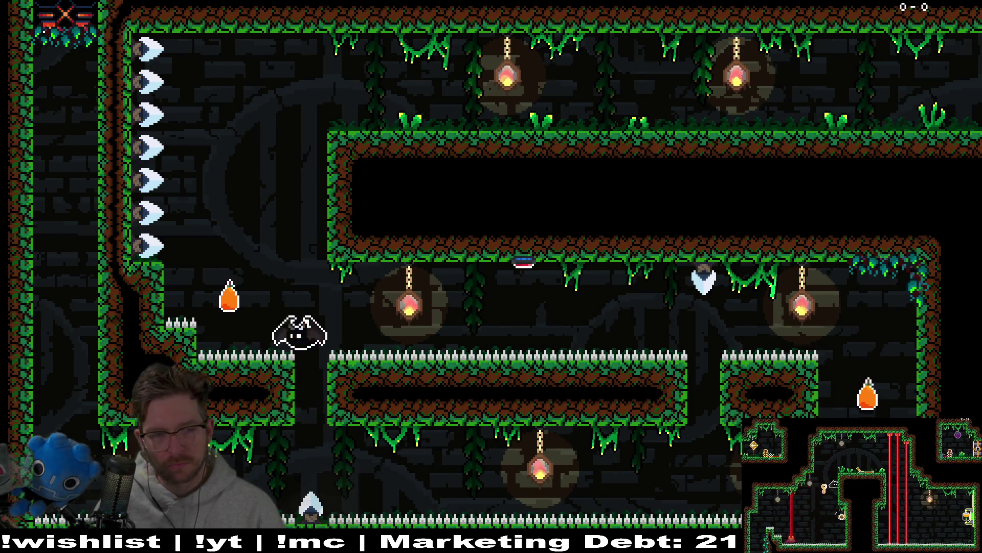
key(Left)
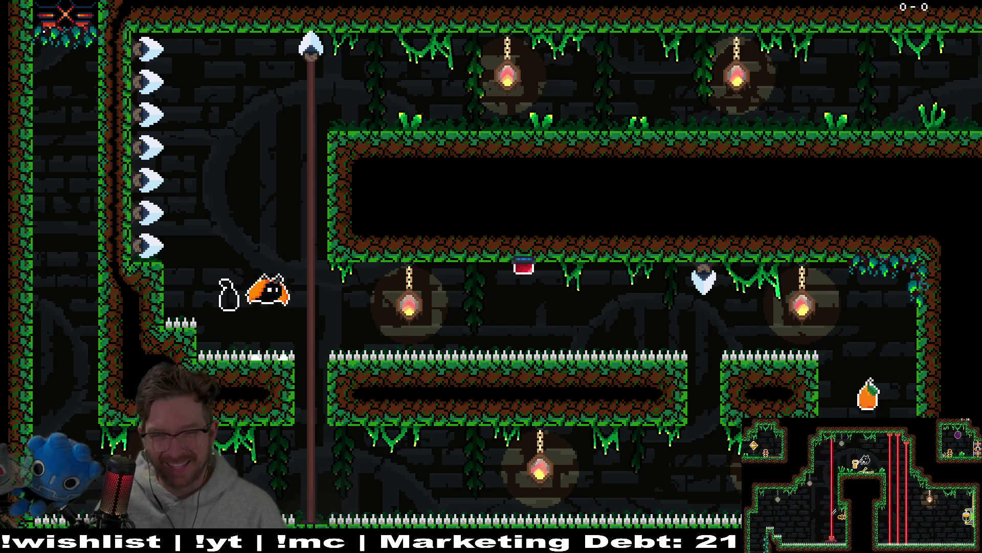
key(Up)
key(Right)
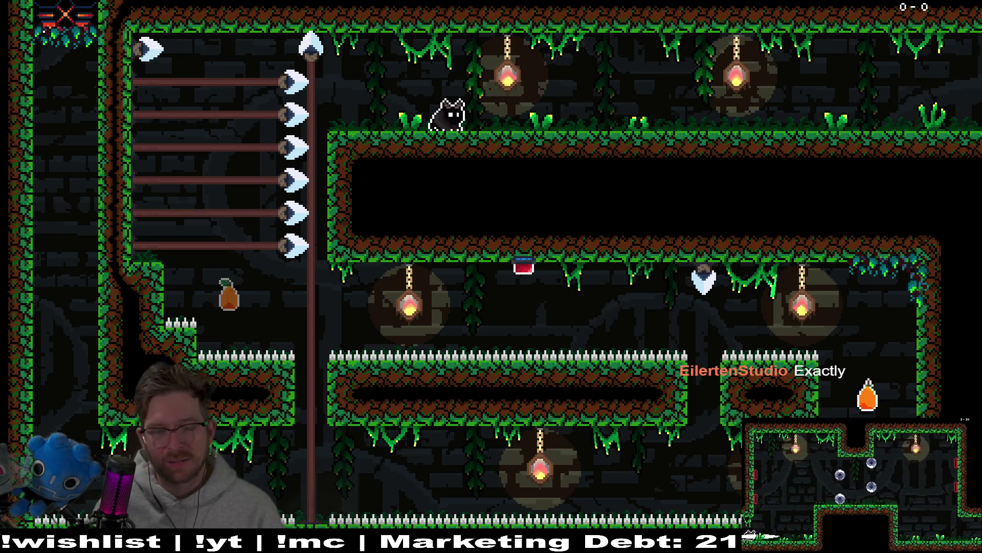
key(Escape)
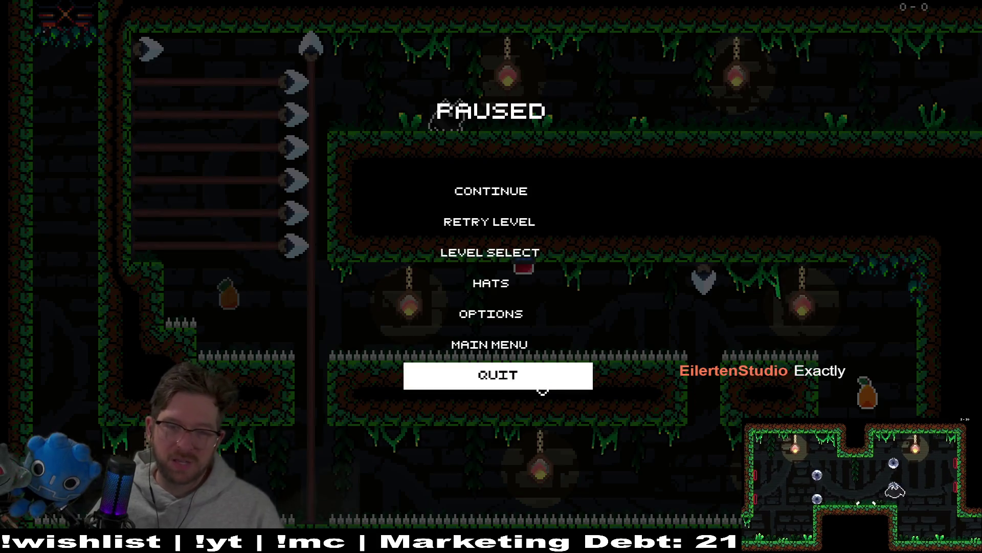
click(542, 390)
scroll(443, 262, up, 4)
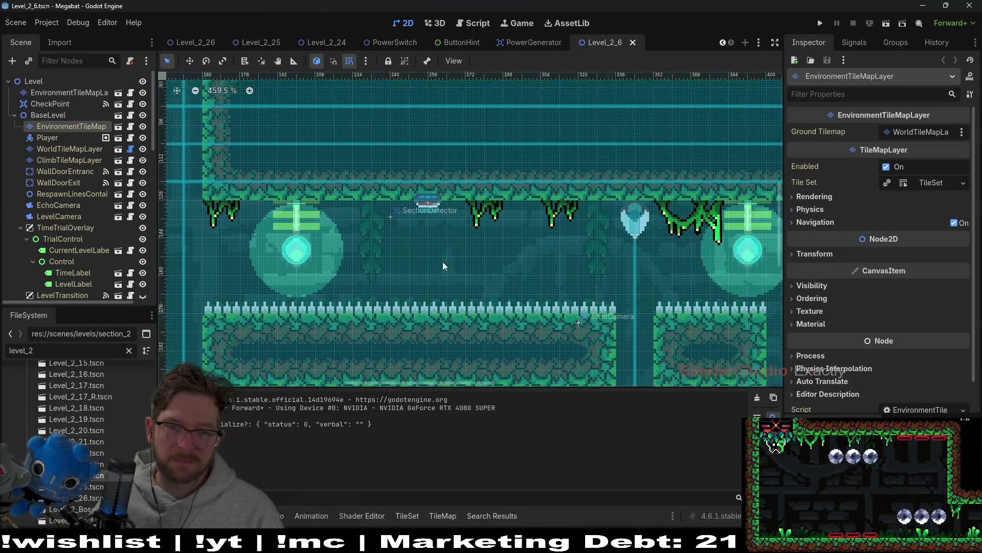
scroll(443, 262, down, 4)
scroll(557, 271, down, 1)
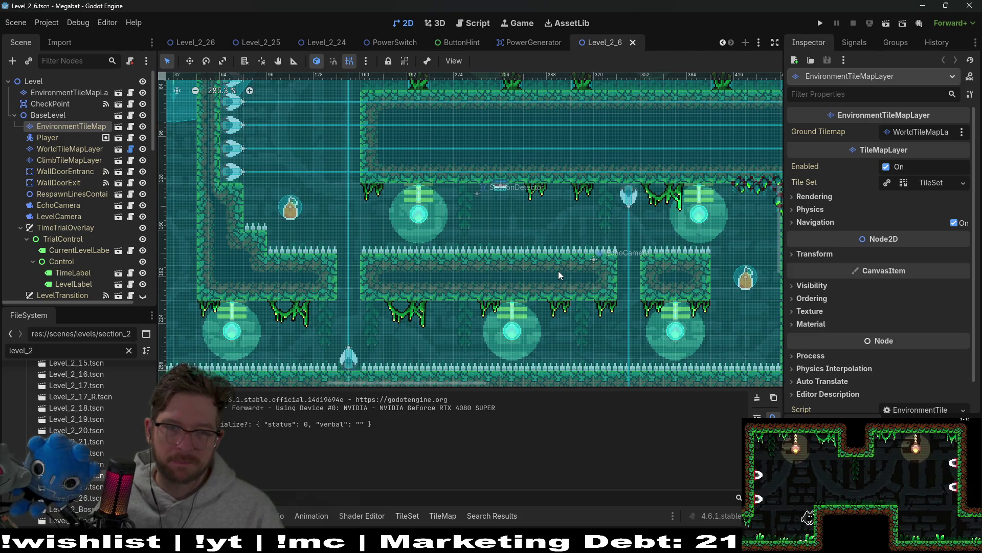
drag(594, 202, 591, 253)
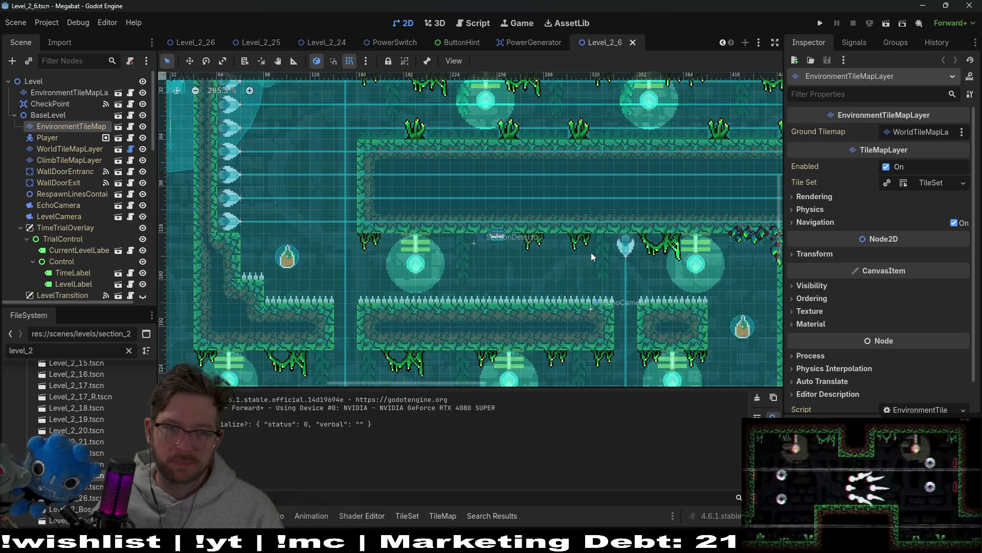
drag(547, 206, 526, 256)
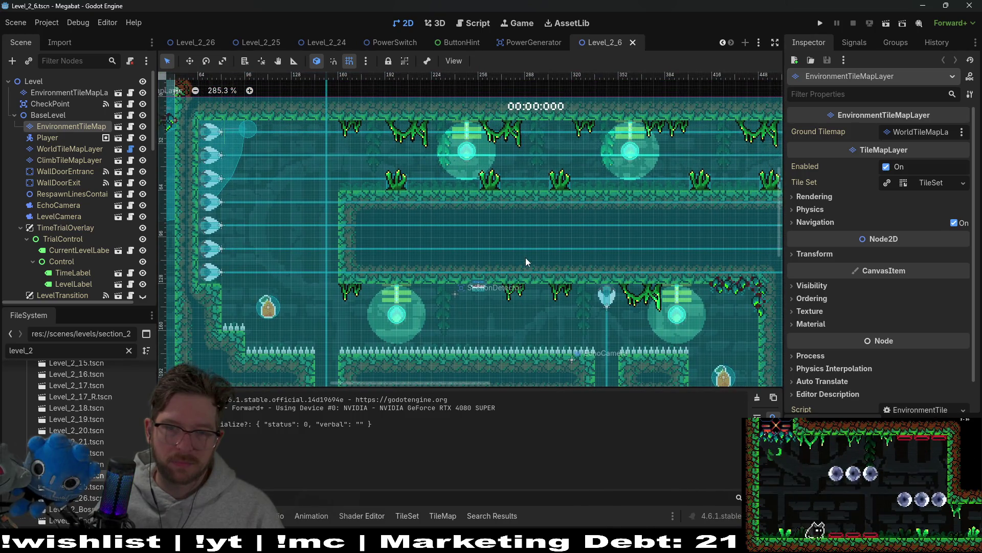
scroll(523, 262, down, 1)
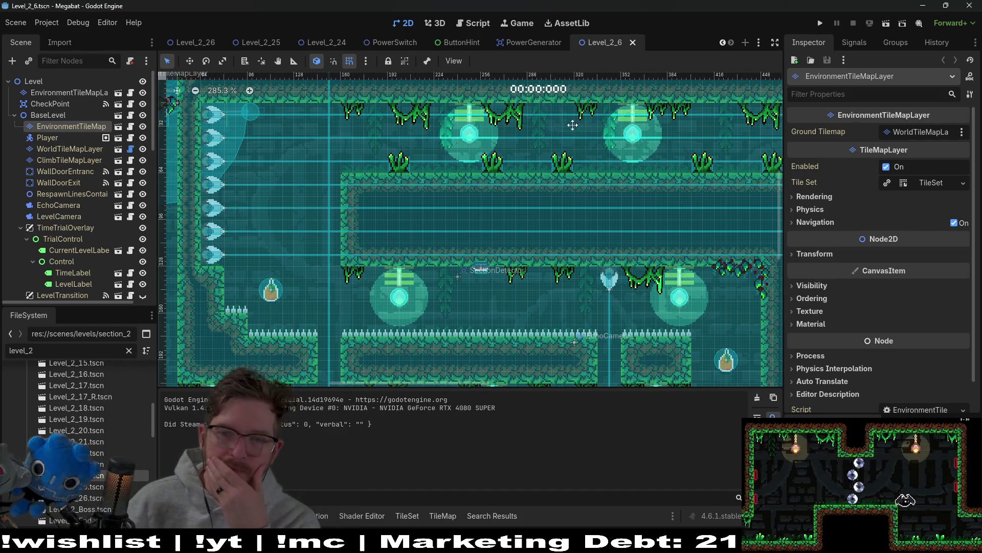
scroll(557, 192, down, 2)
scroll(558, 199, down, 2)
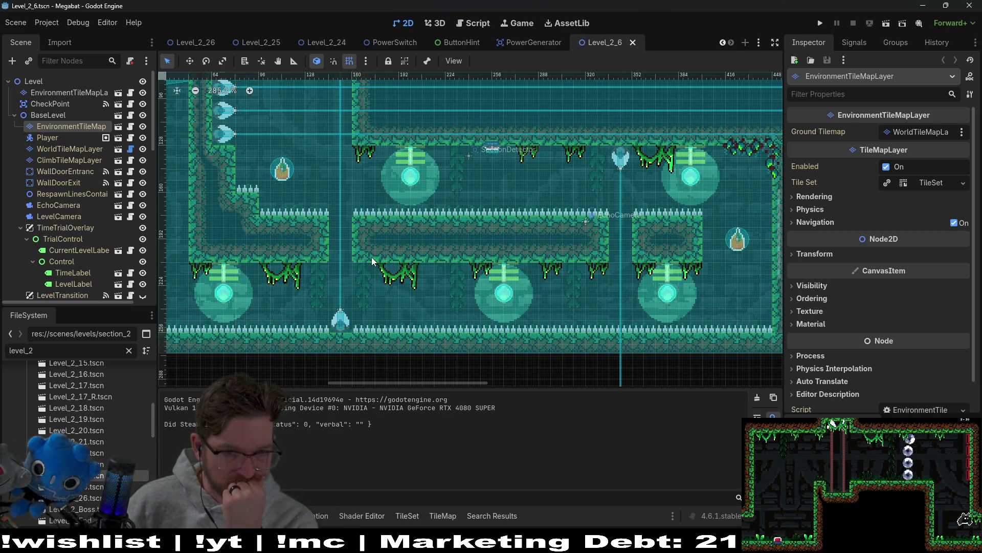
scroll(372, 257, down, 2)
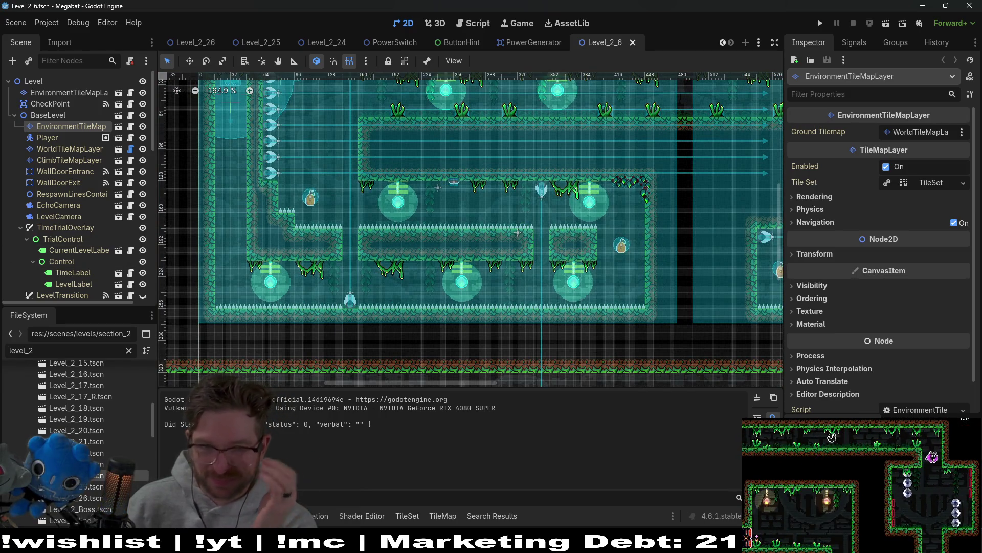
scroll(106, 230, down, 8)
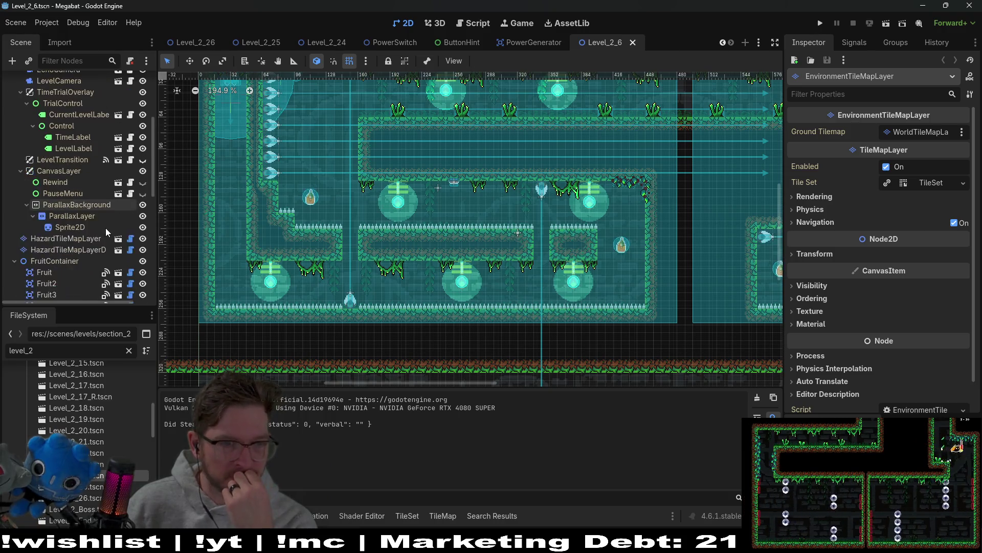
scroll(106, 228, down, 3)
scroll(536, 244, up, 3)
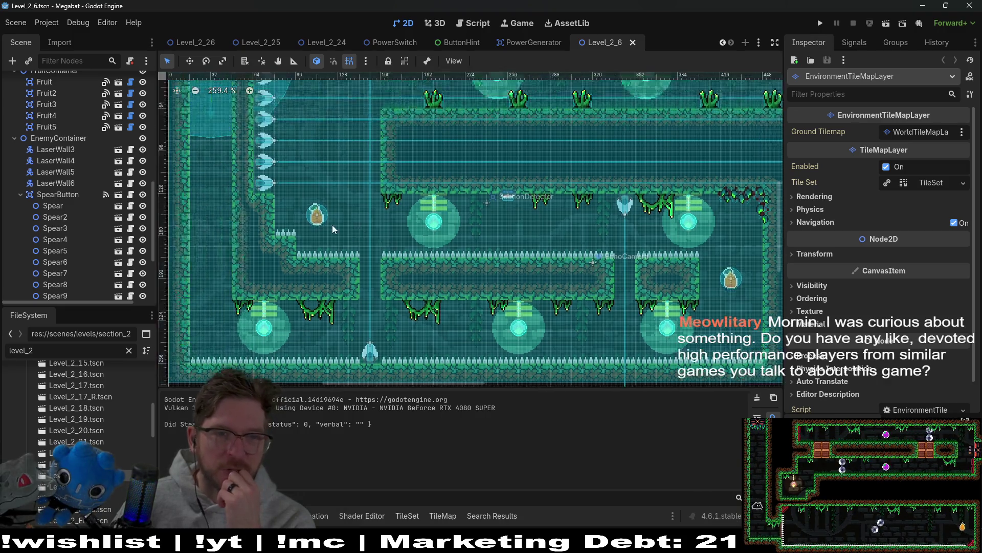
scroll(333, 225, left, 3)
click(342, 227)
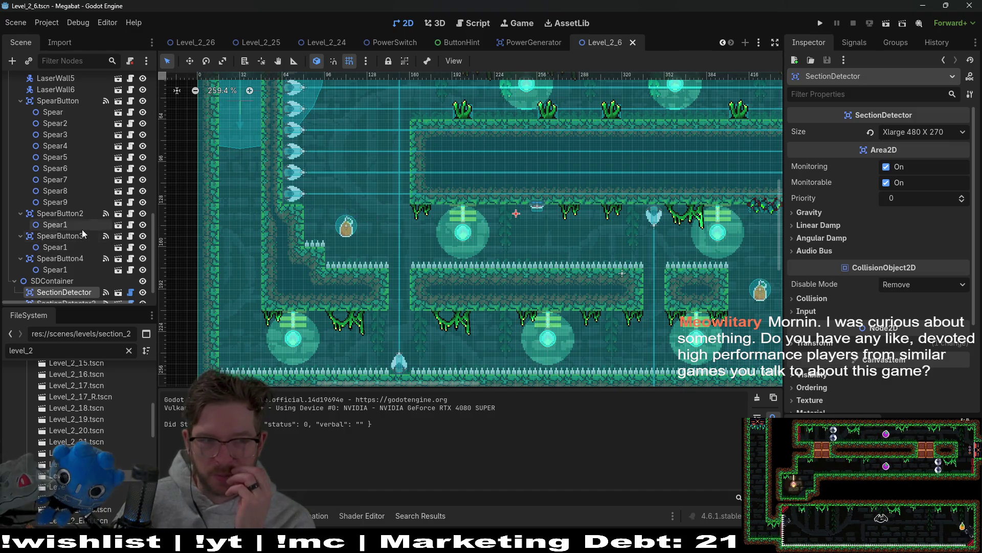
scroll(82, 230, down, 1)
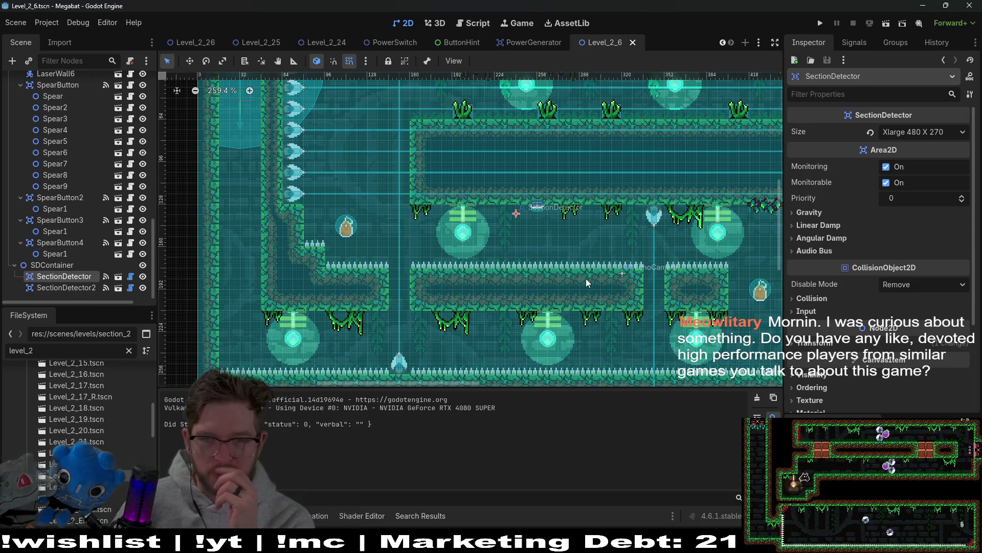
drag(705, 315, 476, 293)
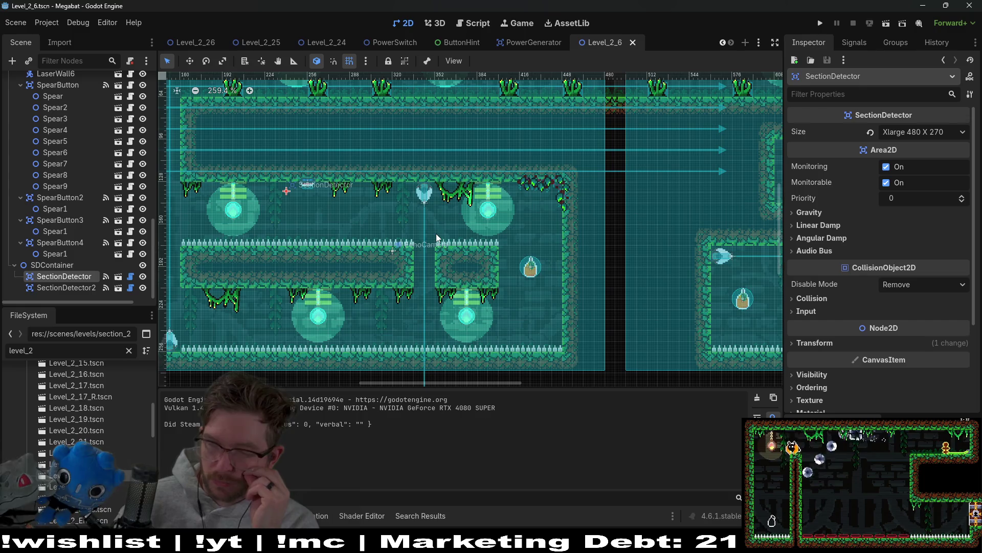
scroll(459, 266, left, 5)
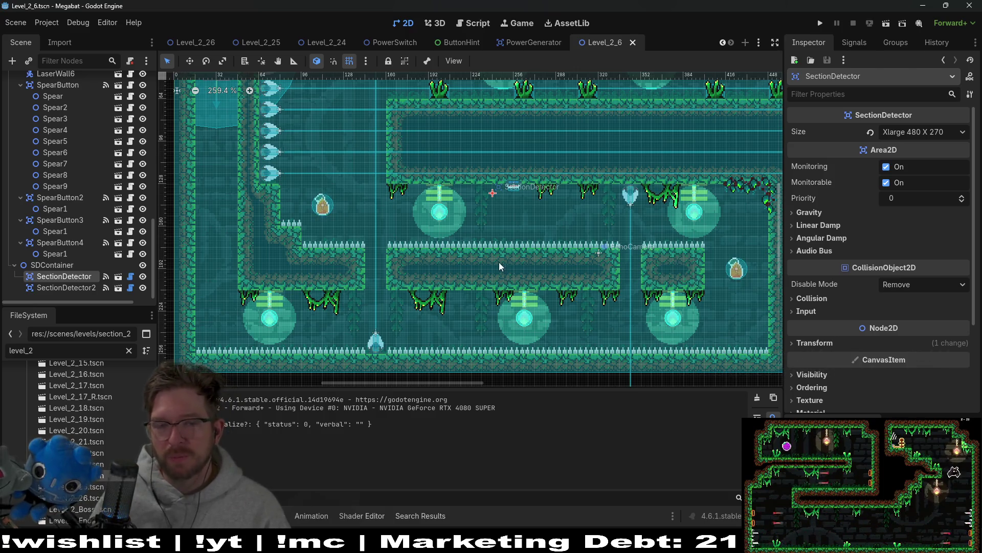
drag(372, 221, 374, 253)
drag(486, 280, 461, 227)
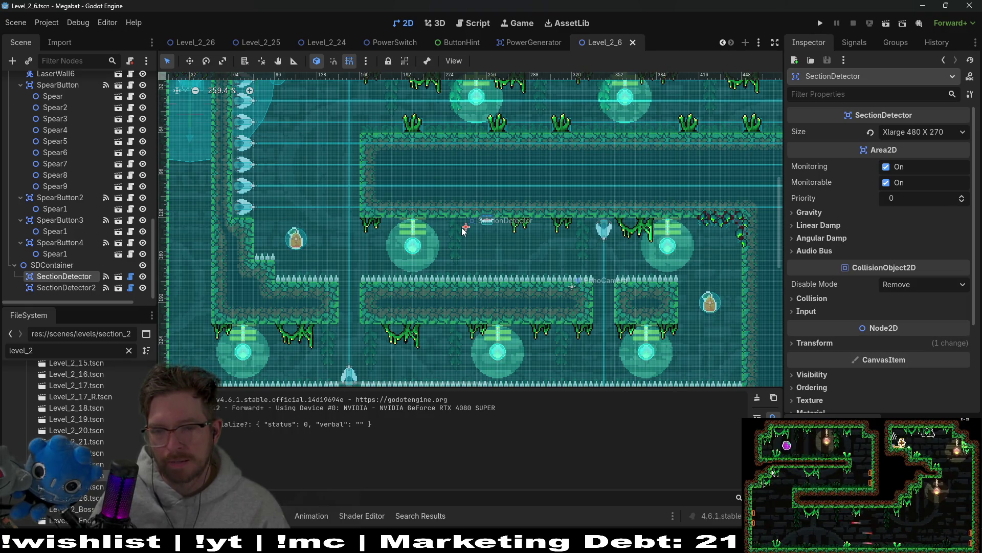
scroll(477, 229, down, 2)
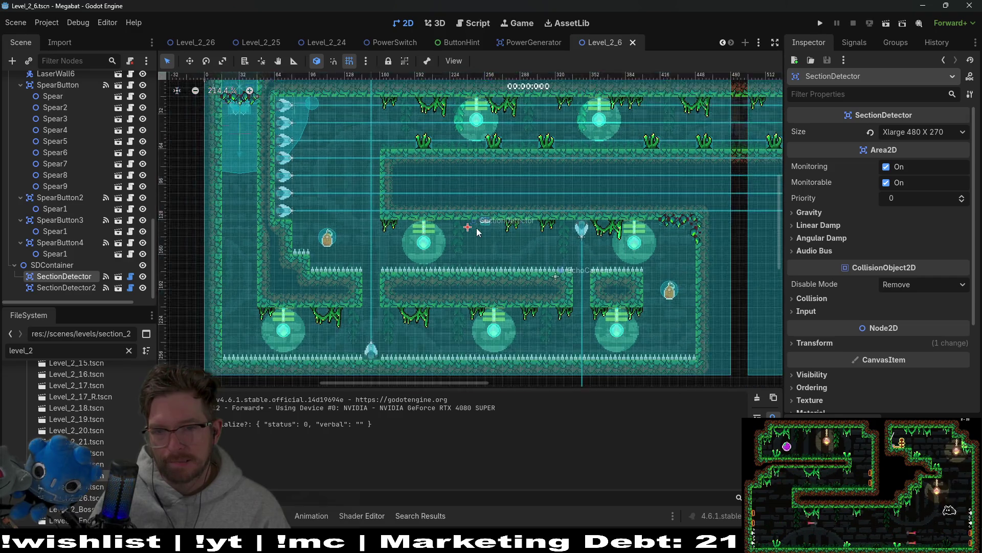
mouse_move(477, 228)
mouse_down()
mouse_move(486, 270)
mouse_move(485, 254)
mouse_up()
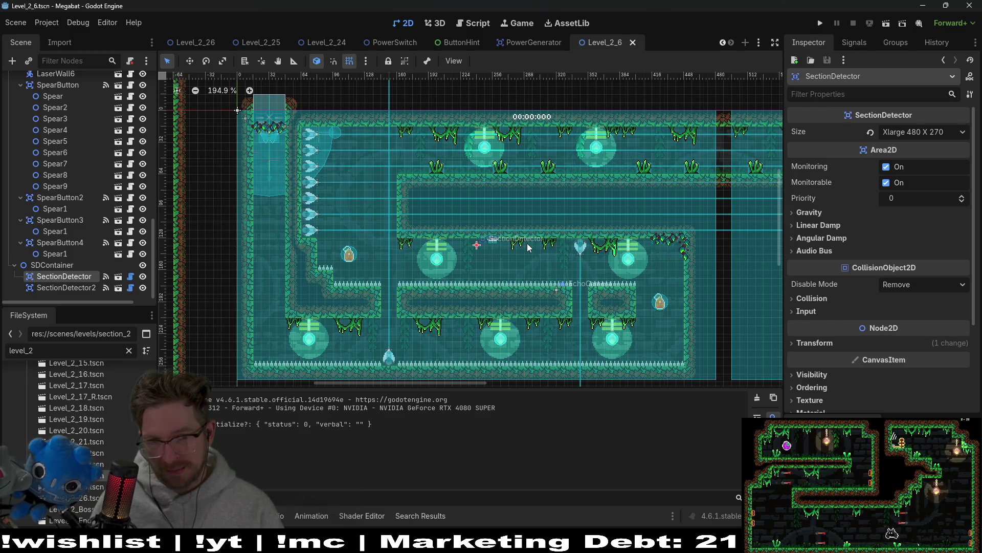
scroll(615, 292, up, 6)
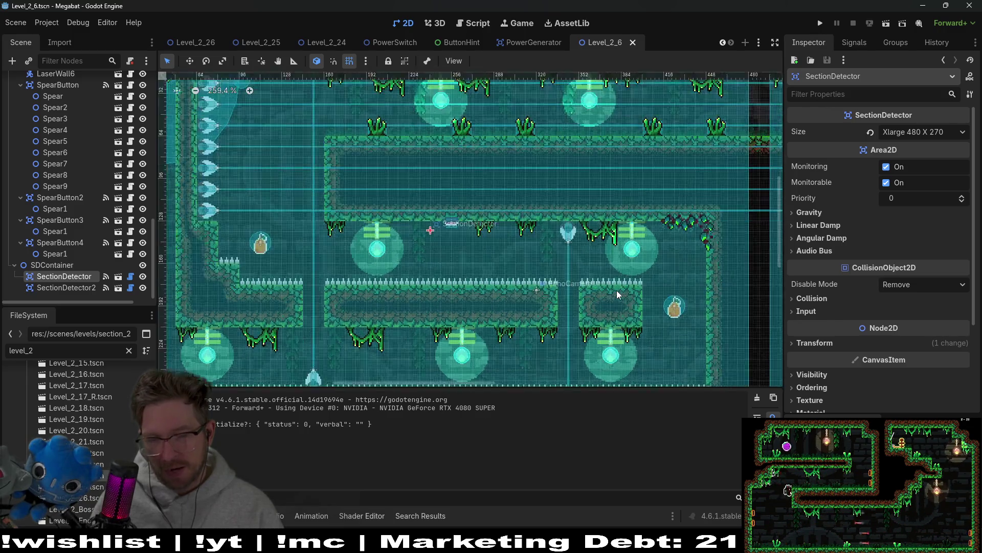
scroll(539, 266, down, 5)
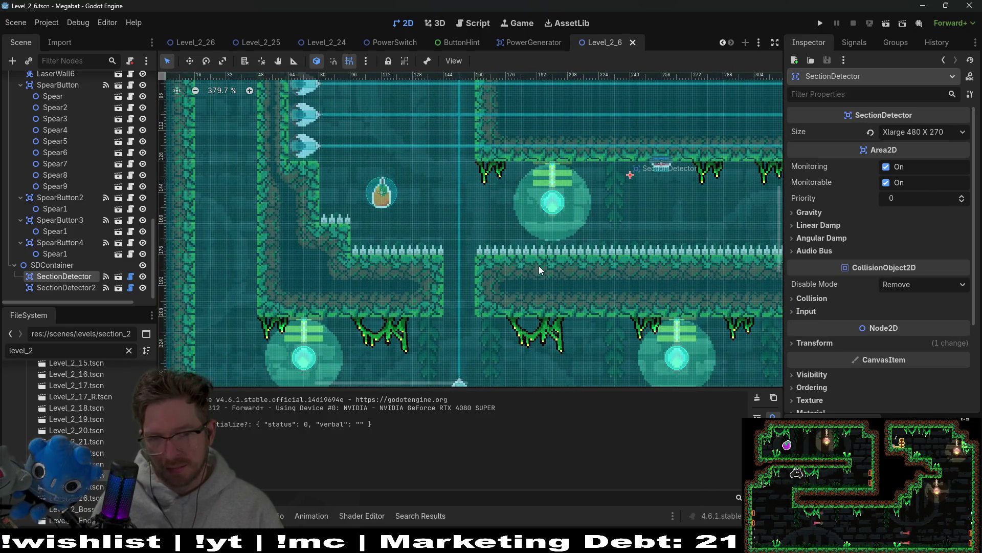
drag(586, 219, 569, 276)
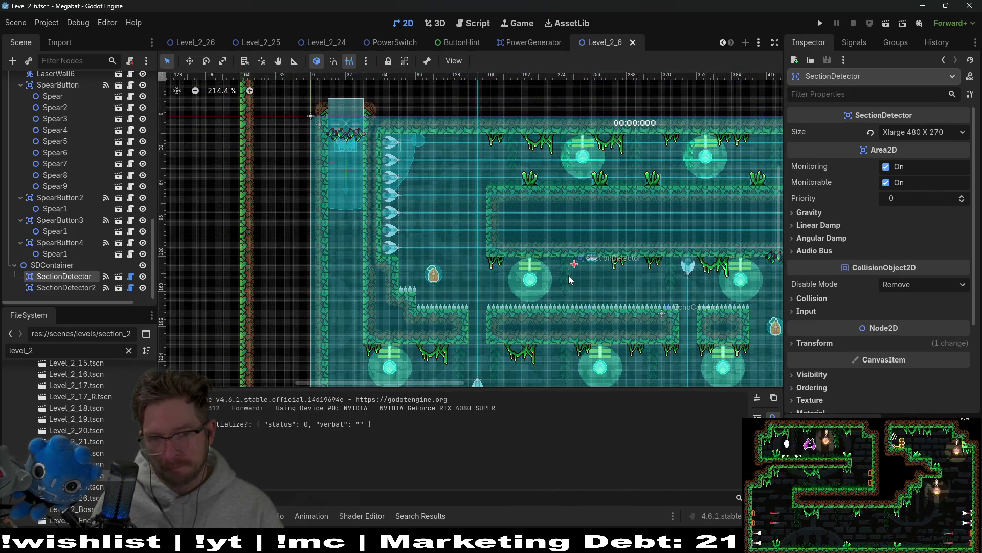
scroll(508, 310, up, 3)
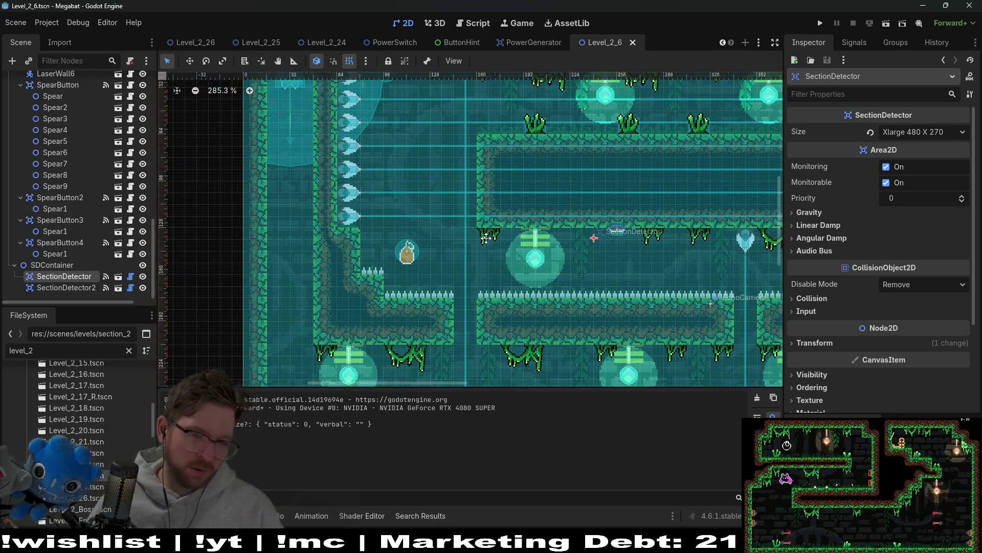
scroll(486, 253, down, 4)
scroll(439, 247, right, 5)
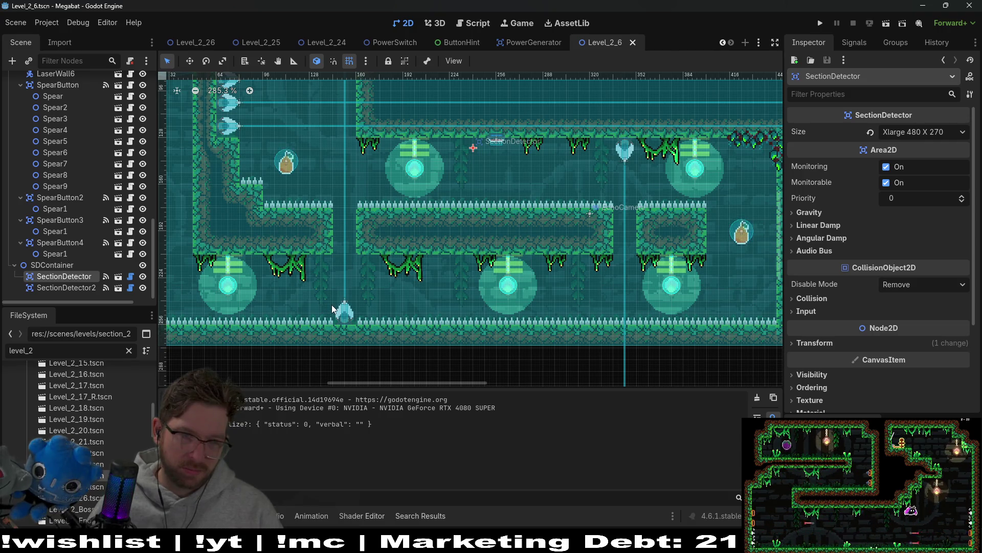
scroll(68, 212, up, 10)
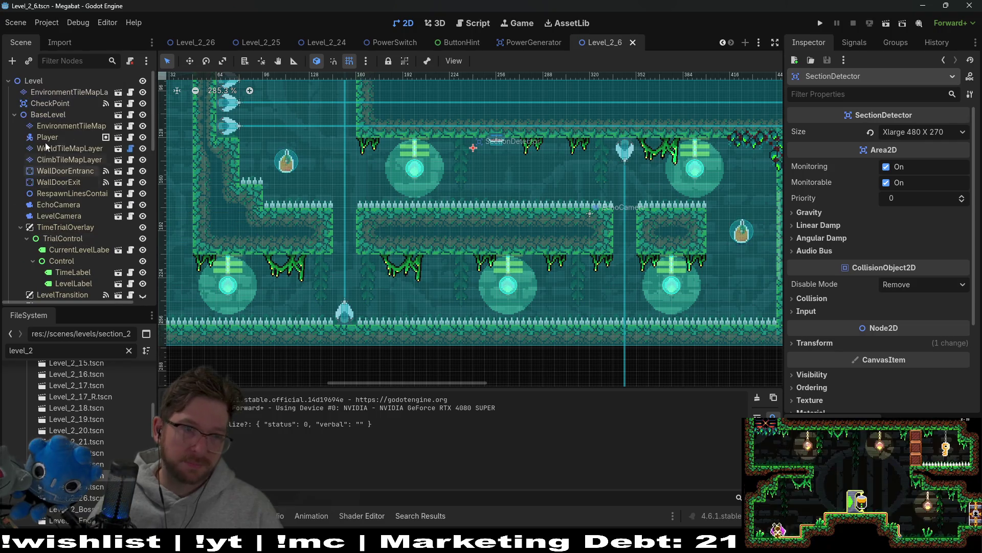
click(60, 148)
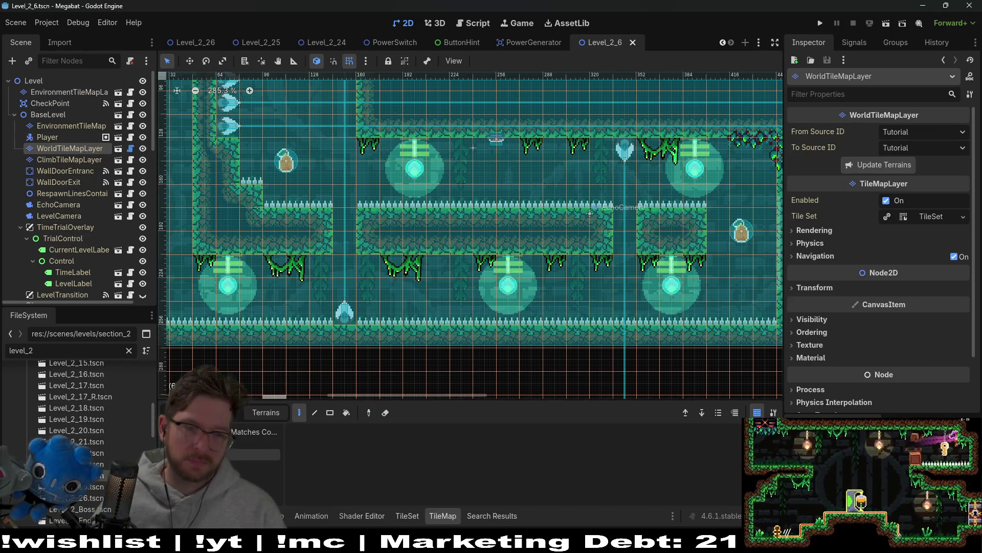
Paint a tile closing the platform gap, pan to the spear room, and select SpearButton4's Spear1
click(339, 243)
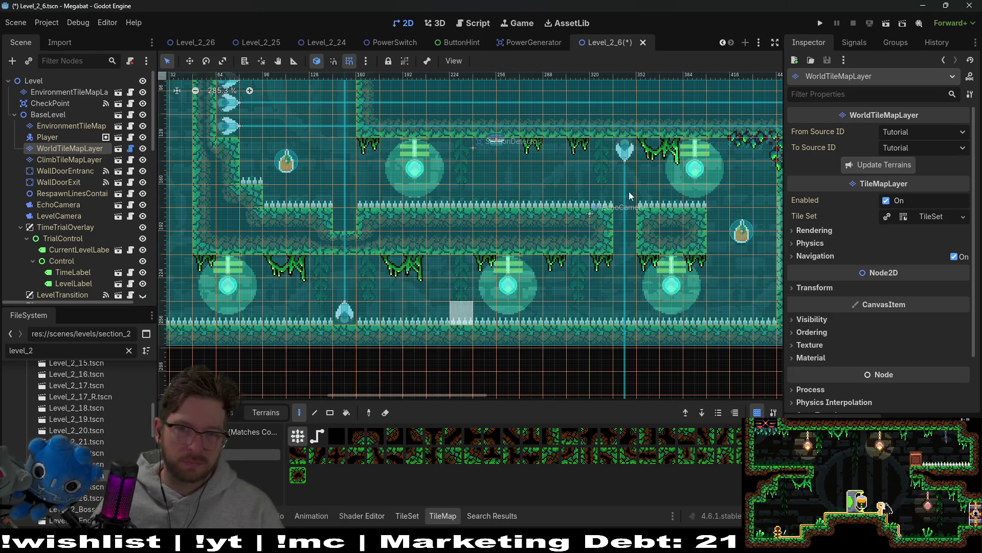
mouse_move(566, 231)
mouse_down()
mouse_move(557, 251)
mouse_move(652, 240)
mouse_up()
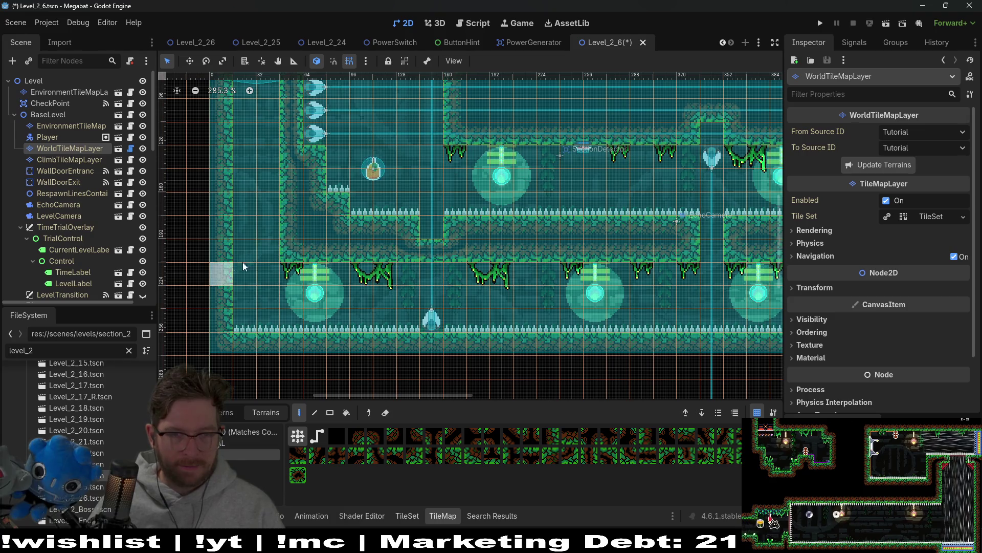
scroll(67, 249, down, 10)
scroll(65, 259, down, 3)
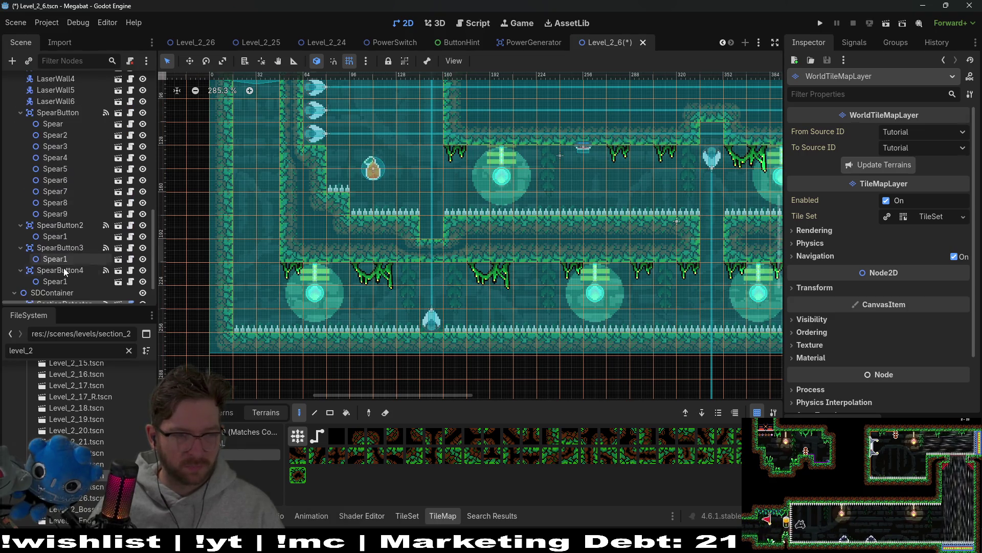
click(61, 254)
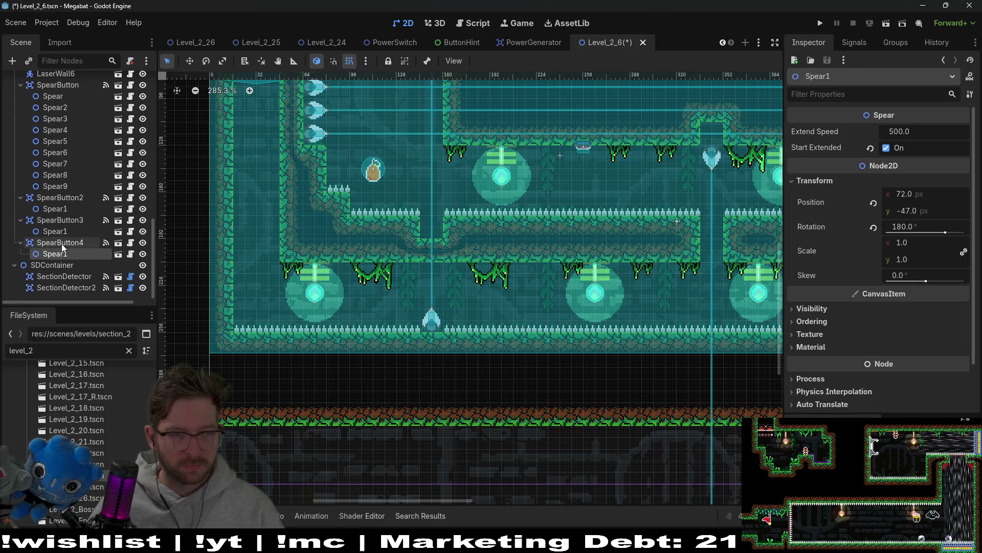
Check the SpearButton4 and spear settings, then move Spear up onto the upper spike row
click(62, 243)
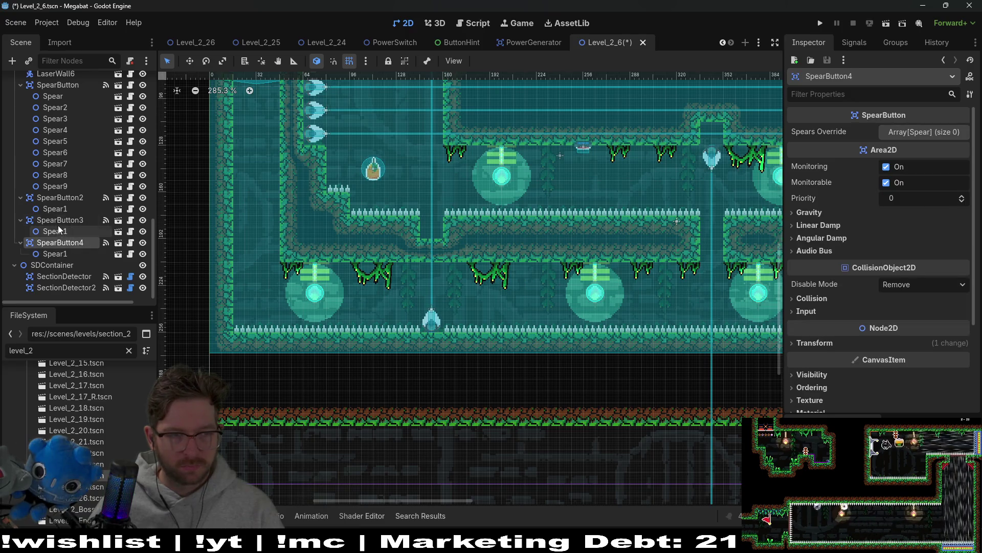
click(60, 255)
click(62, 187)
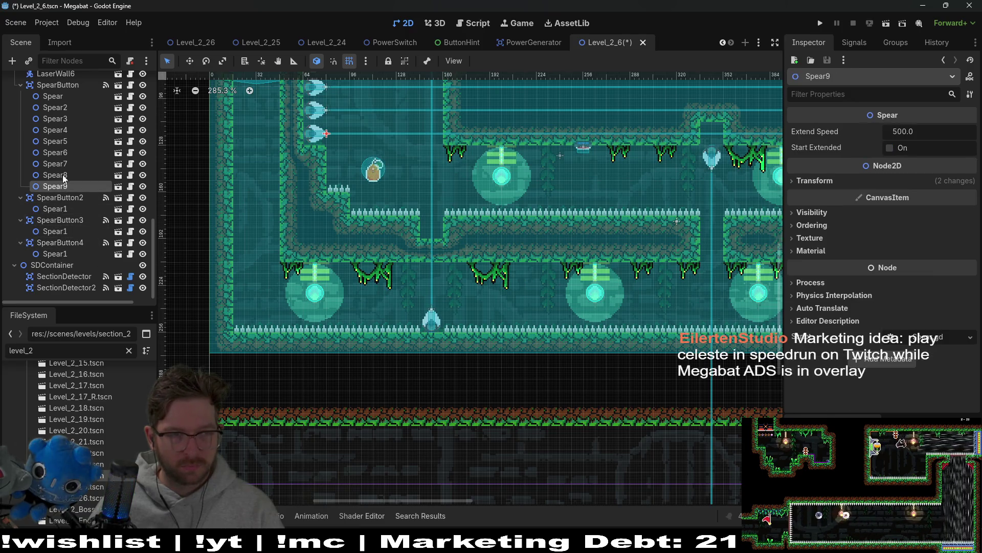
click(57, 96)
scroll(347, 299, right, 5)
scroll(347, 299, left, 2)
scroll(347, 300, up, 1)
key(w)
drag(332, 367, 335, 271)
Inspect Spear9 through Spear5 and bring the left spear wall into view
scroll(335, 272, up, 4)
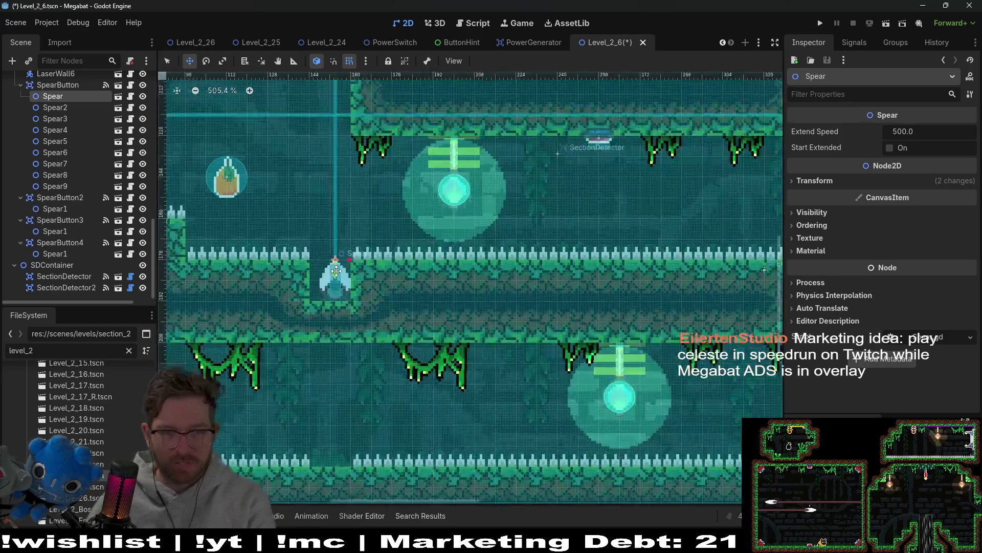
scroll(384, 300, down, 3)
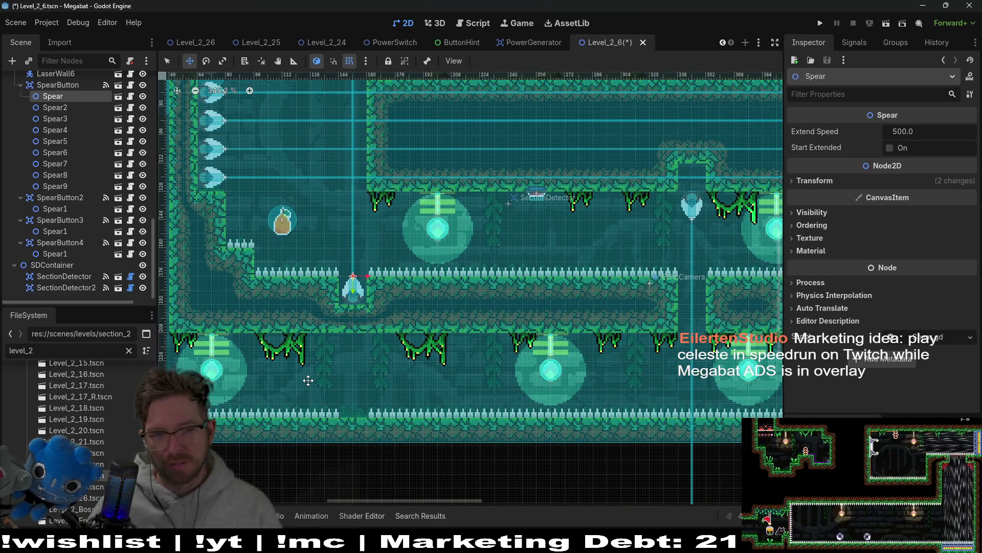
scroll(352, 376, up, 3)
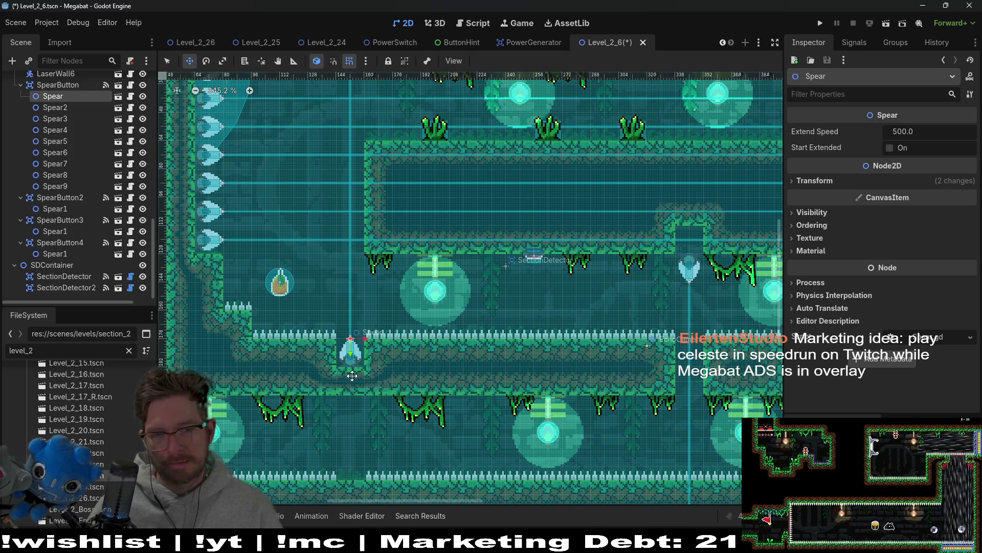
scroll(466, 357, right, 4)
scroll(465, 357, up, 1)
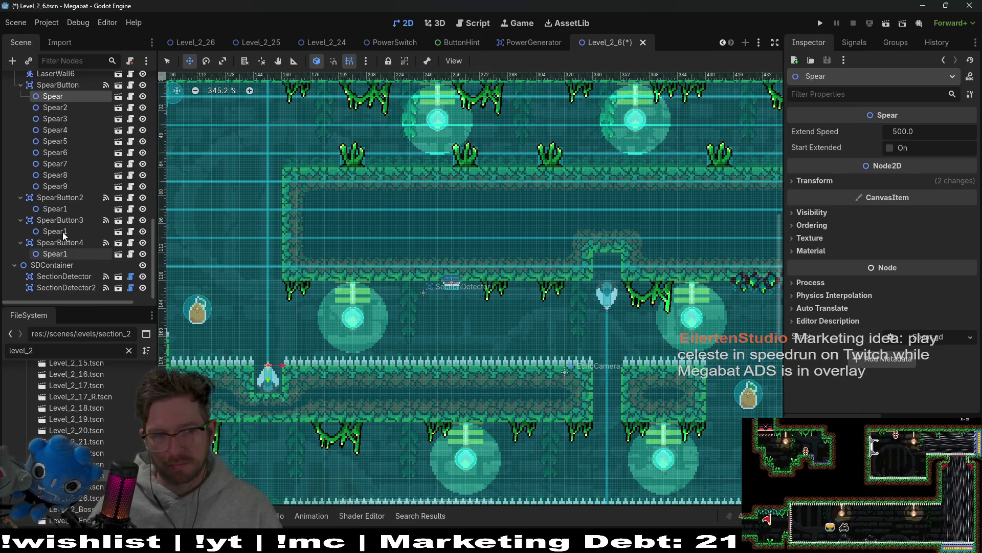
click(61, 186)
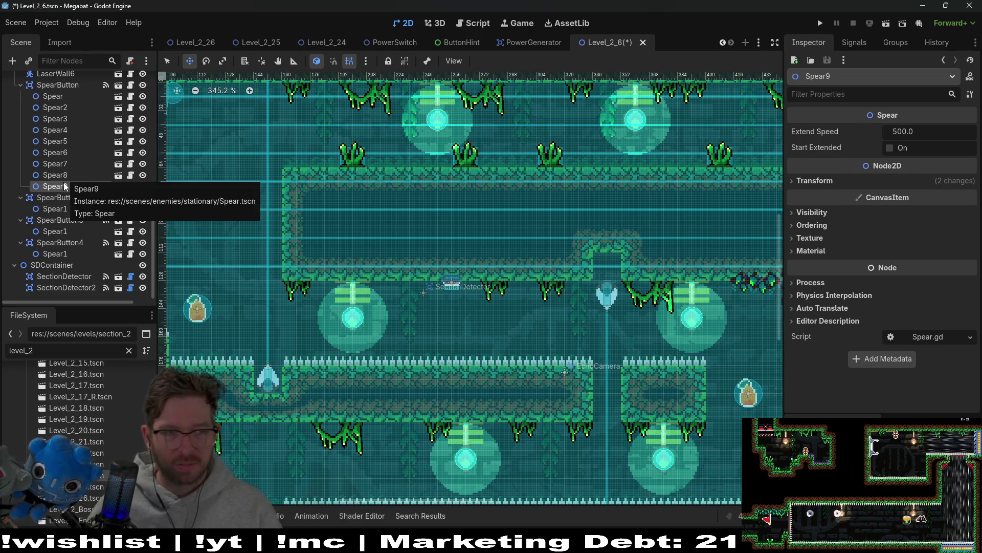
click(55, 177)
click(64, 167)
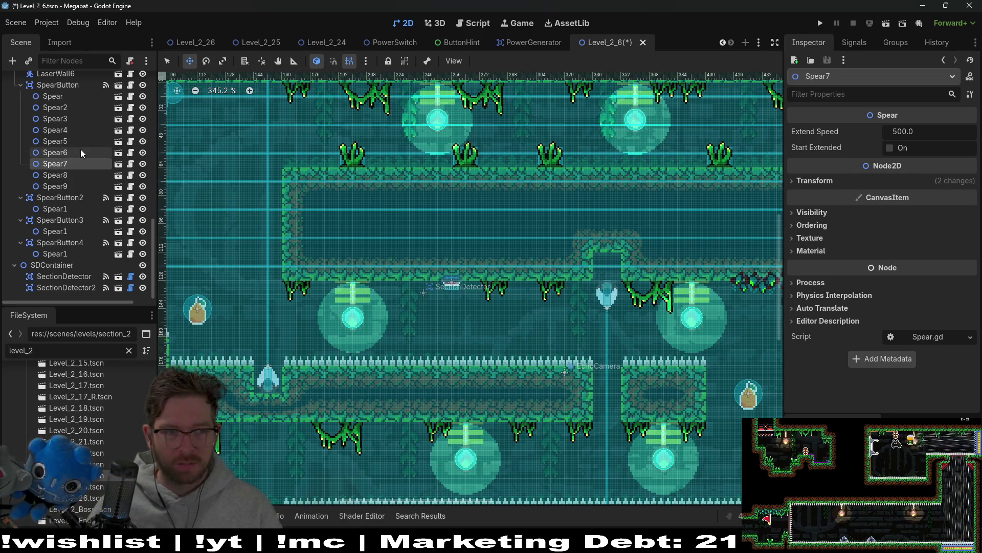
click(66, 154)
click(61, 141)
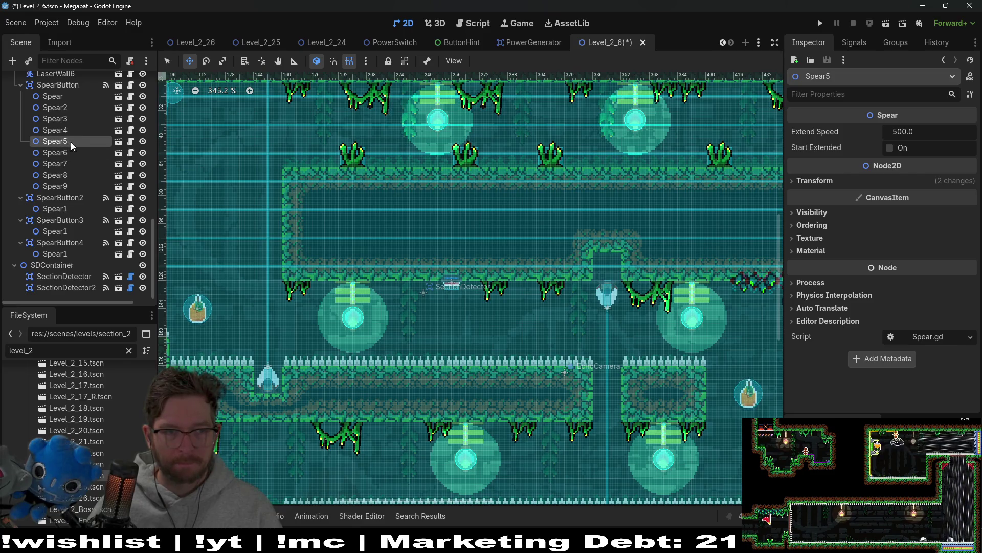
drag(353, 245, 512, 224)
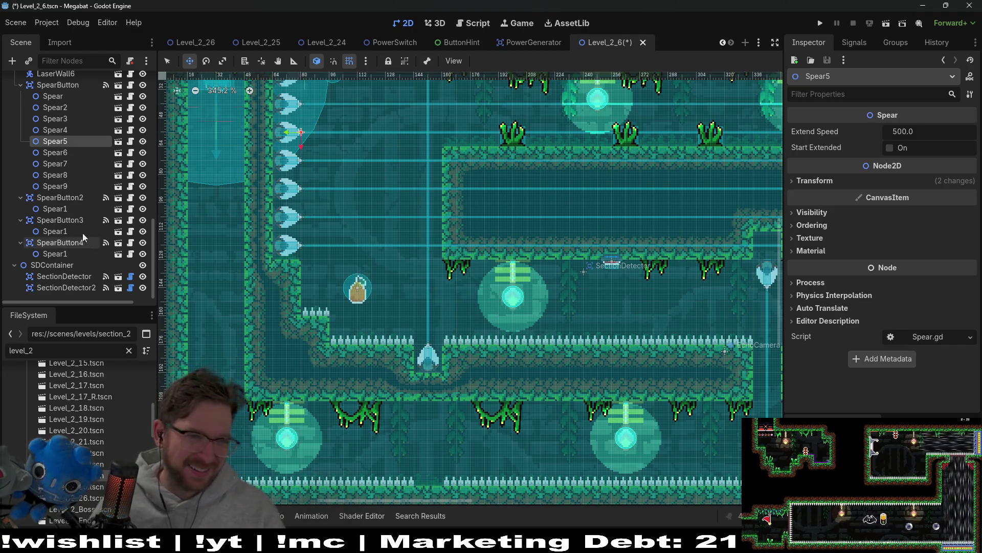
Raise Spear2 into the ceiling notch at (-88, 1), then save and run the level
scroll(63, 147, up, 2)
click(67, 163)
click(58, 151)
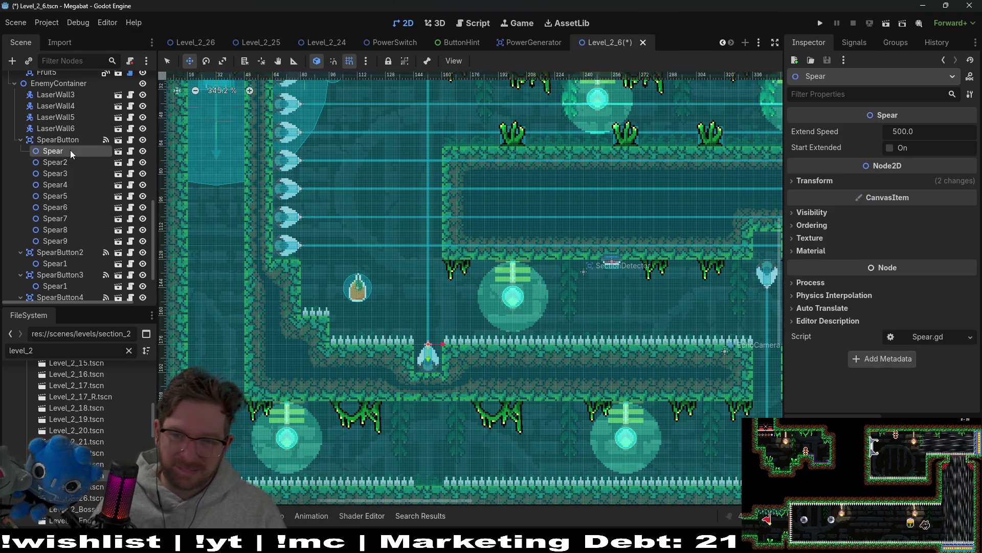
click(70, 163)
key(shift+f)
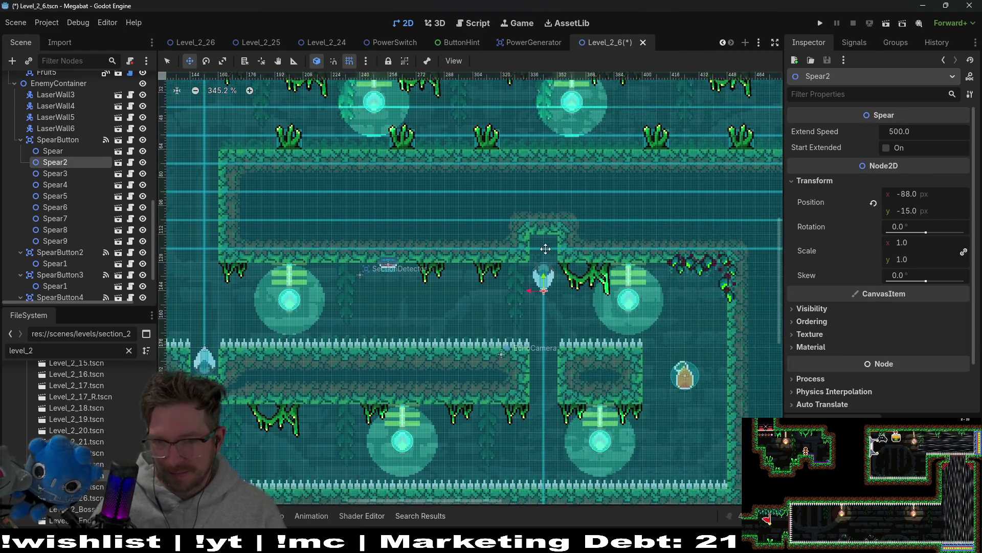
drag(579, 264, 574, 238)
key(shift+f)
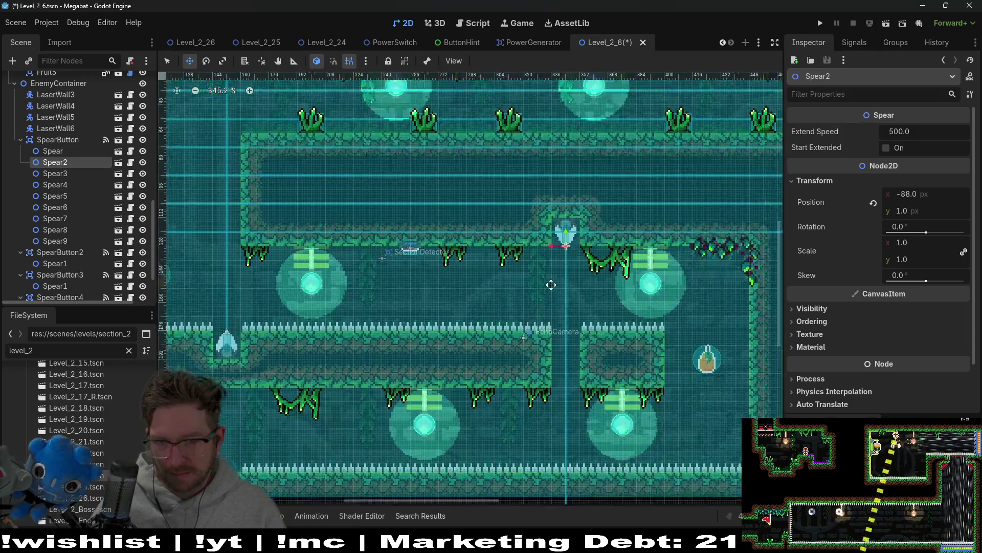
scroll(559, 294, right, 5)
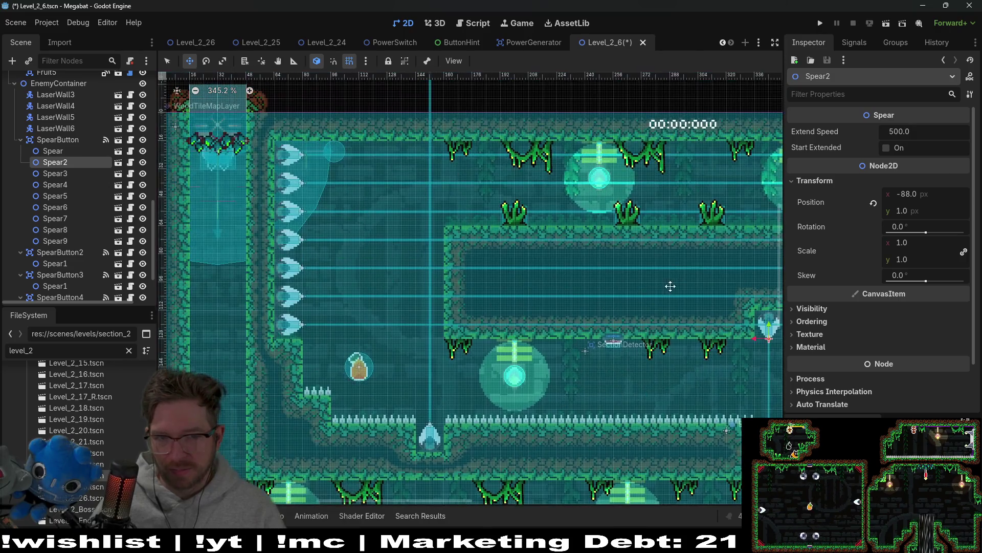
scroll(523, 324, left, 10)
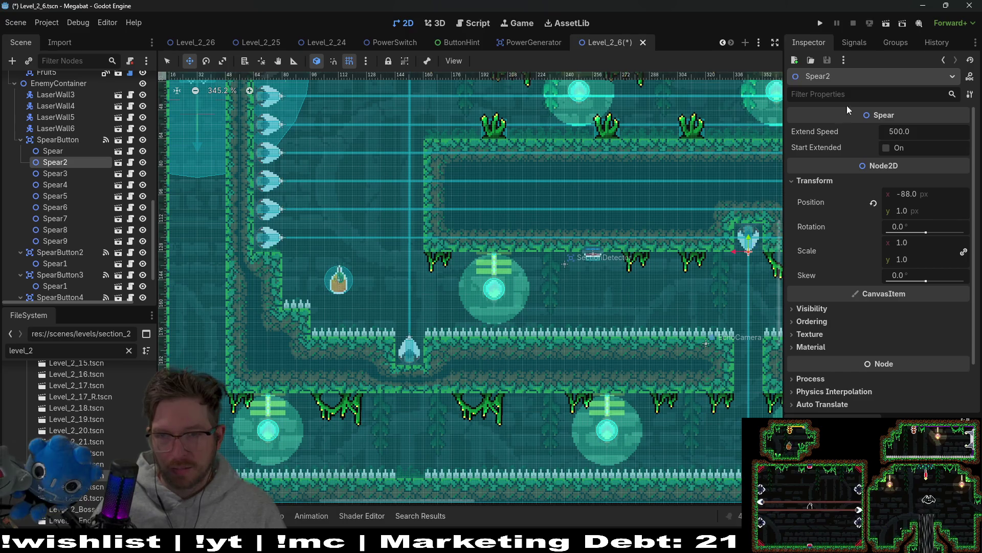
click(885, 23)
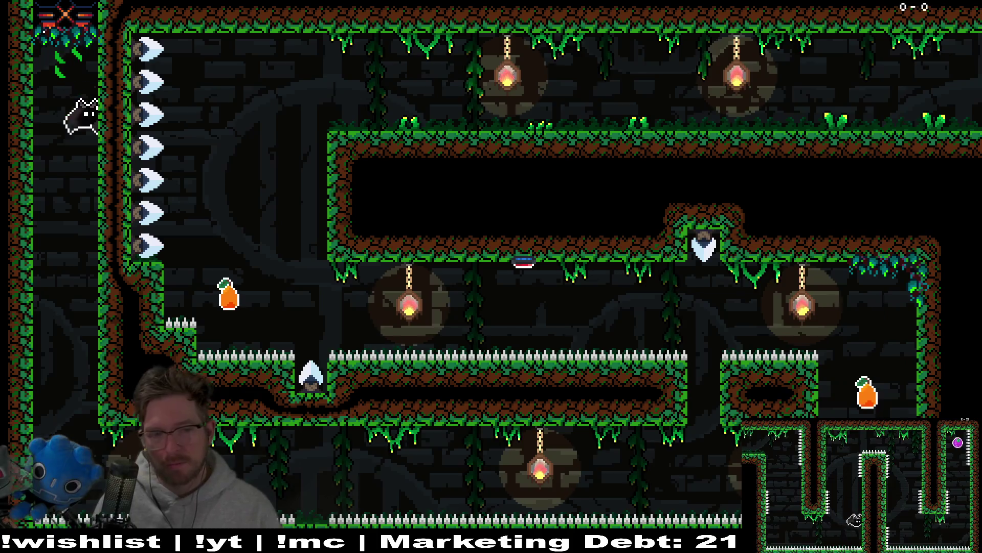
Play through the spear room into the extended spike trap, then pause and quit to the editor
key(Right)
key(Right)
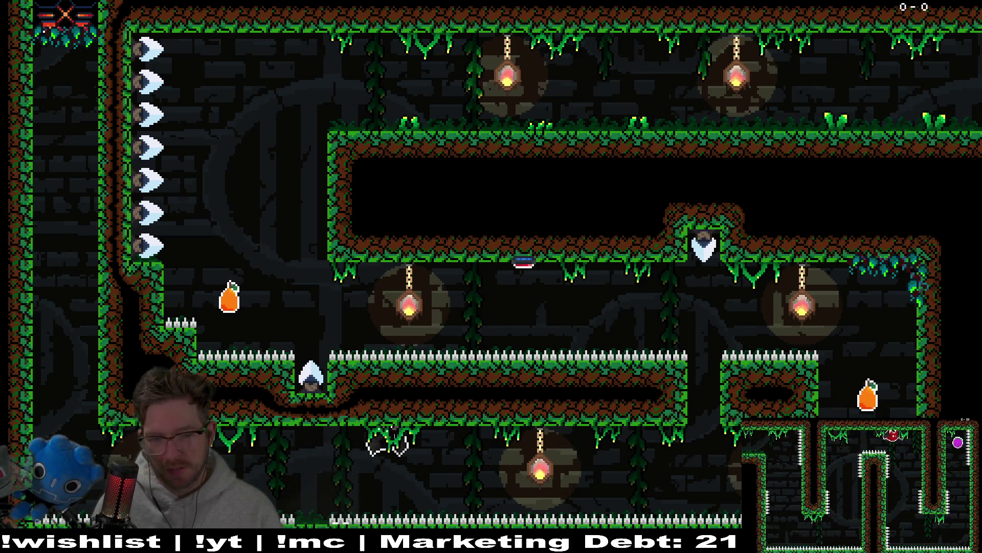
key(space)
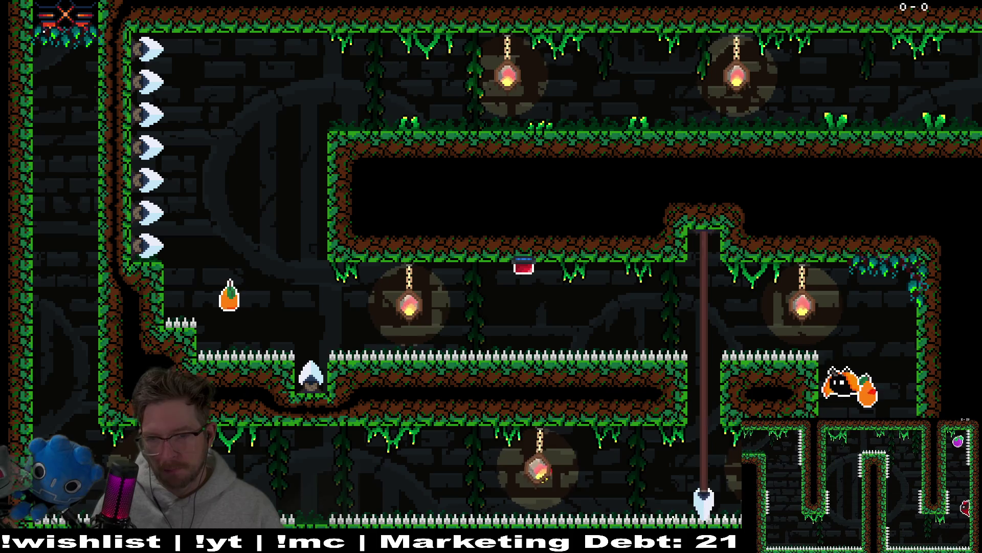
key(Left)
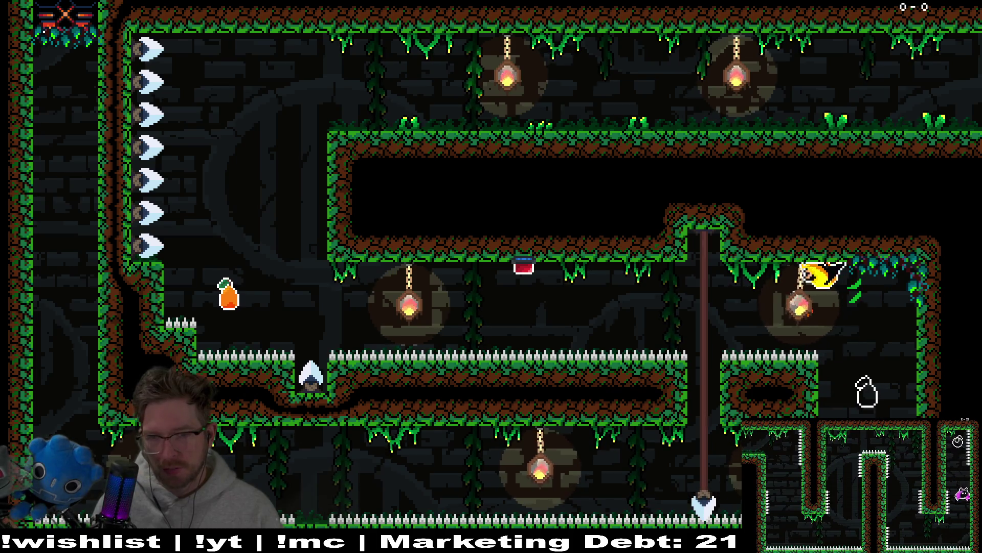
key(Left)
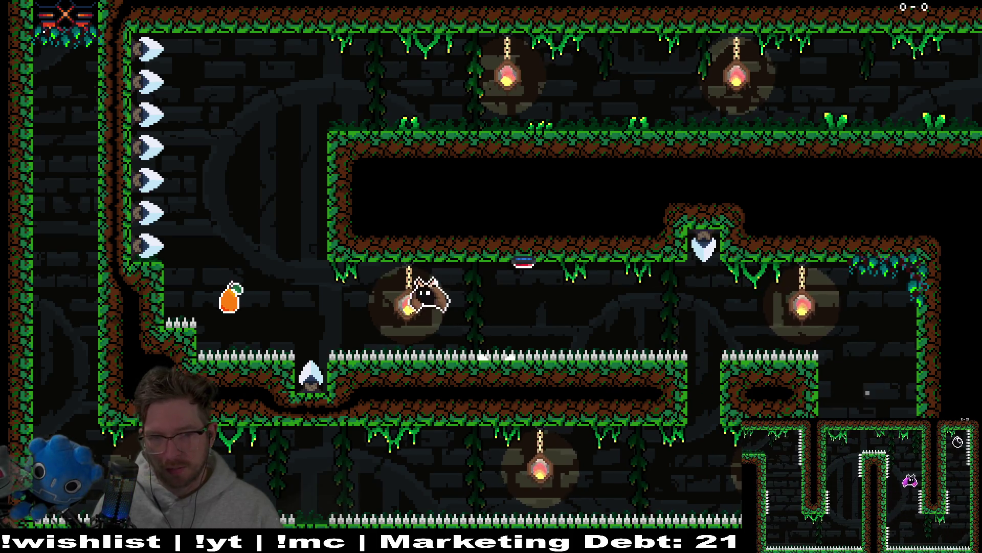
key(space)
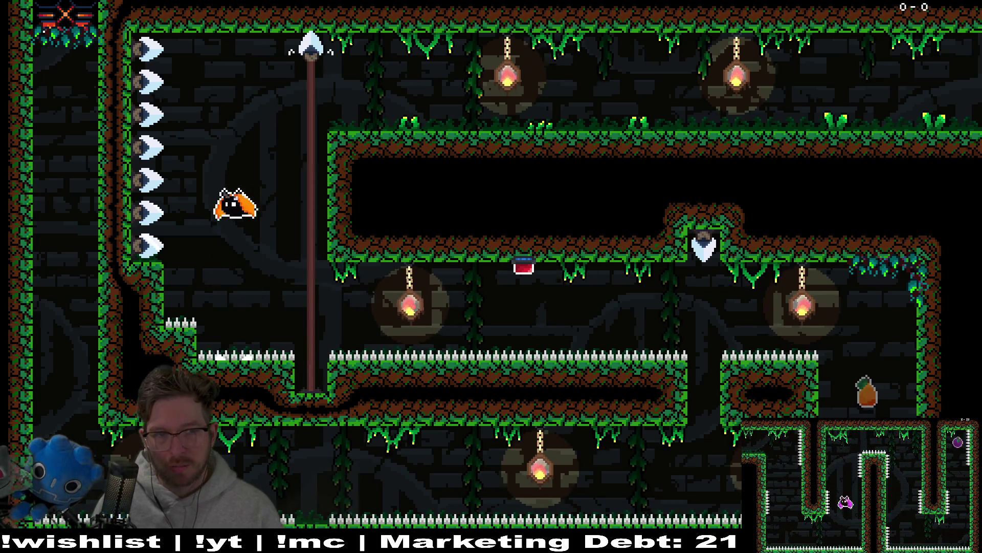
key(Right)
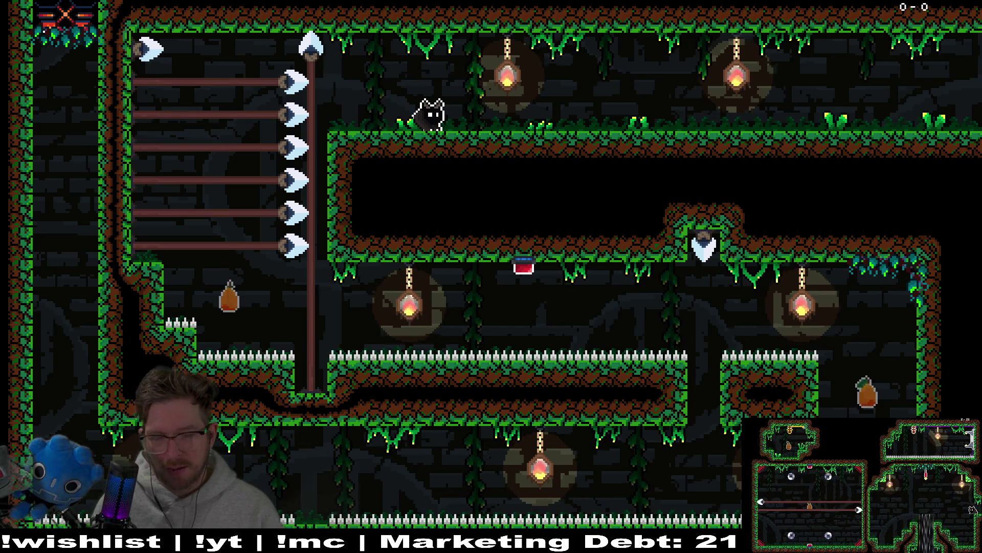
key(Left)
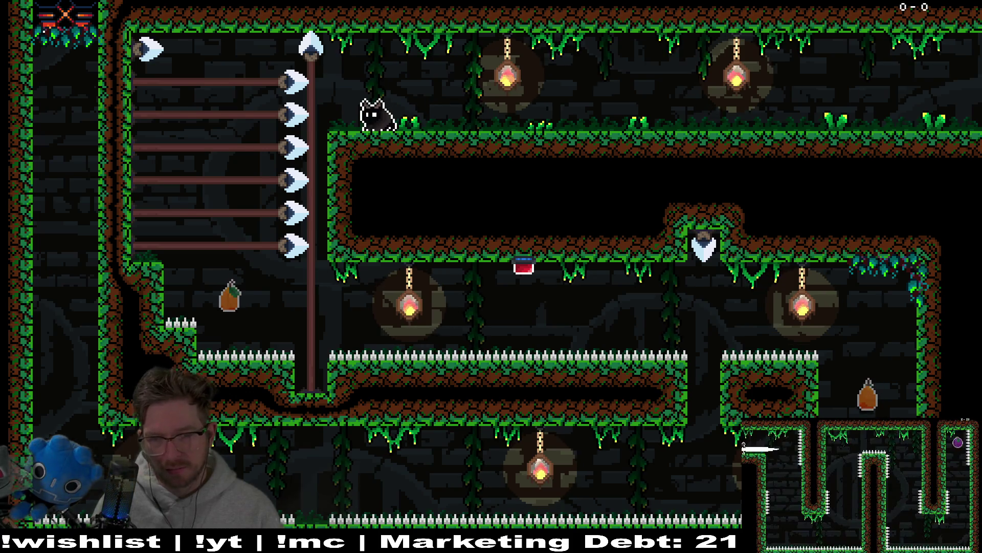
key(Left)
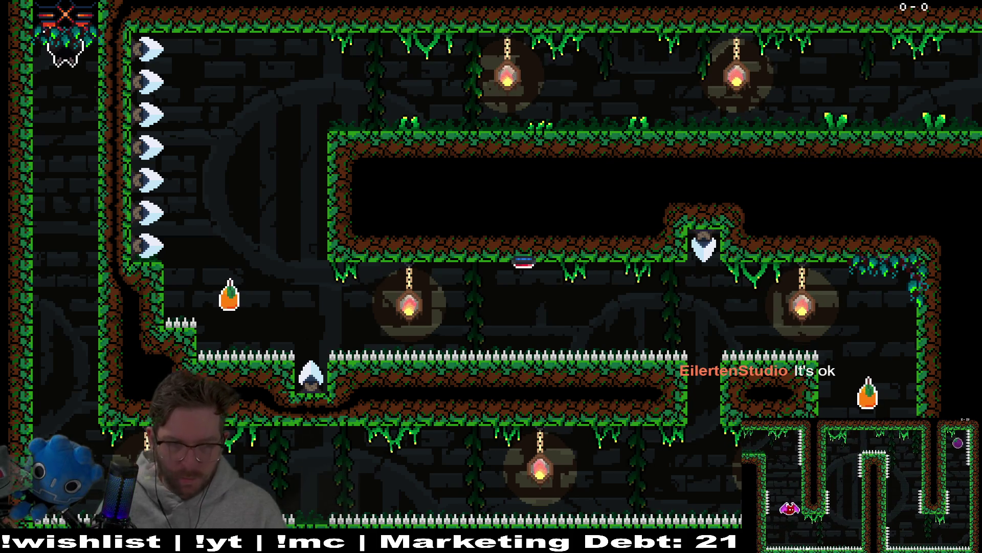
key(Escape)
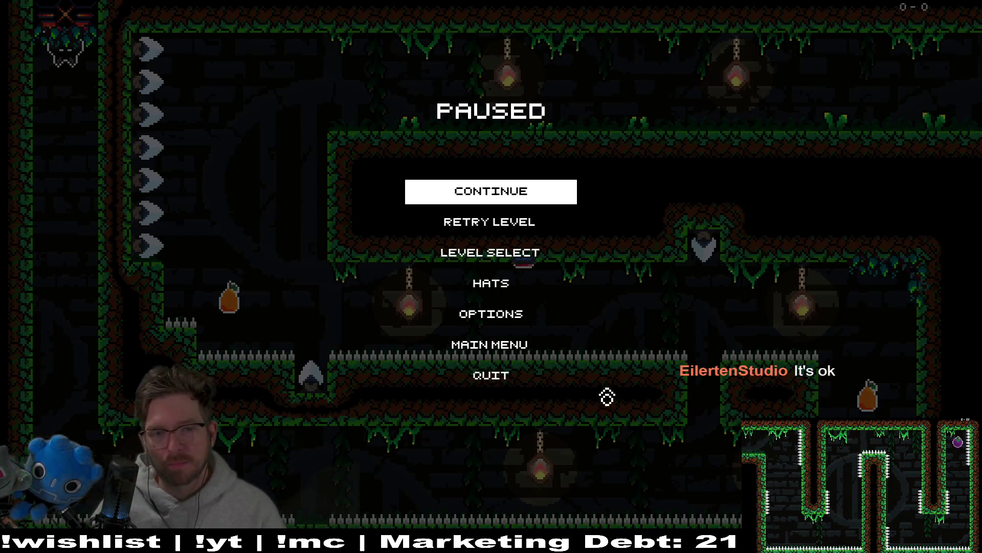
click(507, 378)
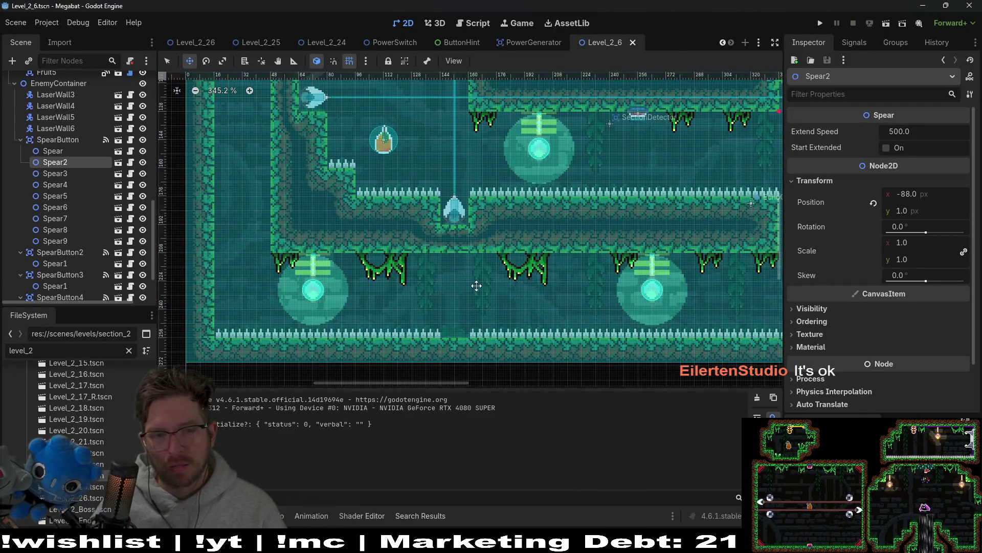
Check SpearButton2's Spear1, zoom in on the lower spike row gap, and select WorldTileMapLayer
scroll(72, 241, down, 3)
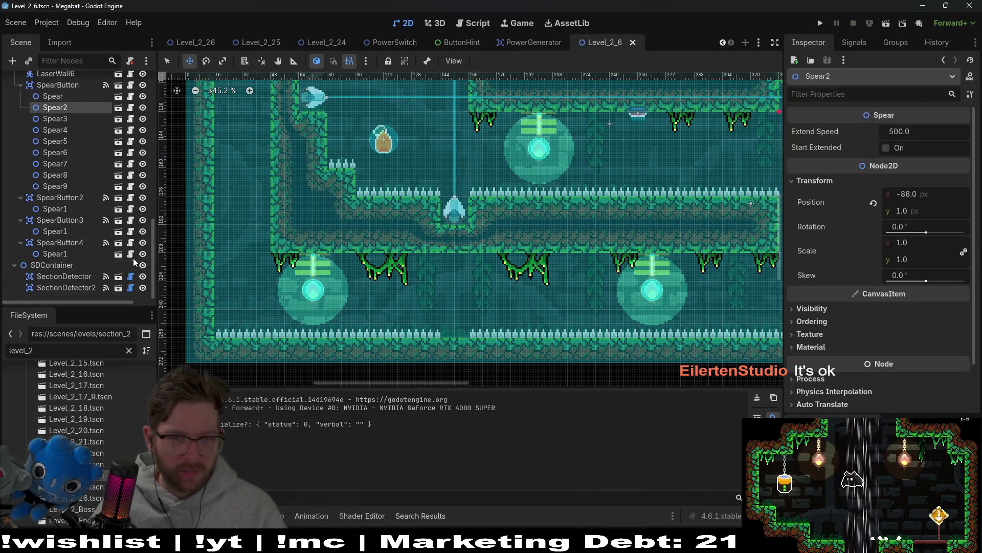
click(88, 208)
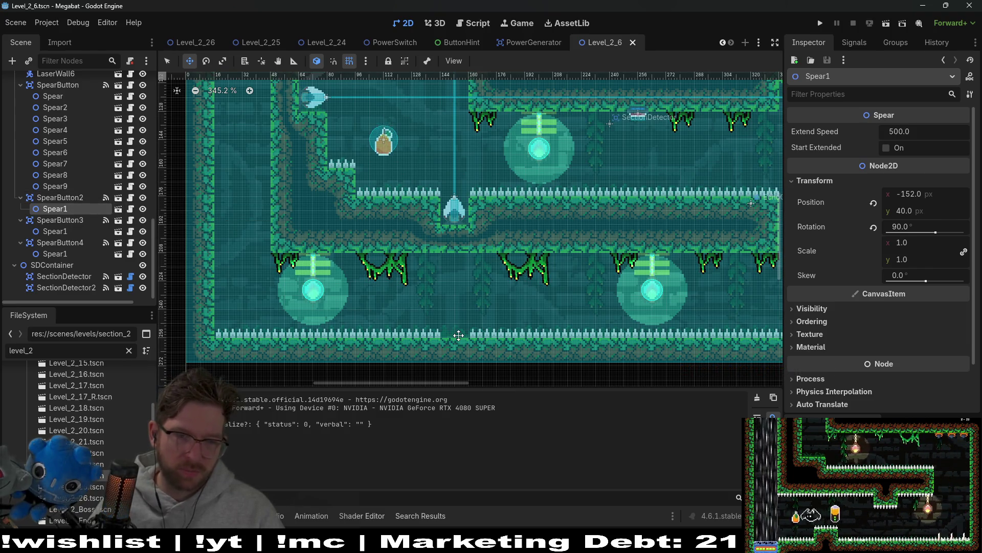
scroll(459, 335, up, 1)
scroll(461, 332, up, 1)
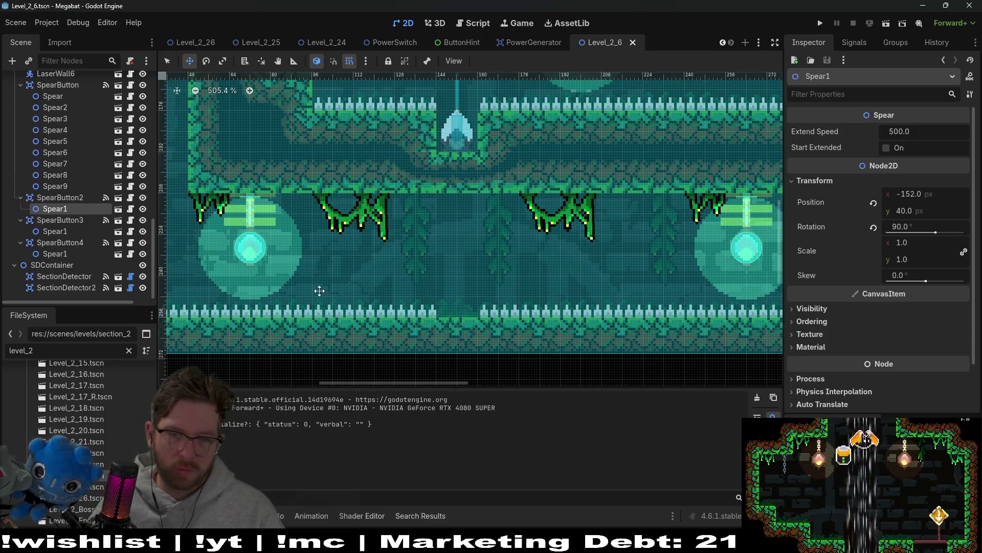
scroll(63, 193, up, 10)
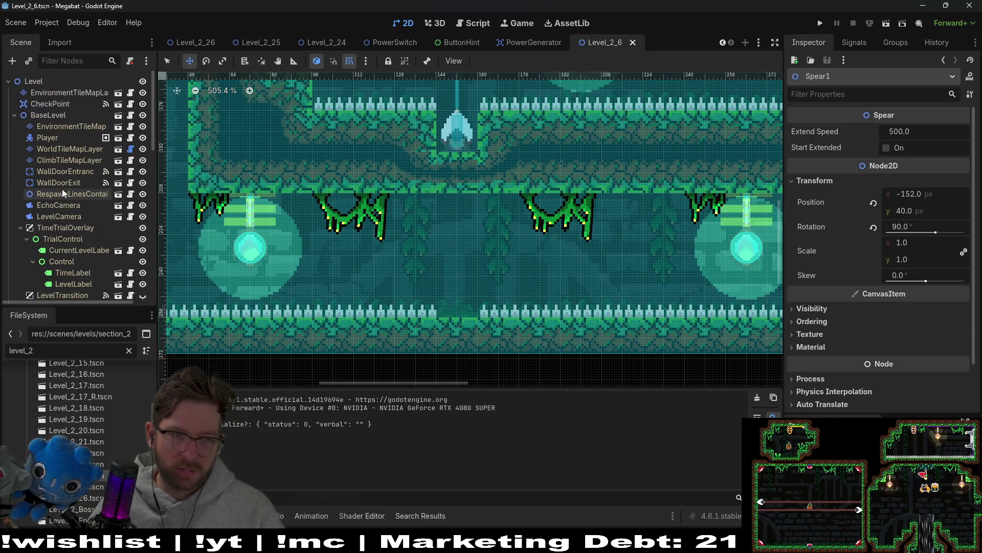
click(70, 147)
Paint a spike tile into the lower spike row gap on HazardTileMapLayer and save
scroll(73, 127, down, 5)
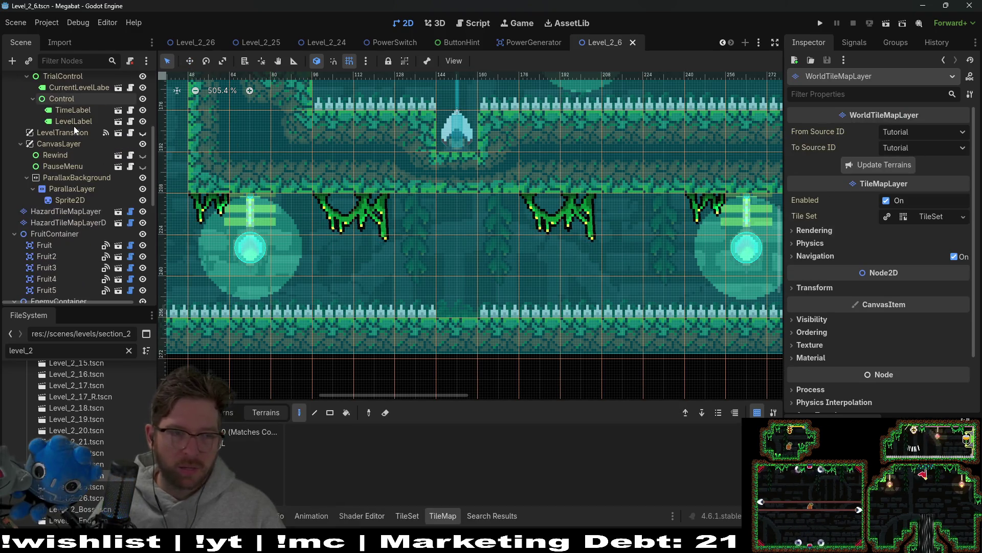
click(76, 210)
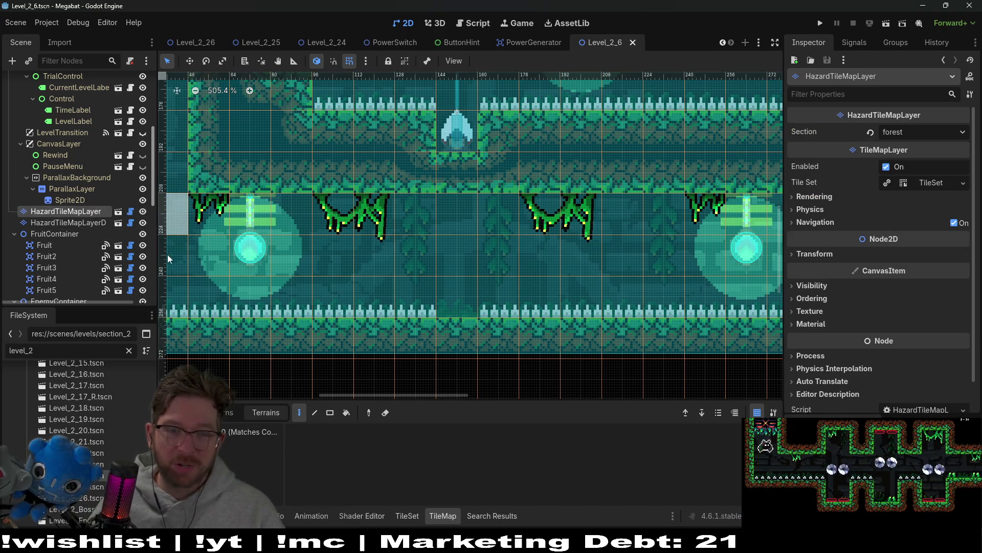
click(230, 442)
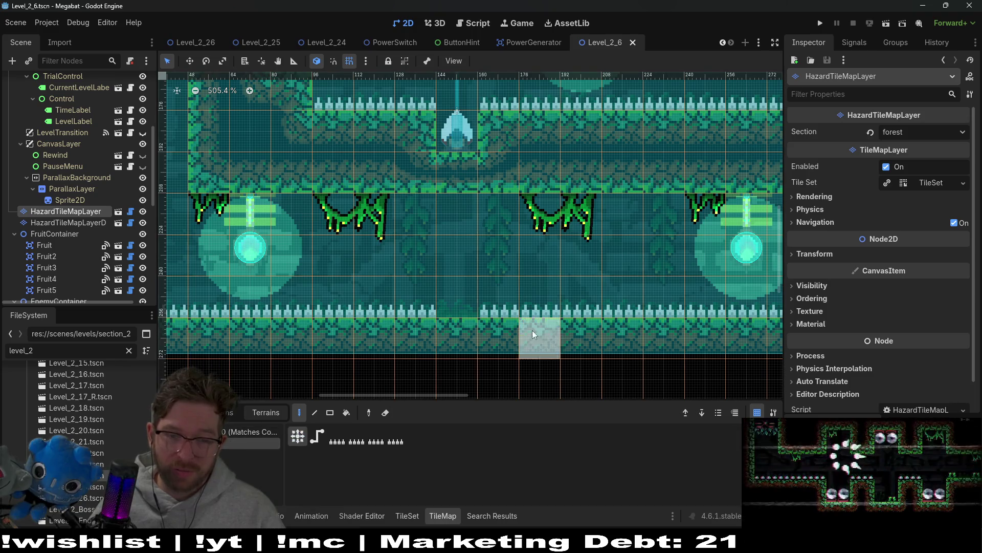
click(450, 294)
scroll(517, 287, down, 5)
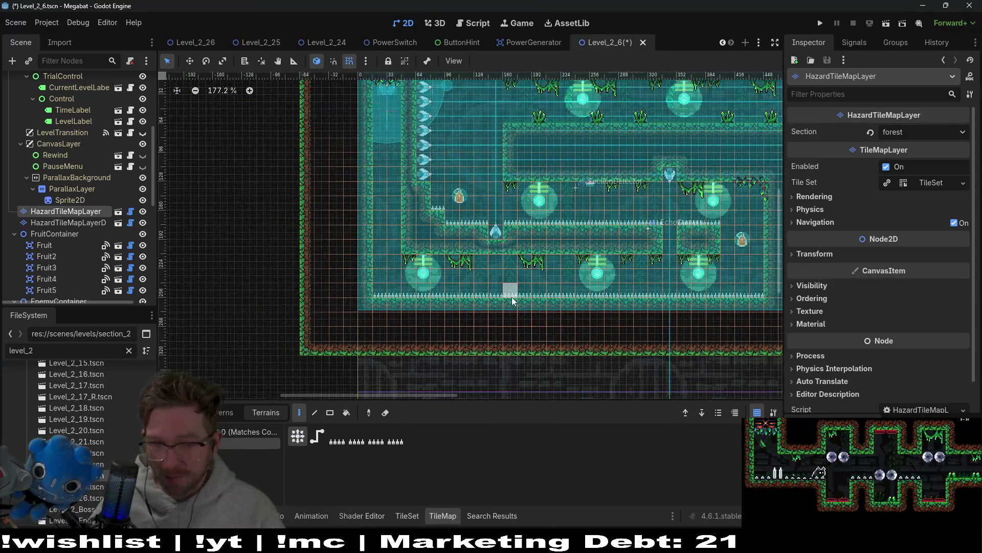
scroll(505, 251, right, 5)
key(ctrl+s)
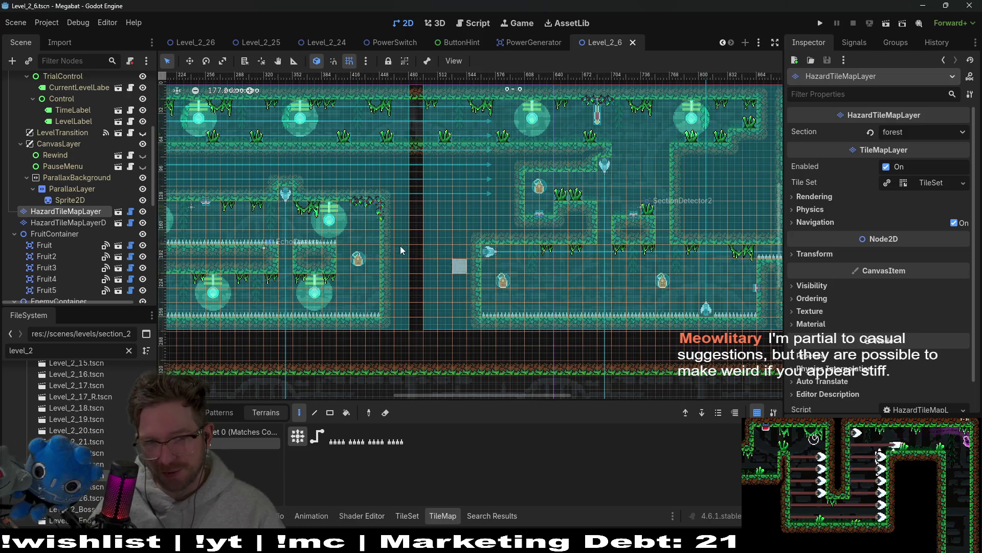
Save the level again and move the view up to the top-left room
scroll(401, 250, left, 5)
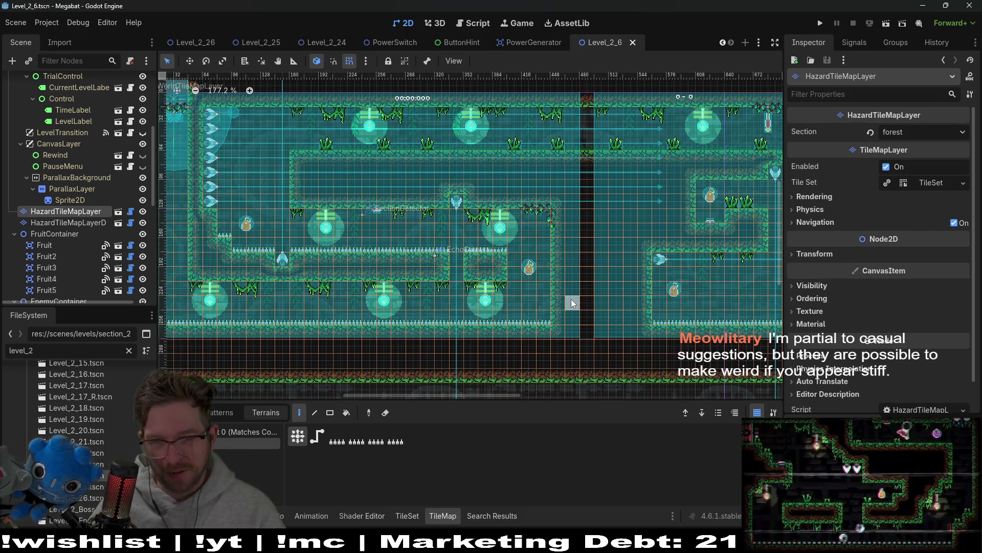
key(ctrl+s)
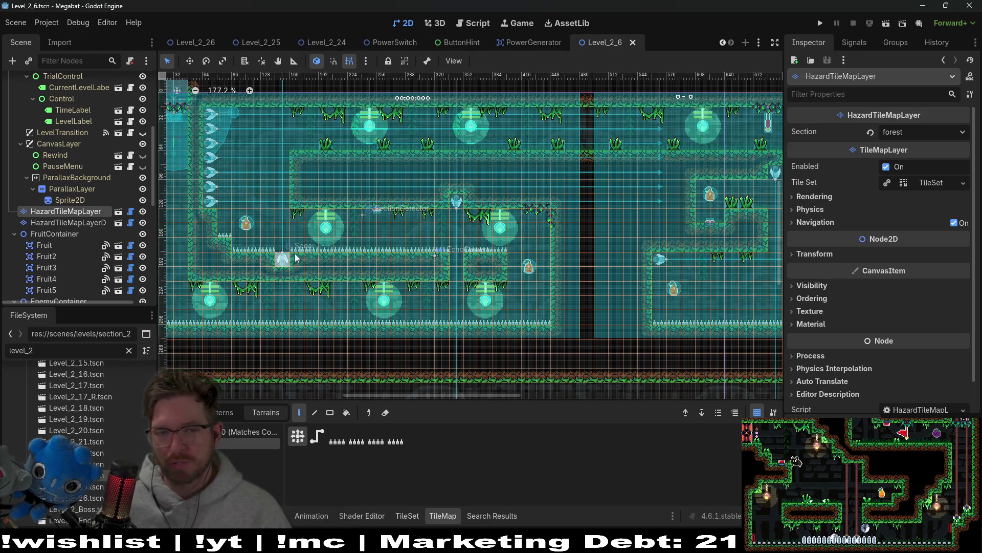
scroll(416, 260, up, 3)
scroll(509, 320, right, 3)
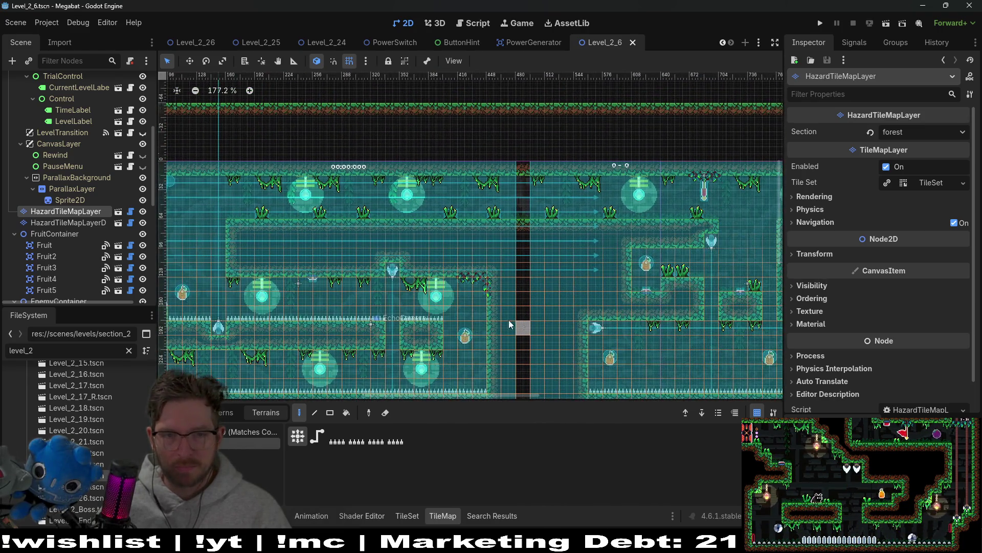
scroll(510, 319, left, 3)
scroll(510, 319, up, 1)
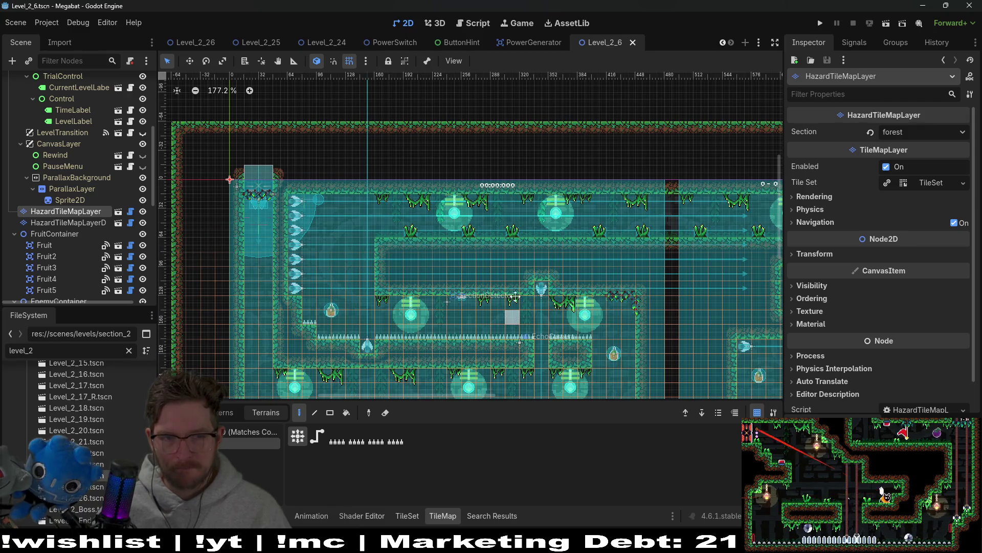
drag(514, 296, 527, 233)
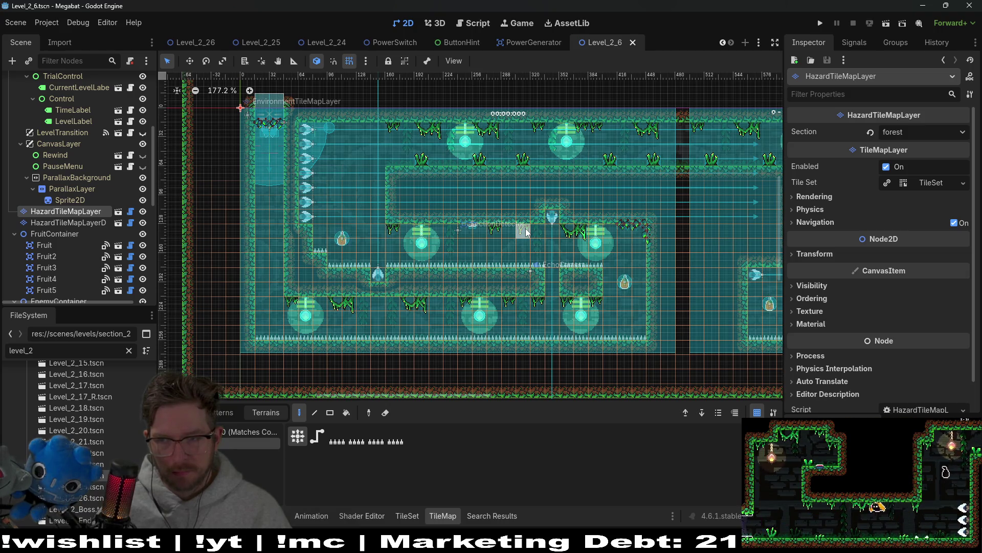
scroll(594, 195, right, 8)
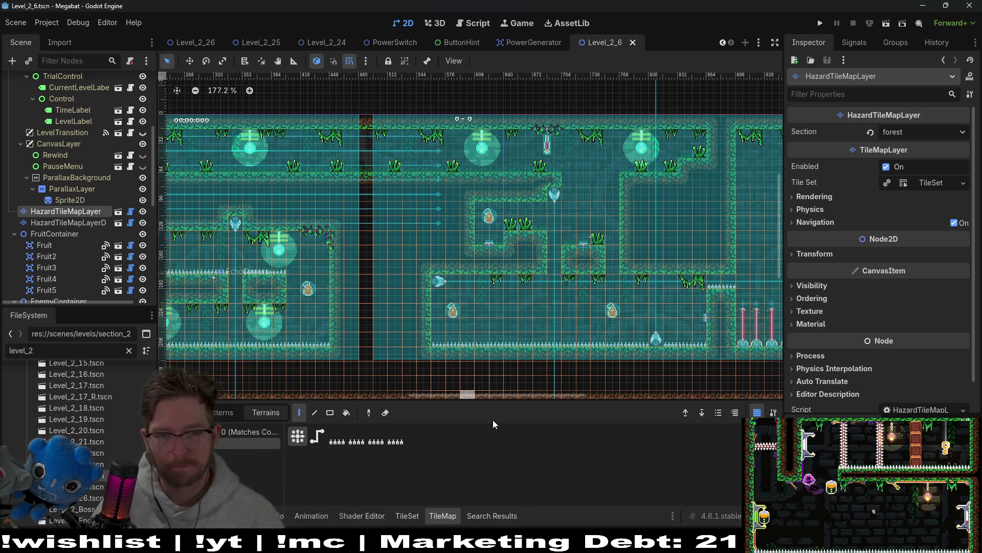
drag(495, 395, 393, 386)
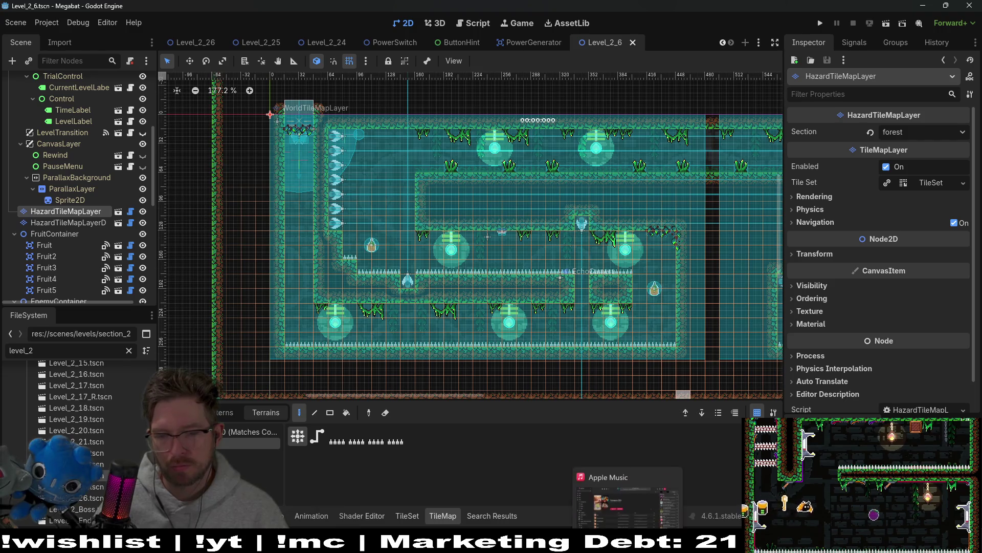
mouse_move(560, 543)
click(606, 487)
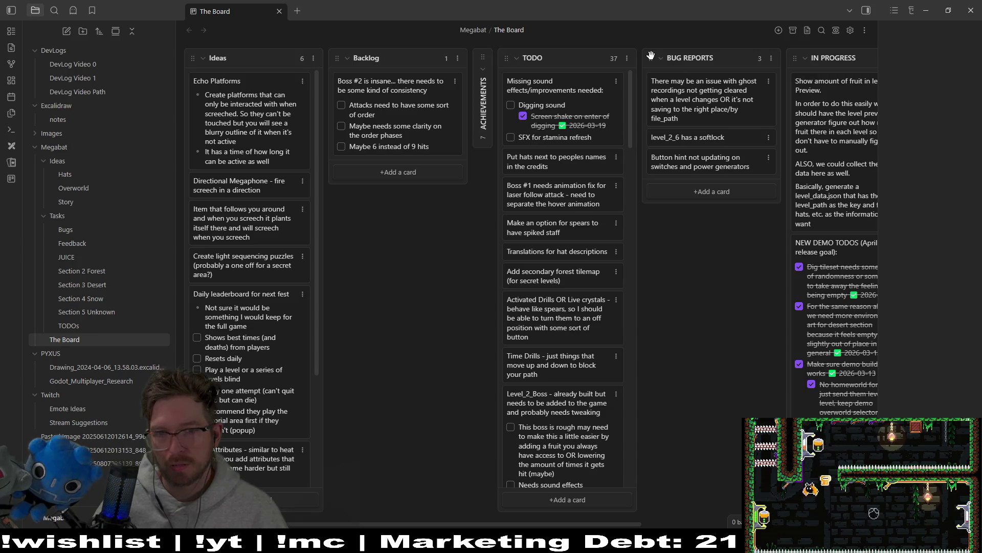
Place TODO after BUG REPORTS and ACHIEVEMENTS between Ideas and Backlog, then collapse Ideas
drag(589, 62, 650, 111)
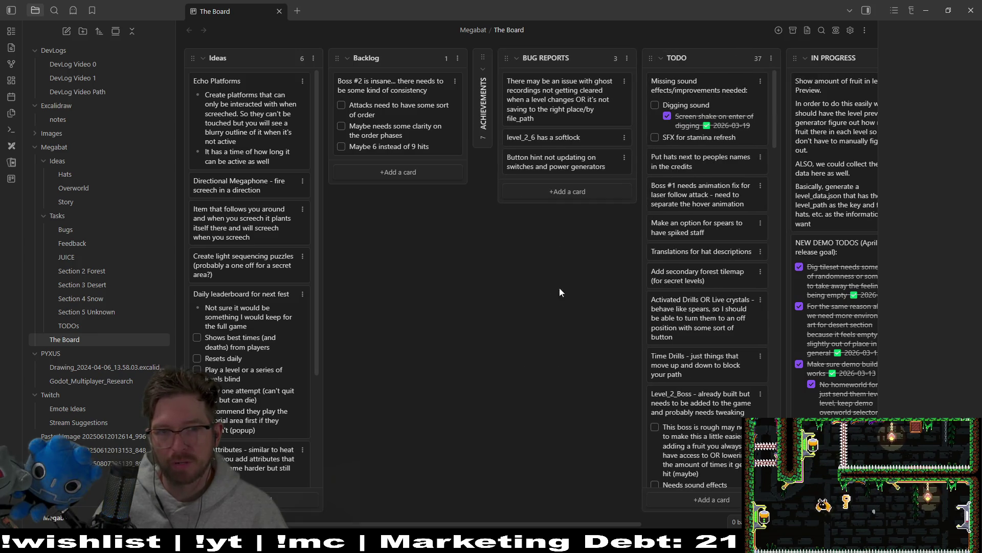
drag(484, 54, 338, 58)
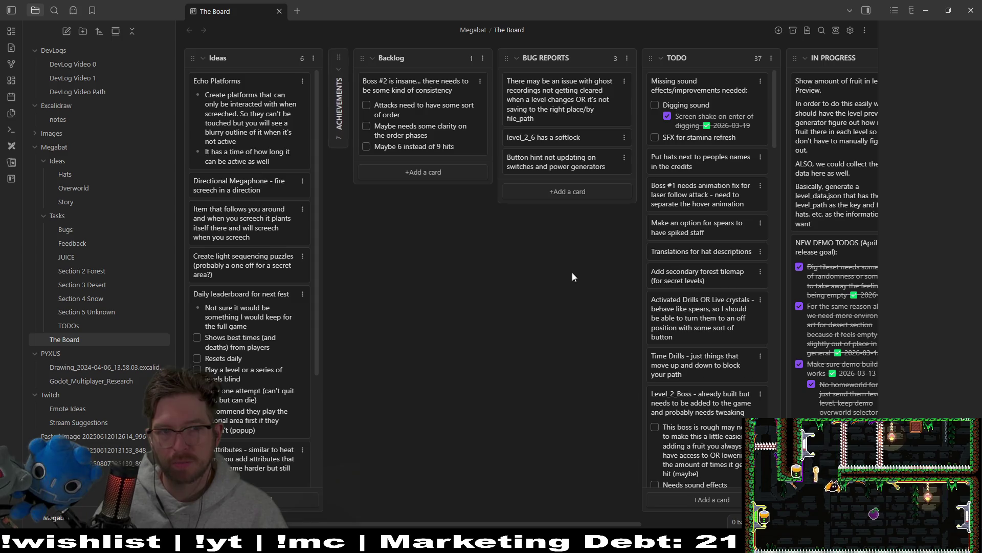
click(203, 58)
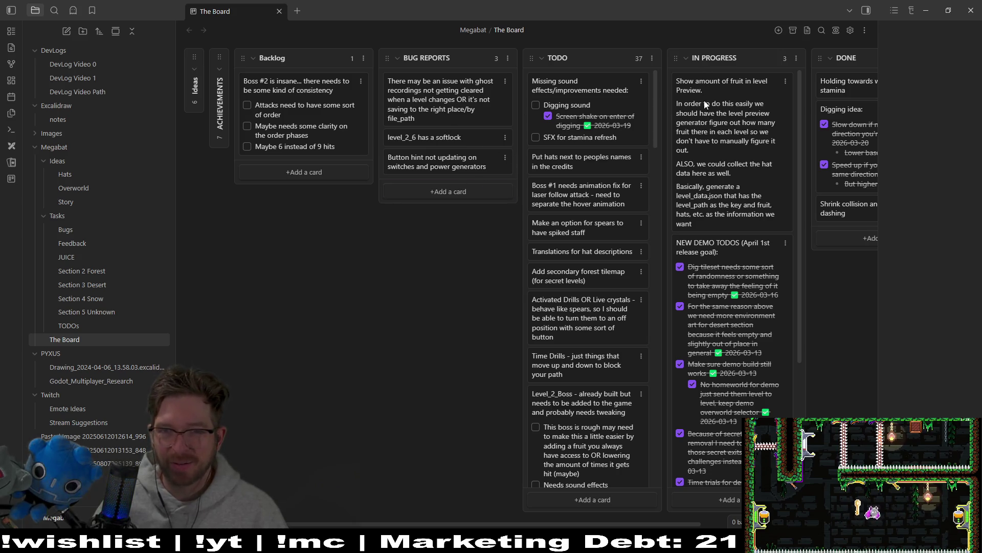
Return the fruit-preview card to TODO and move the softlock and button-hint bug cards to DONE
drag(748, 129, 606, 131)
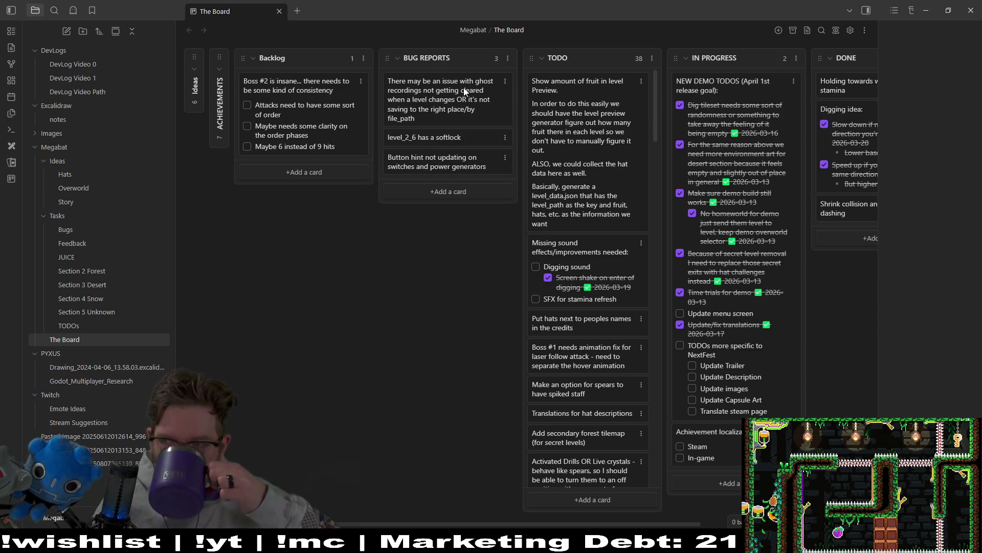
drag(445, 137, 660, 81)
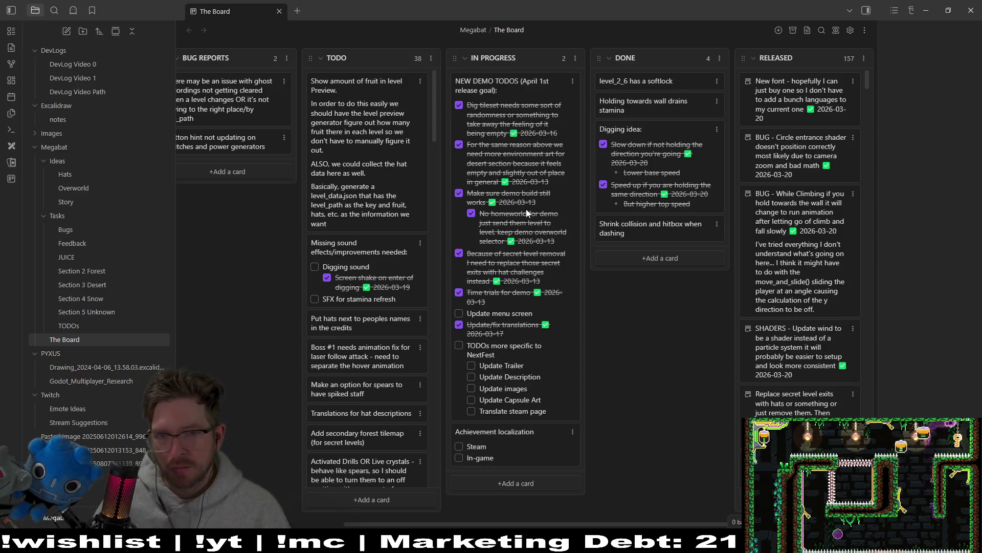
scroll(680, 179, right, 1)
mouse_move(674, 525)
mouse_down()
mouse_move(529, 503)
mouse_move(661, 502)
mouse_move(576, 509)
mouse_up()
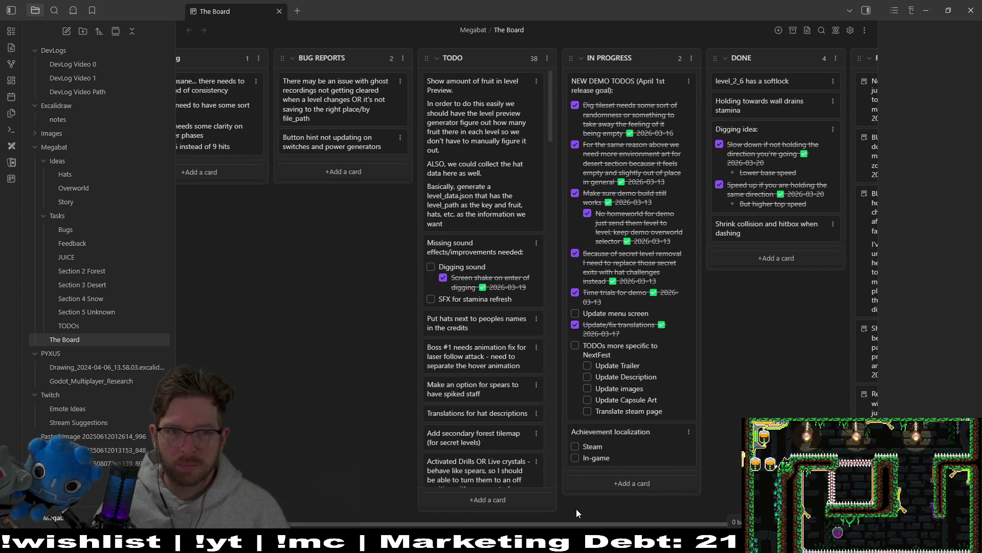
mouse_move(356, 143)
mouse_down()
mouse_move(660, 105)
mouse_move(669, 87)
mouse_move(766, 87)
mouse_up()
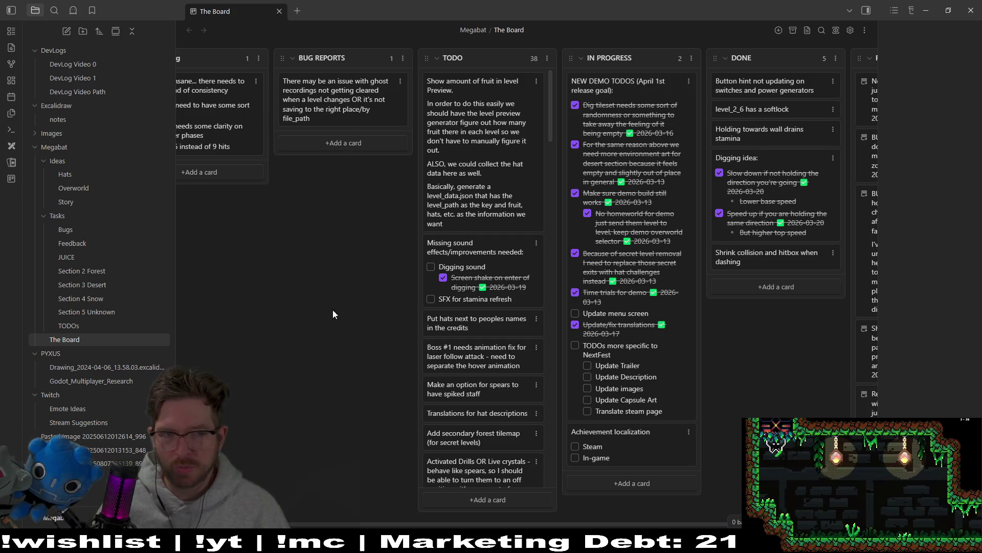
scroll(481, 524, left, 2)
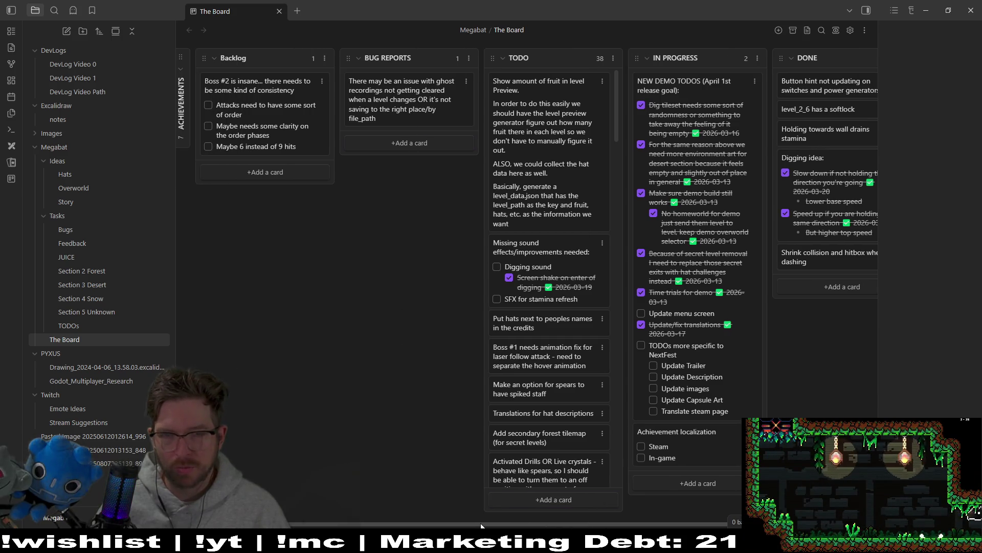
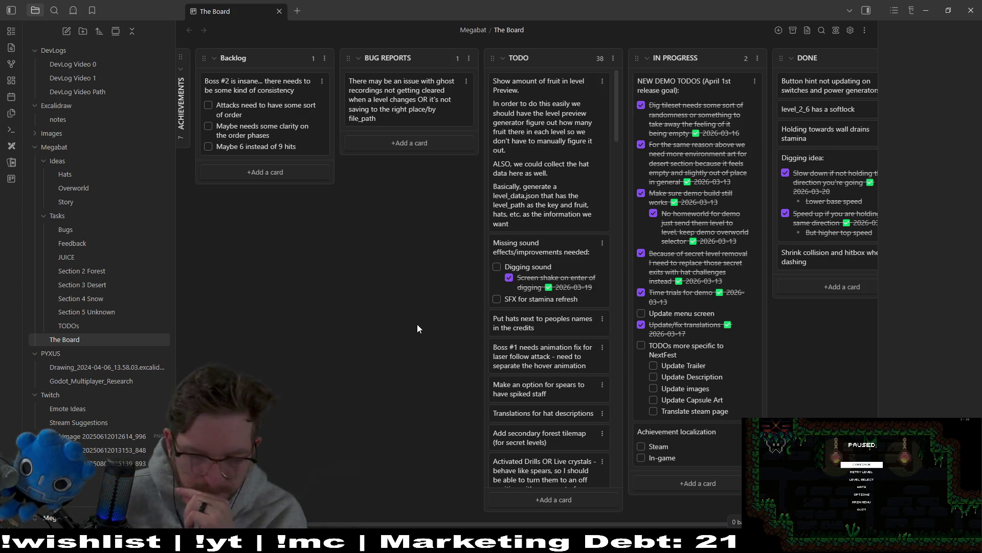
Back in Godot, load Level_2_Boss.tscn through Quick Open (Alt+Shift+O)
scroll(545, 327, down, 3)
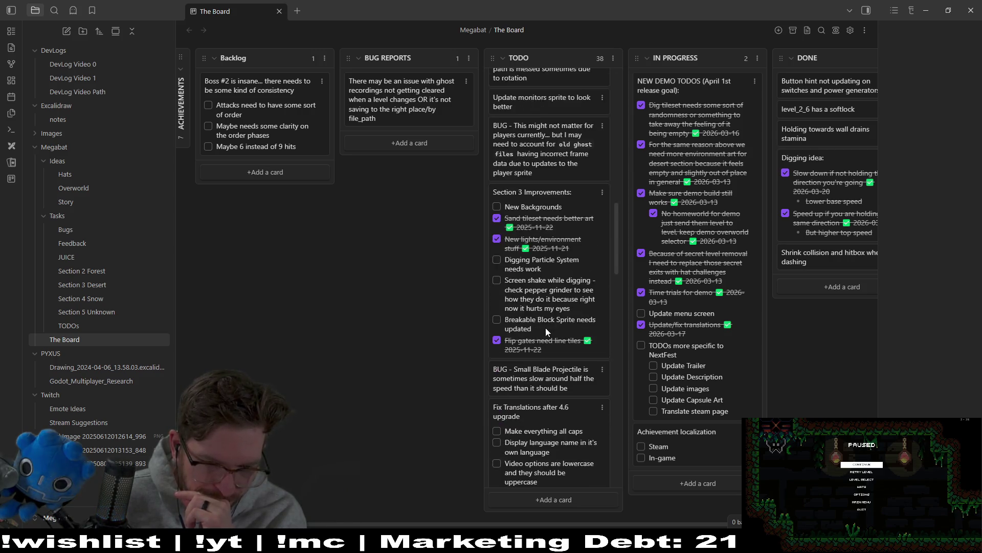
scroll(545, 327, up, 3)
scroll(563, 369, down, 7)
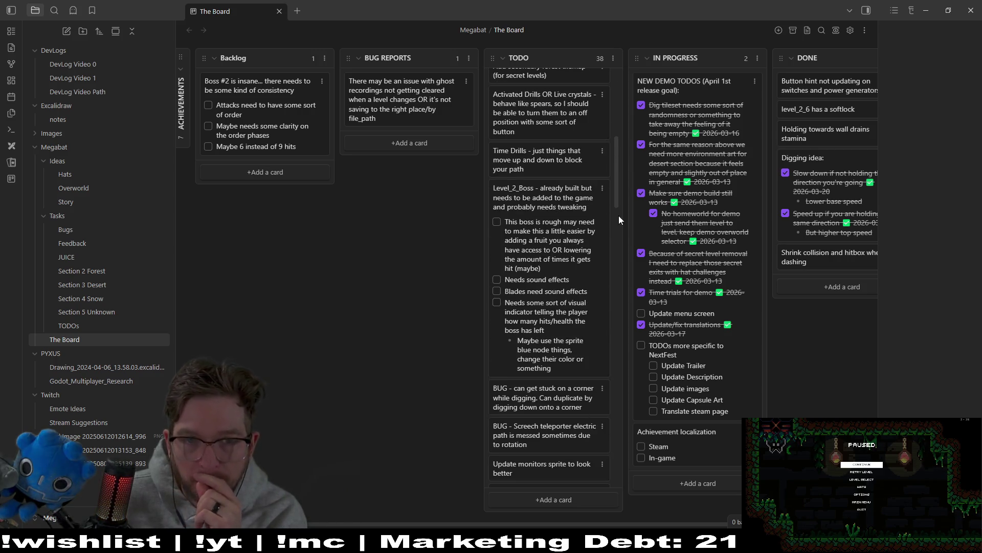
scroll(617, 196, up, 4)
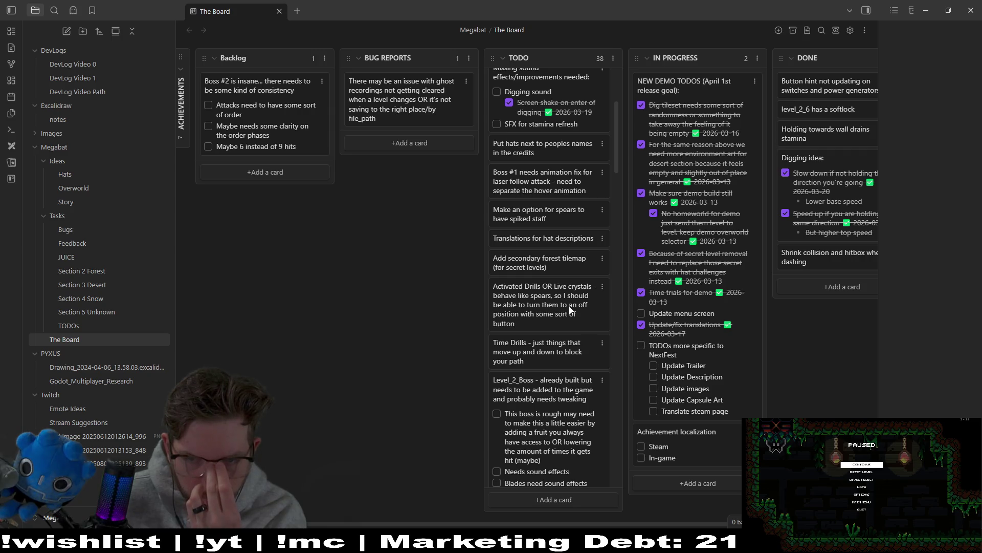
scroll(621, 156, up, 4)
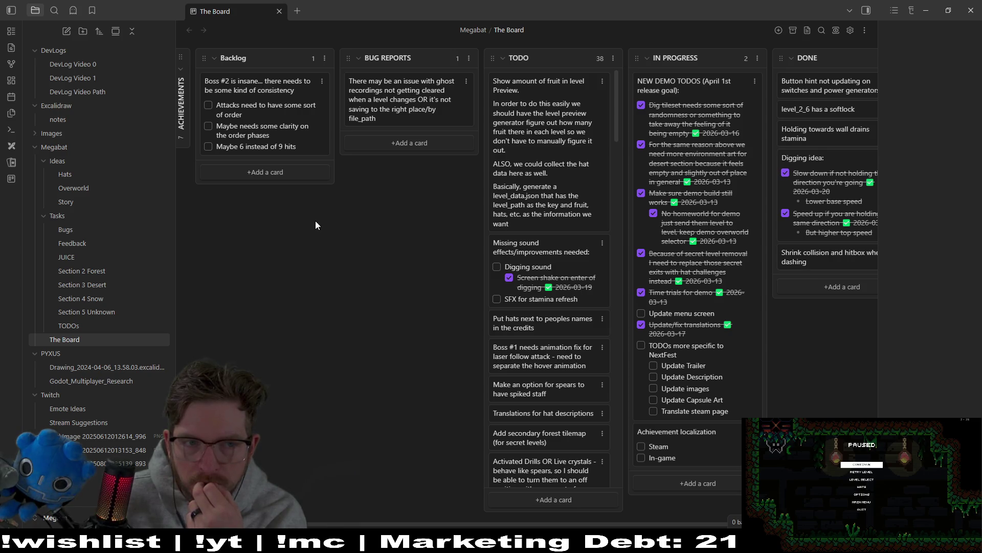
mouse_move(702, 542)
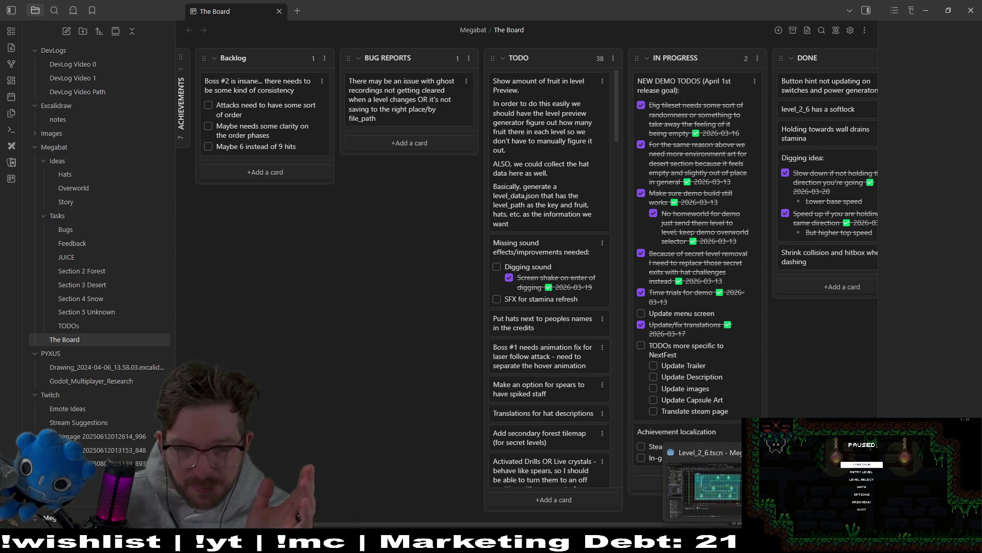
click(704, 483)
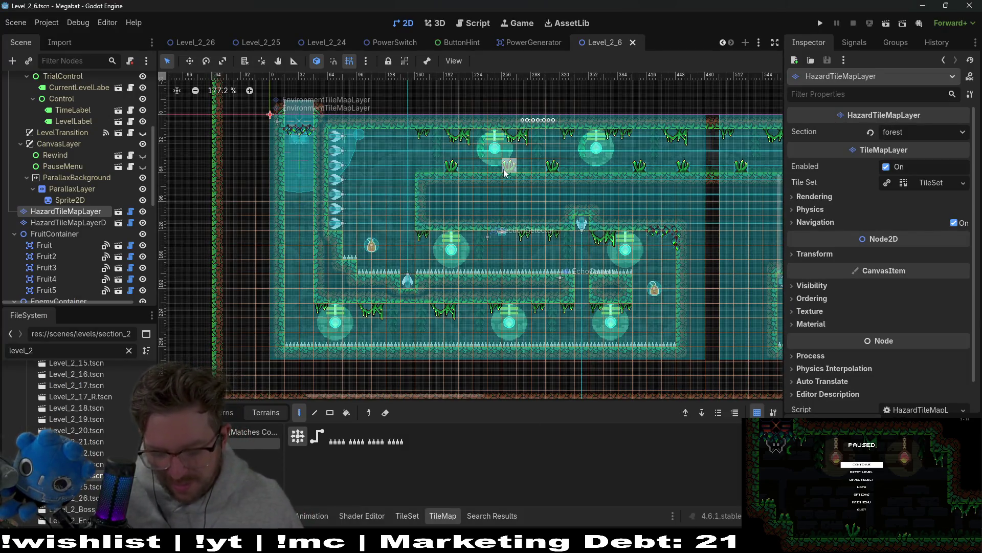
key(alt+shift+o)
text(level)
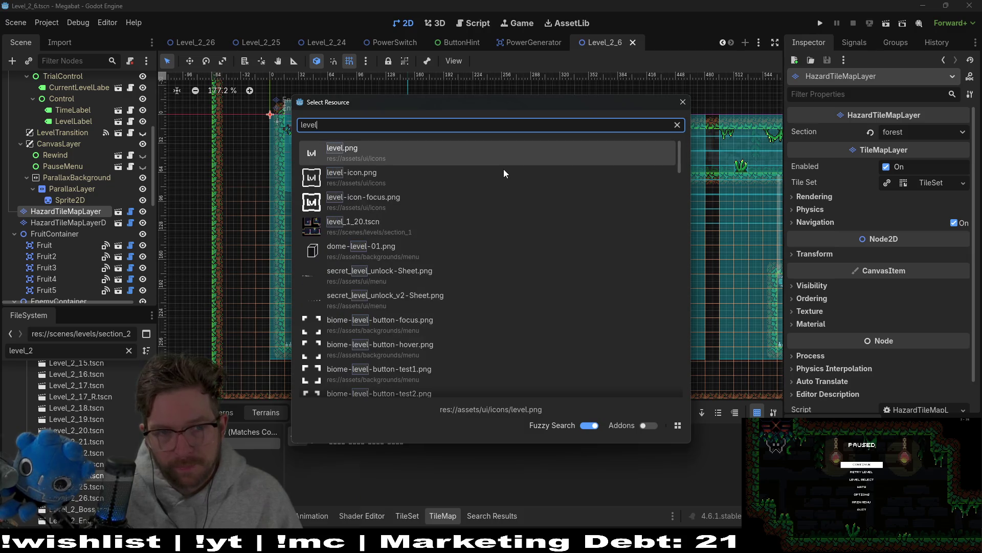
text(_2_boss)
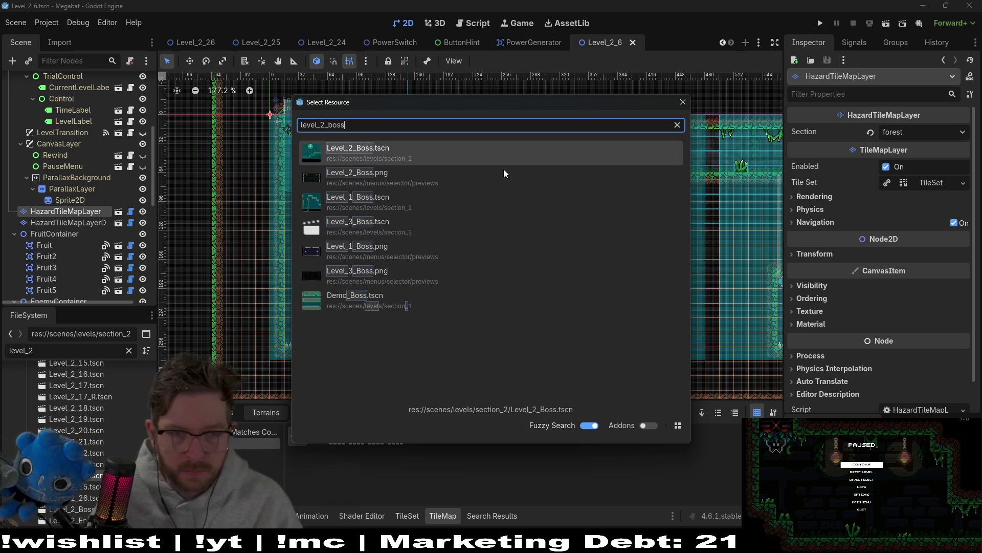
click(428, 152)
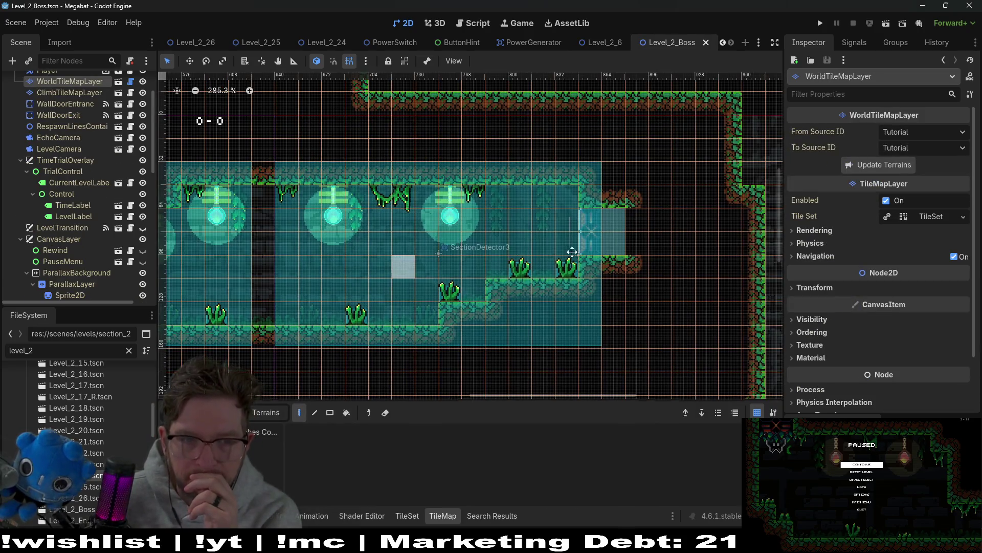
Find the BladeBoss node in the level's Scene tree and open its scene in a separate editor tab
scroll(329, 285, left, 10)
scroll(368, 307, down, 2)
scroll(453, 282, up, 2)
scroll(454, 281, right, 2)
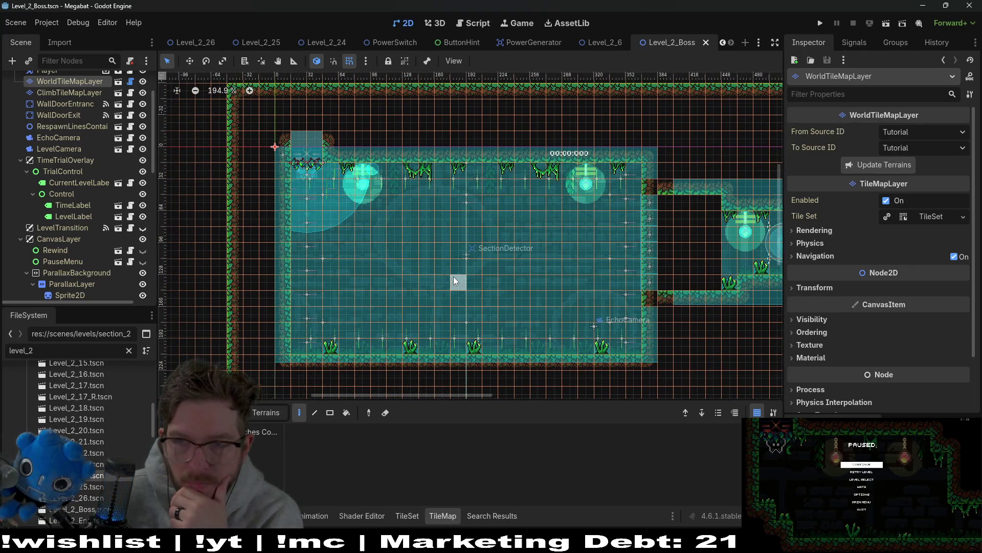
scroll(486, 256, right, 8)
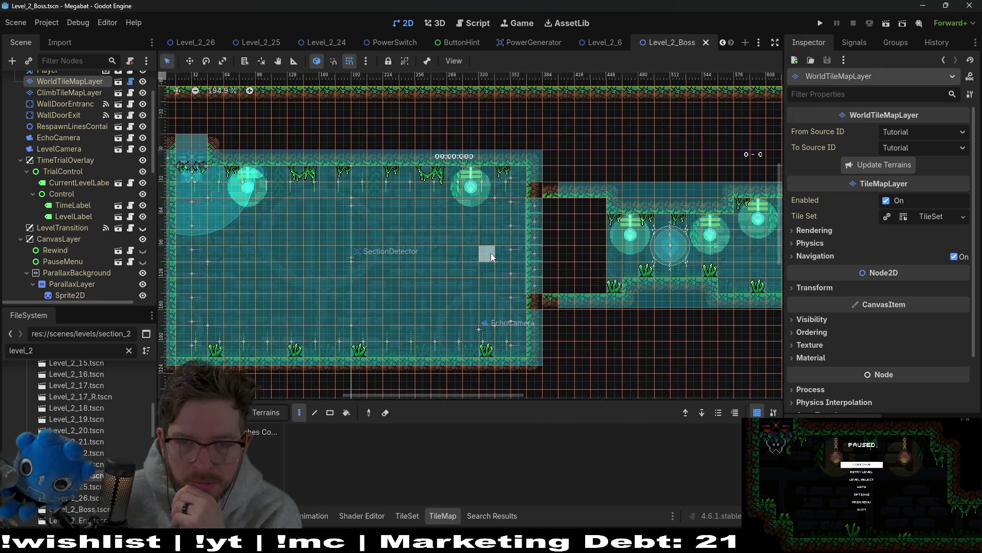
scroll(543, 233, left, 6)
scroll(543, 233, down, 3)
scroll(66, 233, down, 5)
scroll(66, 234, down, 5)
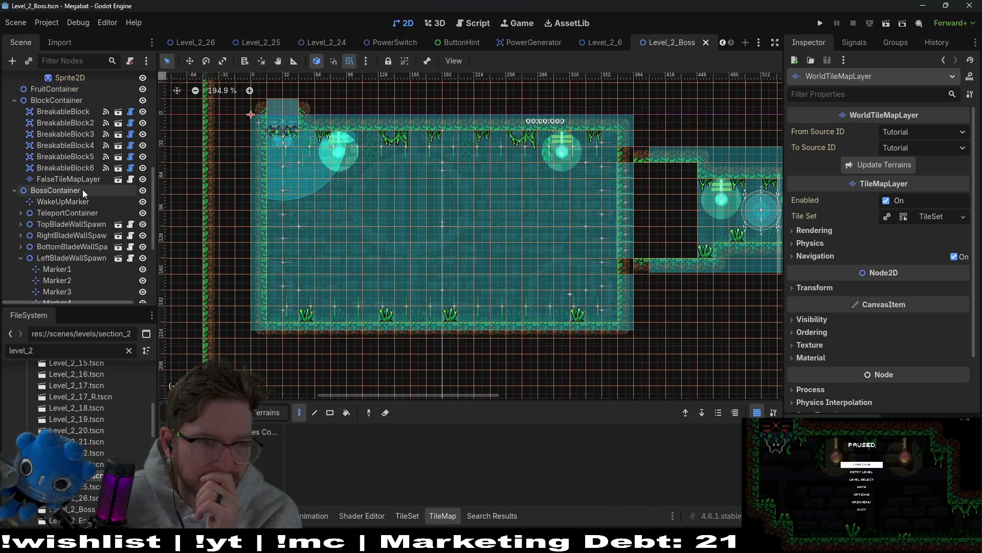
click(78, 213)
scroll(80, 246, down, 2)
scroll(80, 253, down, 3)
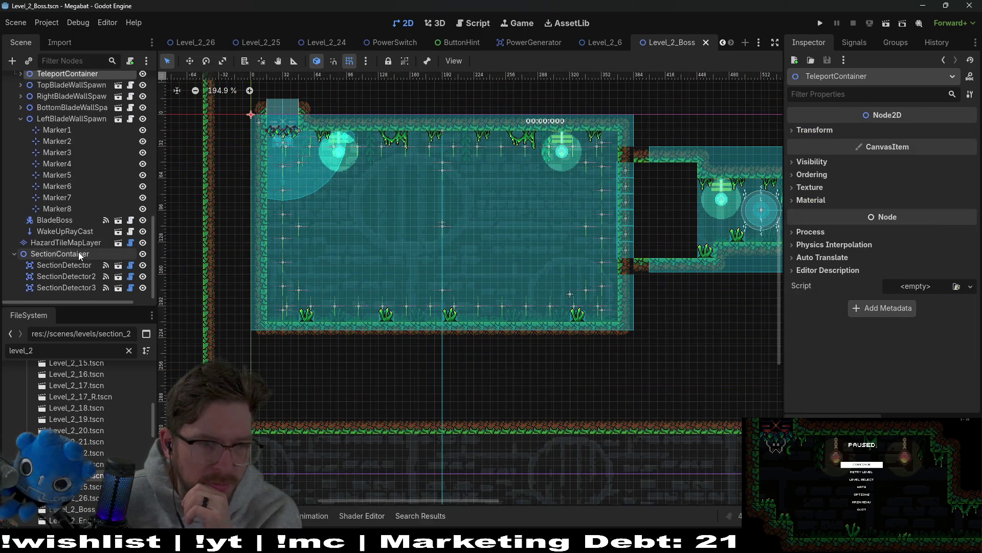
click(87, 220)
click(118, 221)
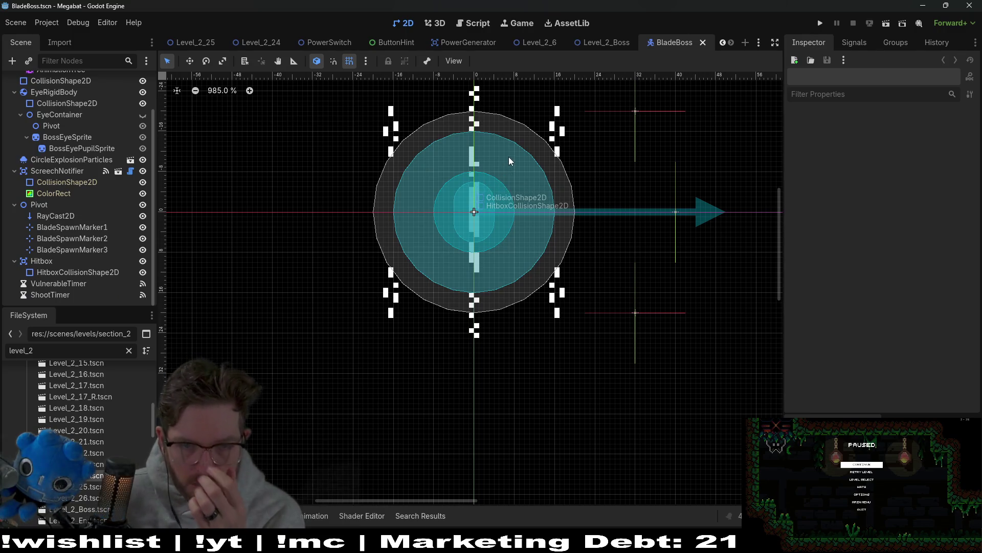
Inspect the ScreechNotifier, its collision shape, and the ColorRect's layout size and position
click(84, 172)
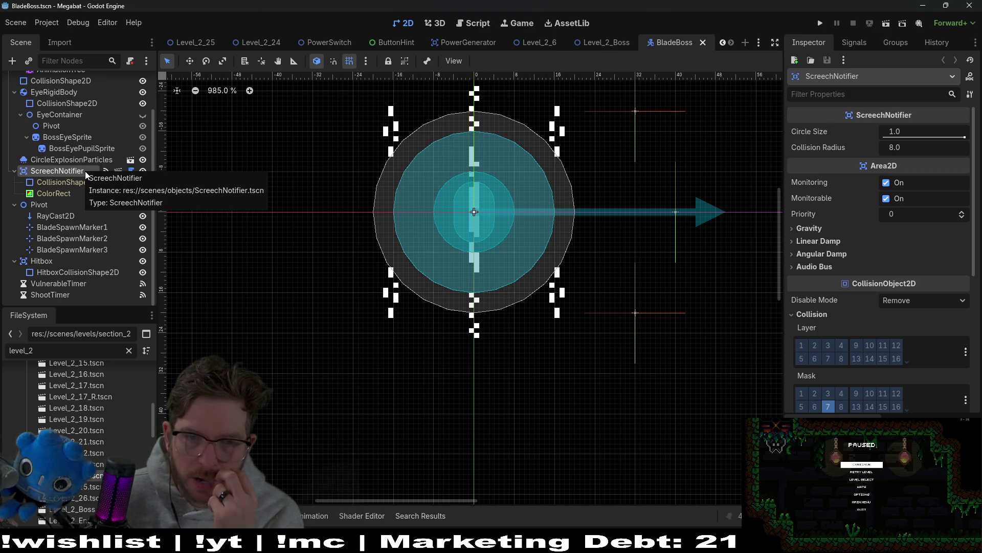
click(77, 183)
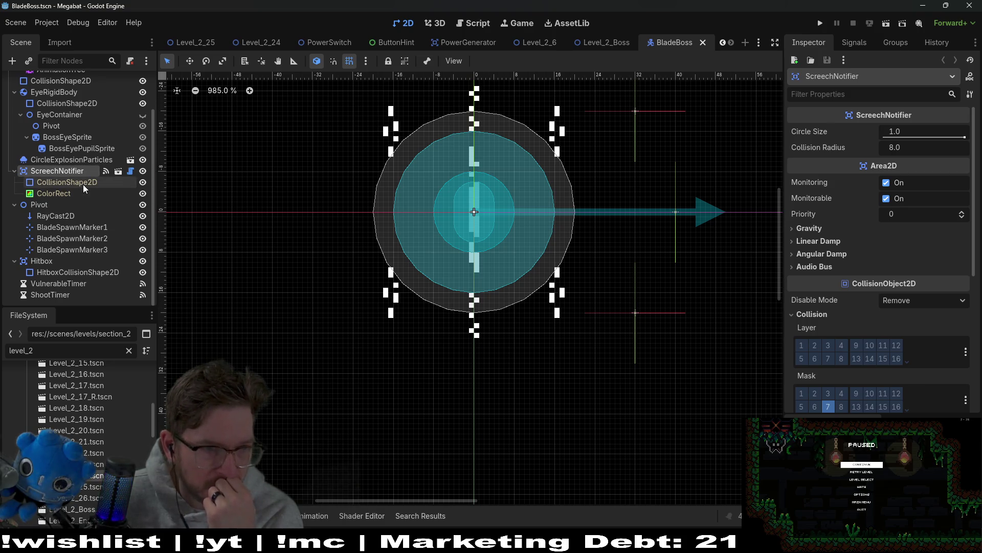
click(78, 193)
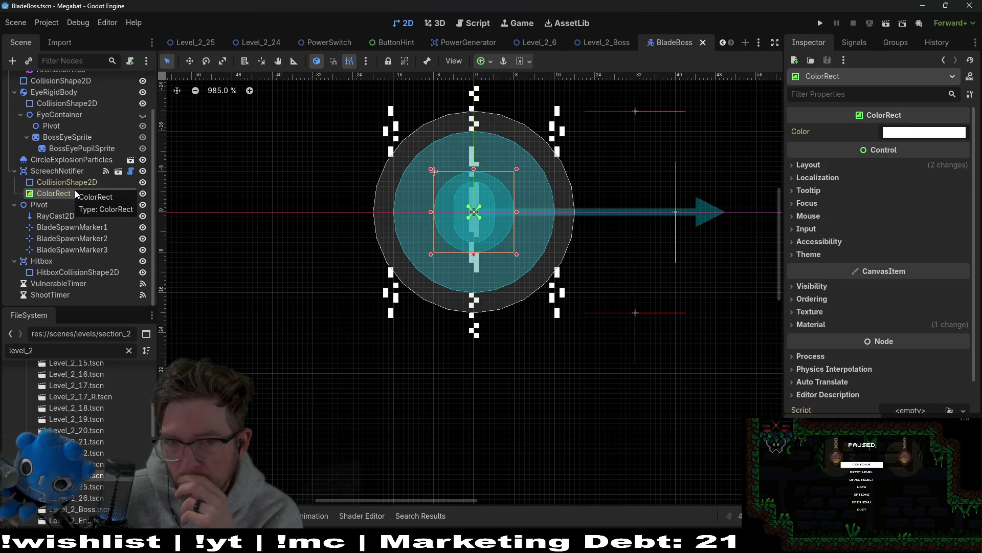
click(812, 165)
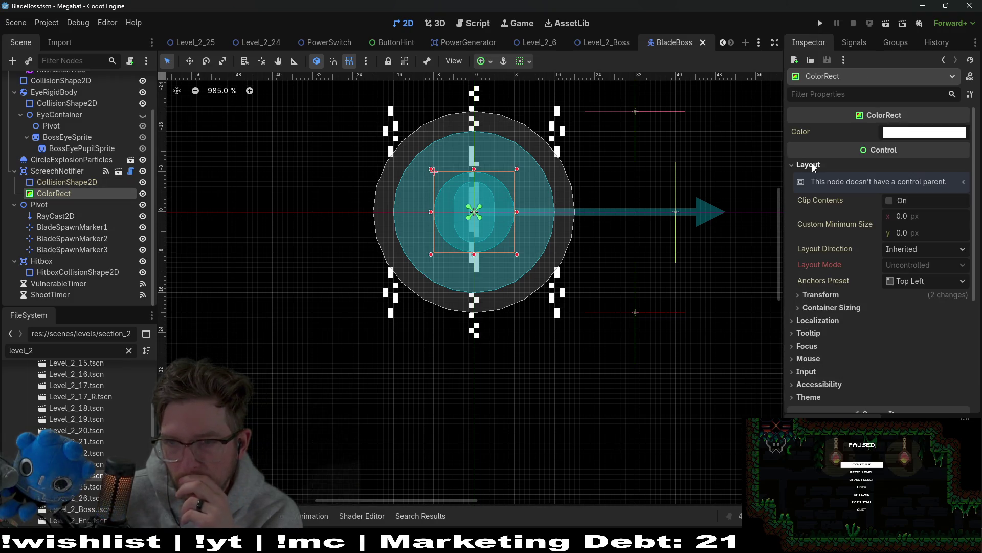
click(817, 296)
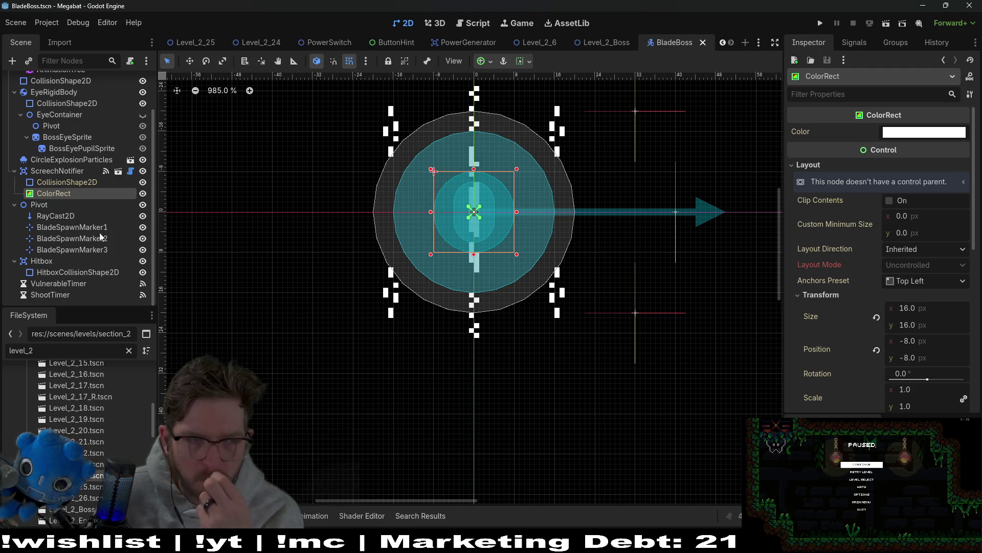
click(68, 173)
scroll(68, 173, up, 3)
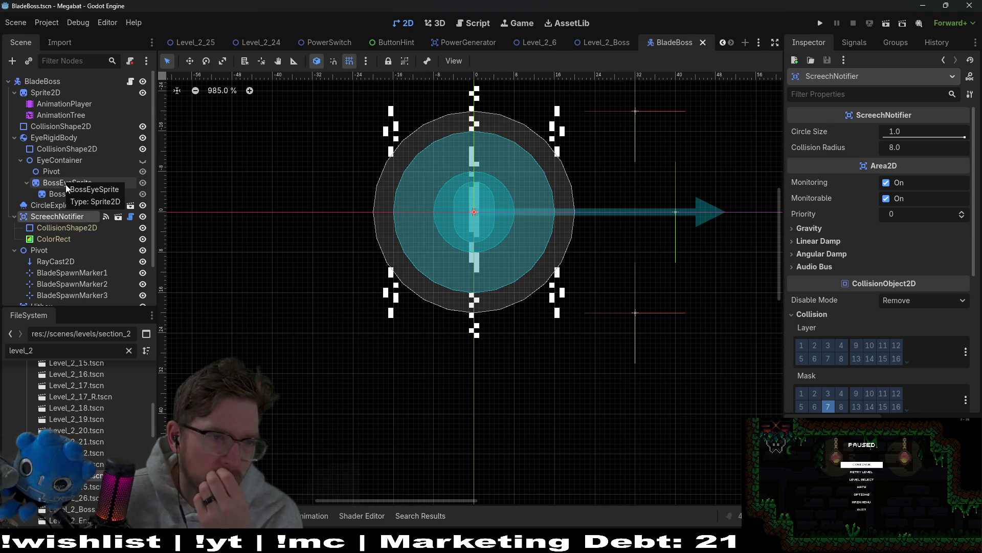
Run BladeBoss alone, stop it at the assert, then play the Level_2_Boss level instead
click(887, 26)
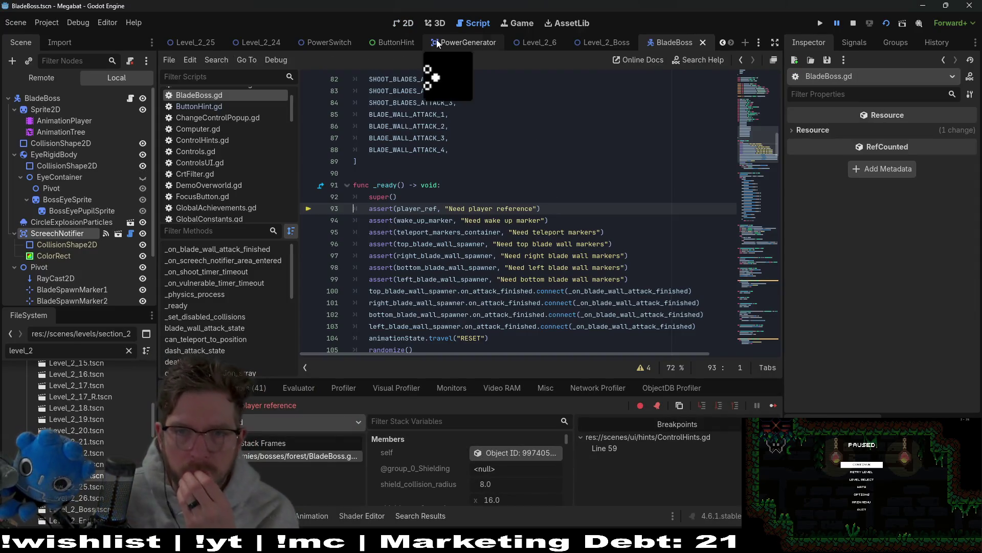
click(852, 23)
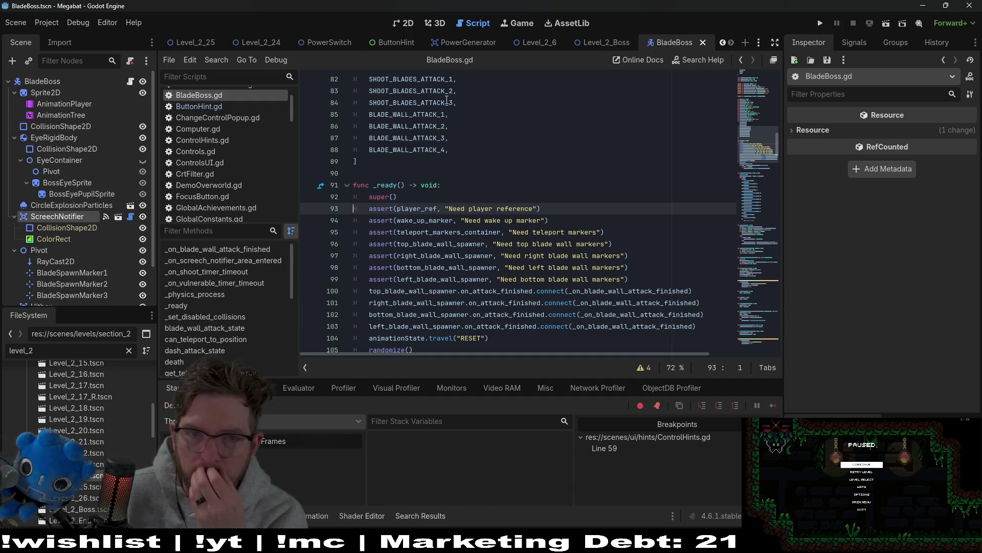
click(608, 43)
click(406, 23)
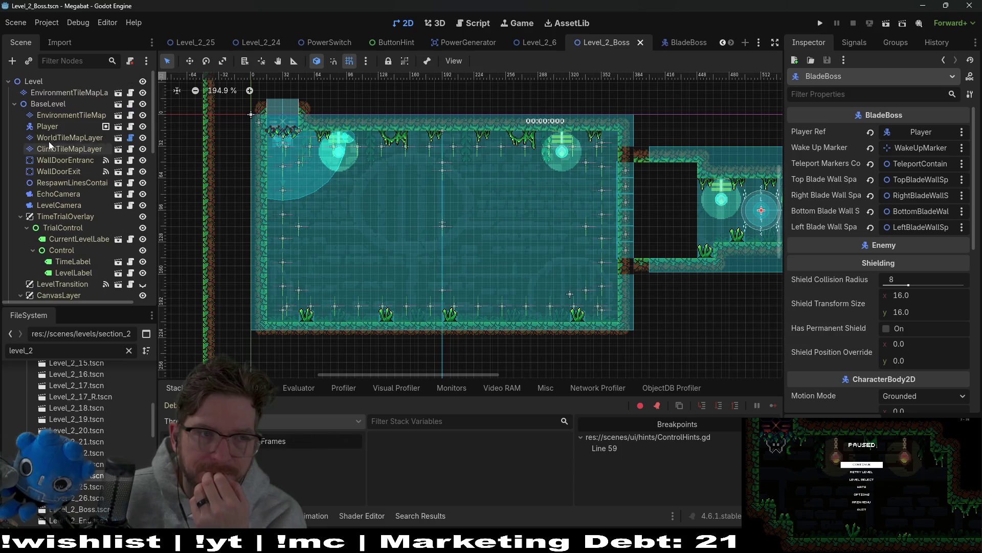
click(885, 23)
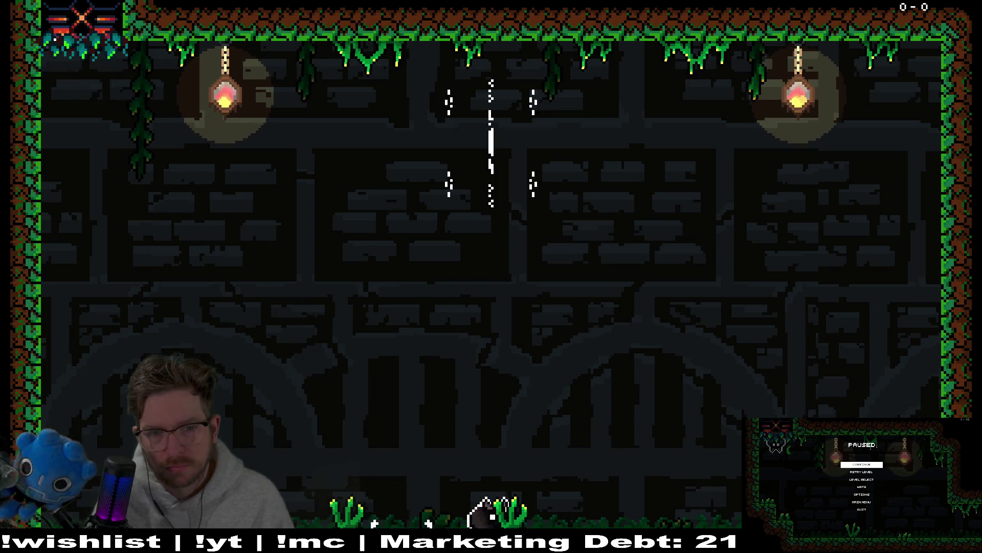
Move and jump the player left and right to dodge the boss during the test
key(Left)
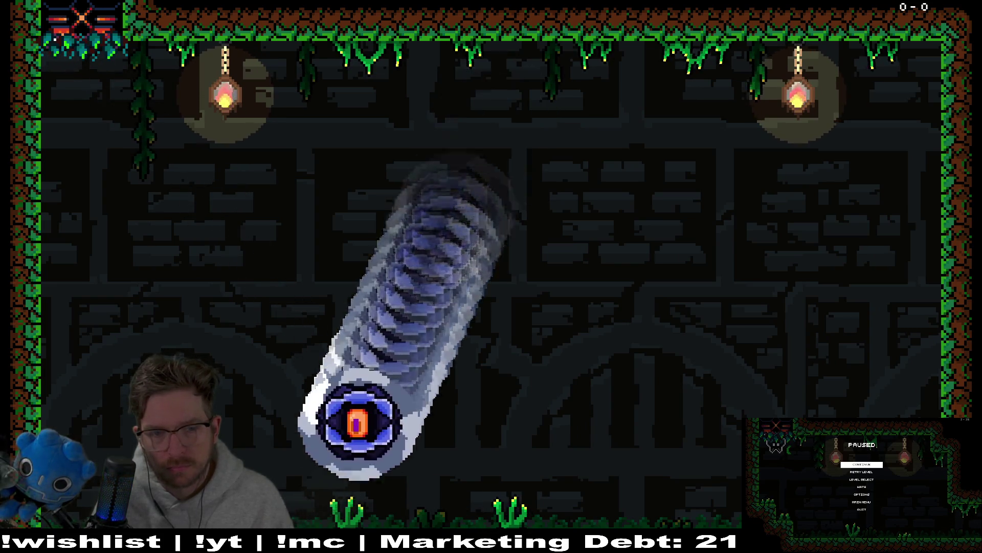
key(Right)
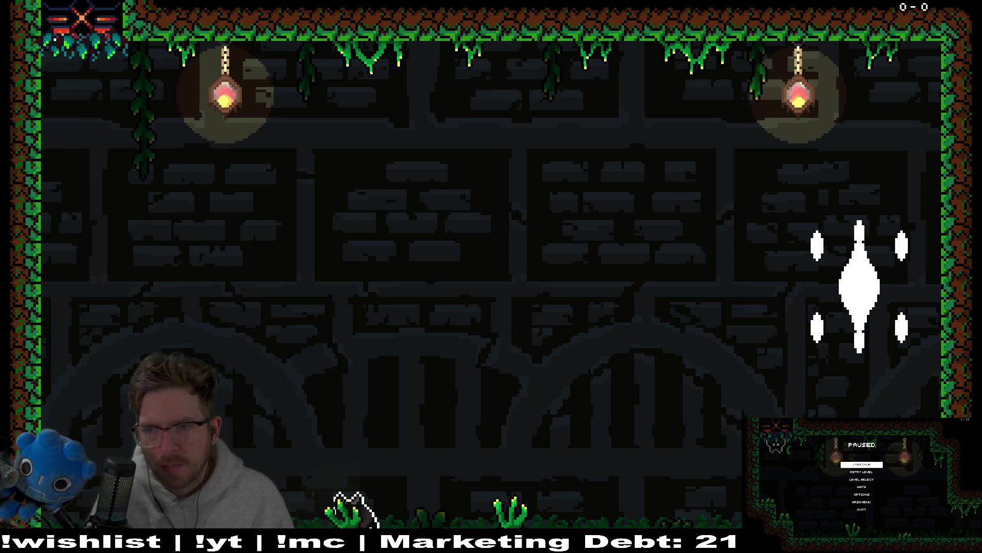
key(Right)
key(Left)
key(Right)
key(Up)
key(Left)
key(Right)
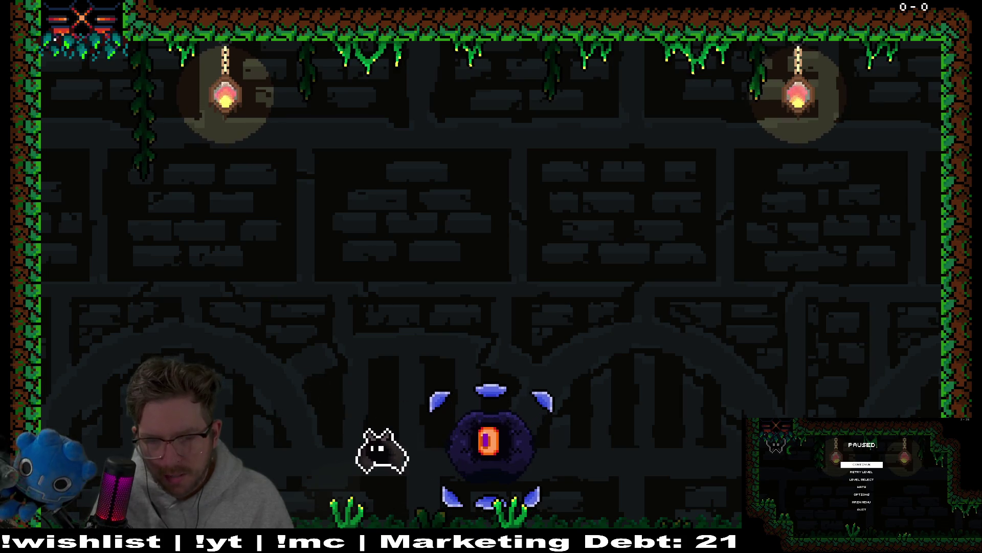
key(Right)
key(Left)
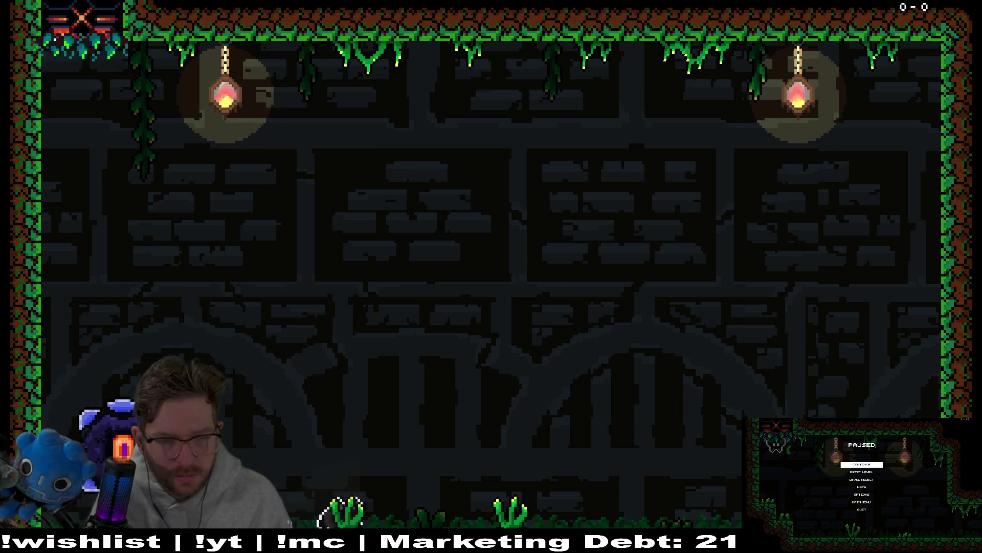
Pause the game, quit from the pause menu, and return to the BladeBoss scene tab
key(Escape)
key(Down)
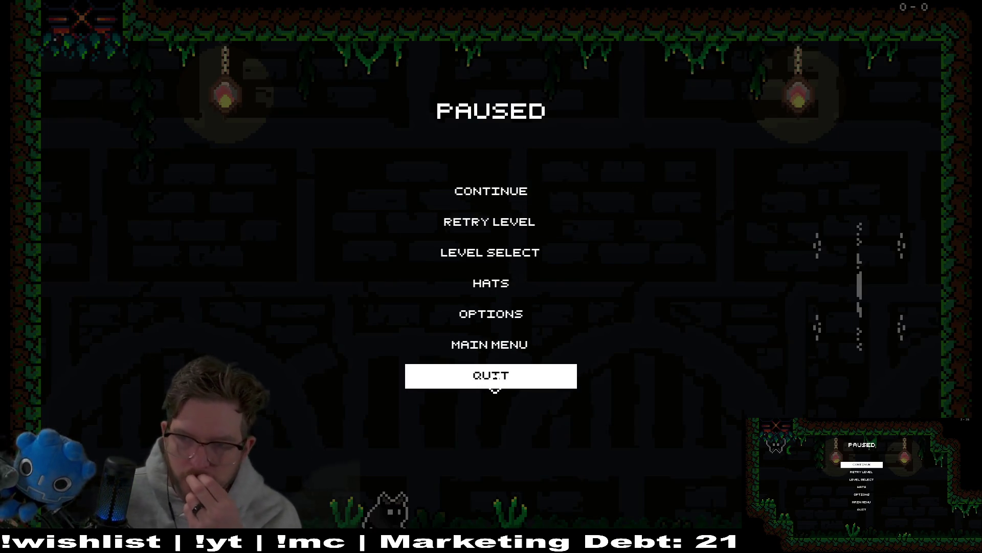
click(492, 376)
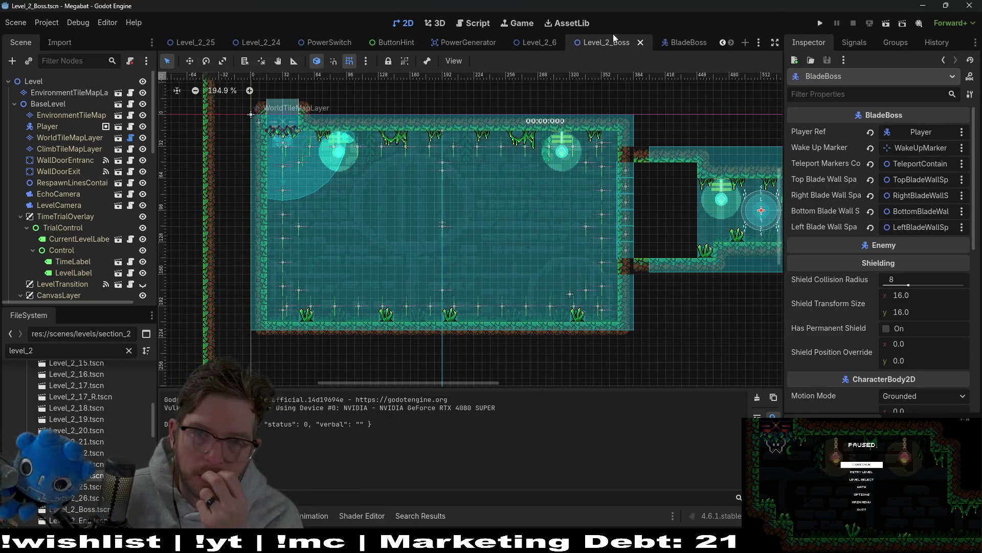
click(670, 43)
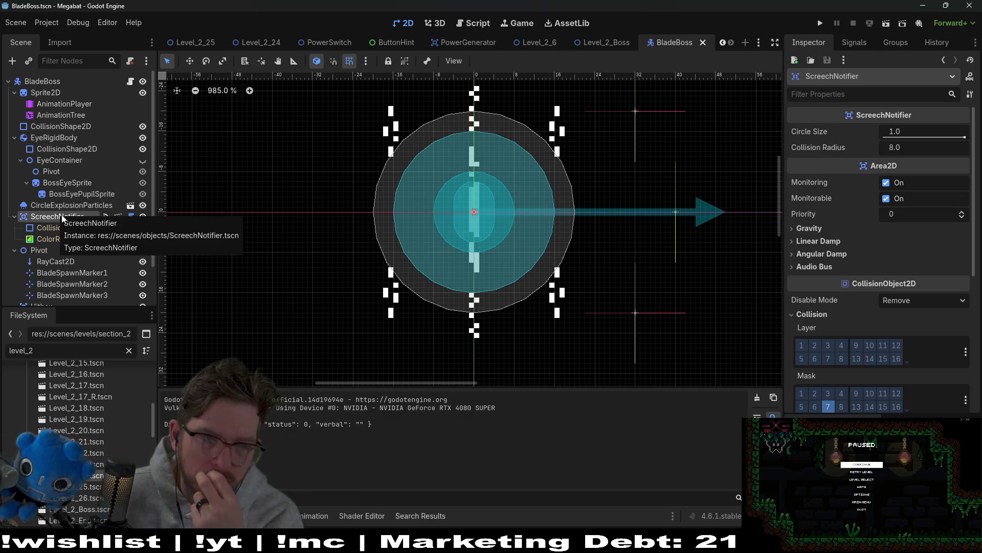
Review the ColorRect's Container Sizing and Localization properties and the ScreechNotifier collision shape
click(63, 227)
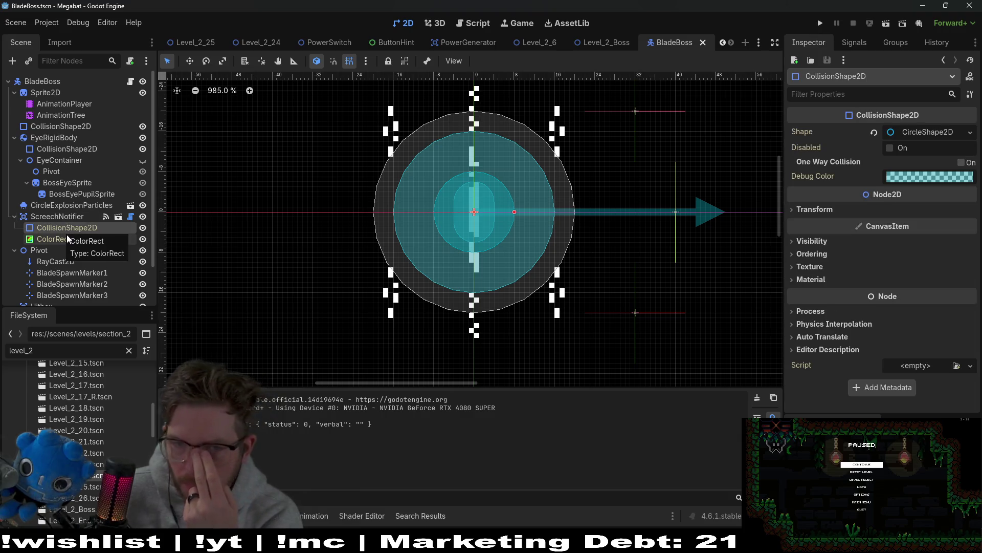
click(67, 239)
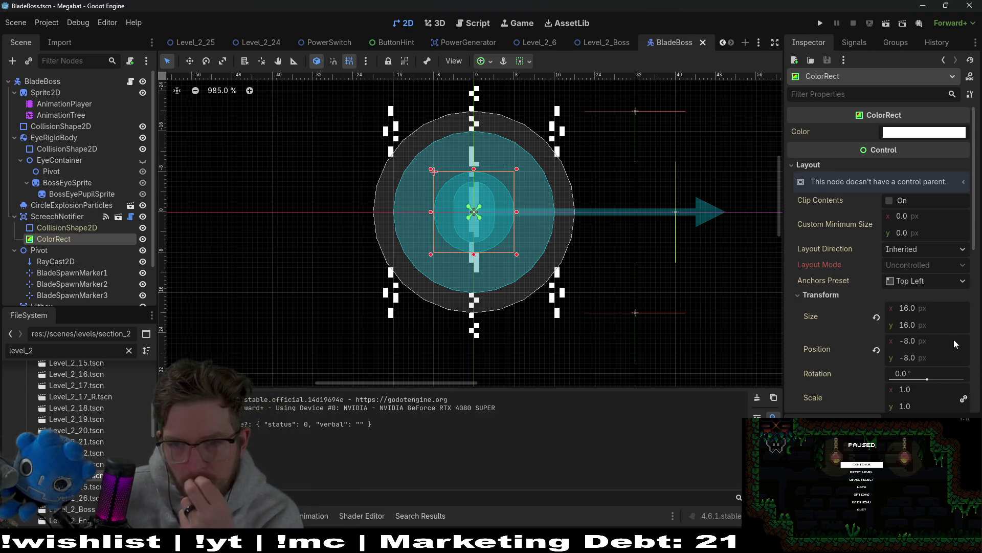
scroll(953, 339, down, 5)
click(823, 260)
click(823, 260)
click(818, 272)
click(821, 273)
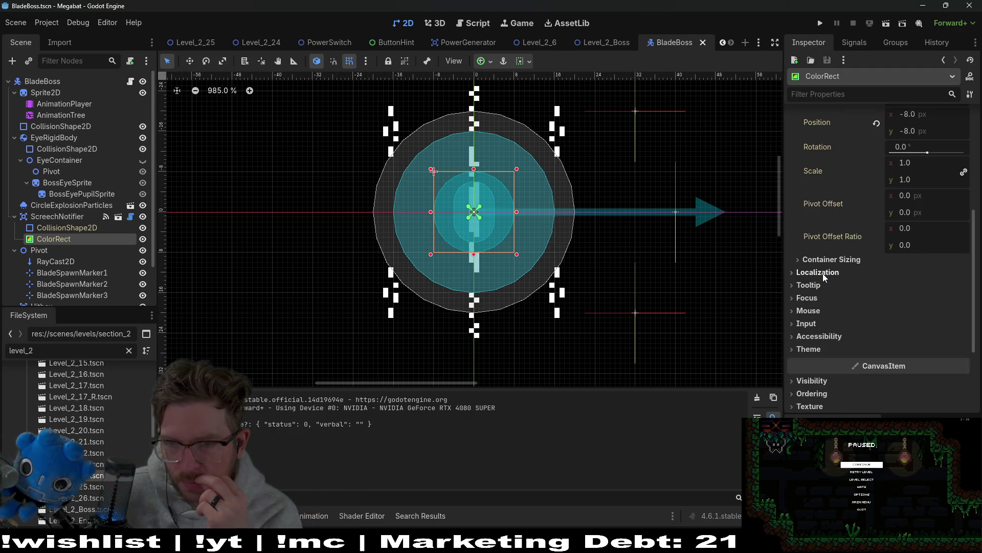
scroll(822, 273, up, 5)
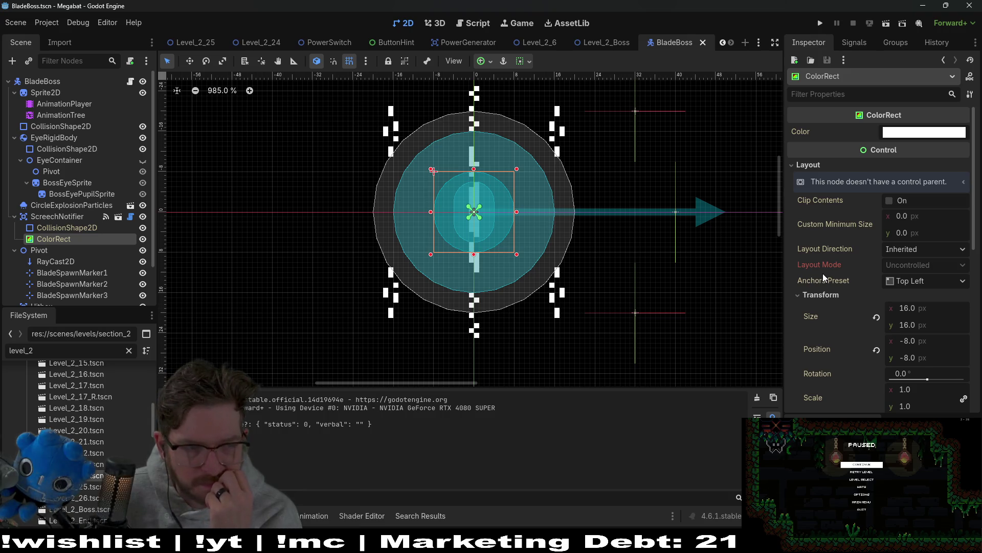
click(80, 230)
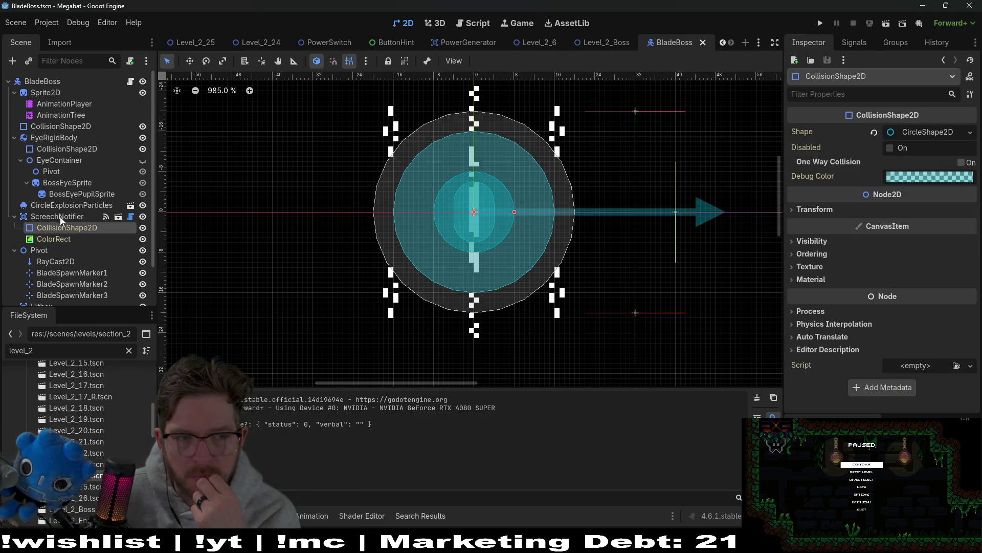
Cancel a first attempt to disable Editable Children, then compare the collision radii and ColorRect settings
right_click(54, 216)
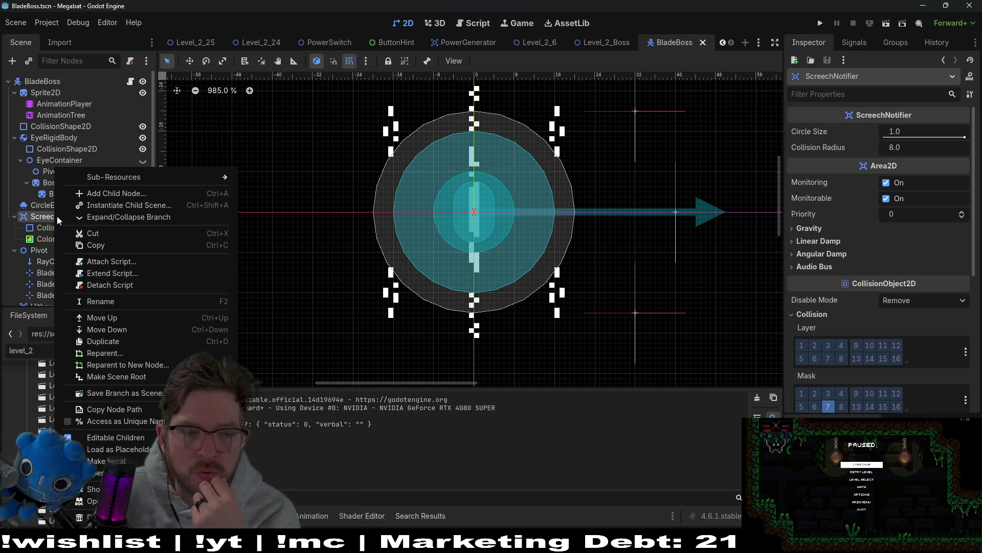
click(127, 437)
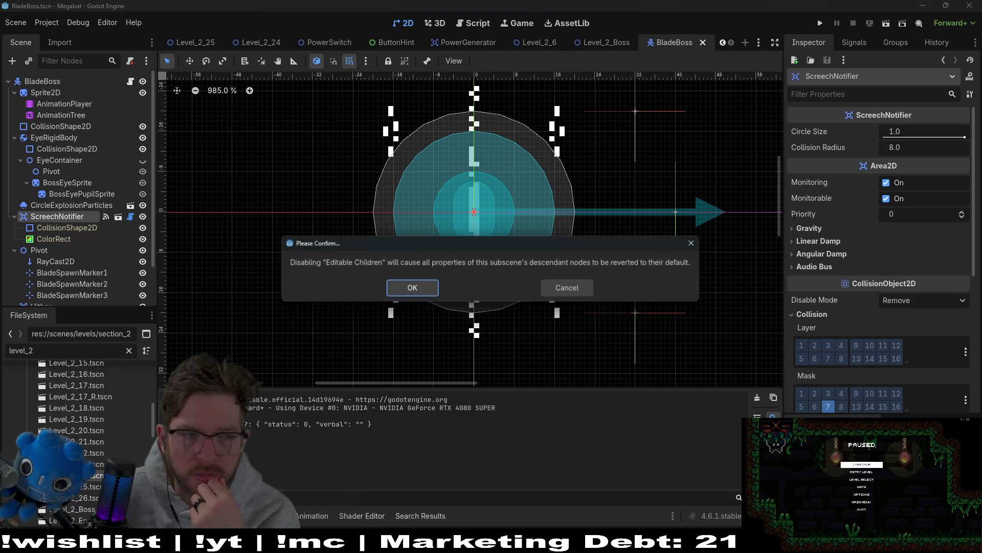
click(415, 289)
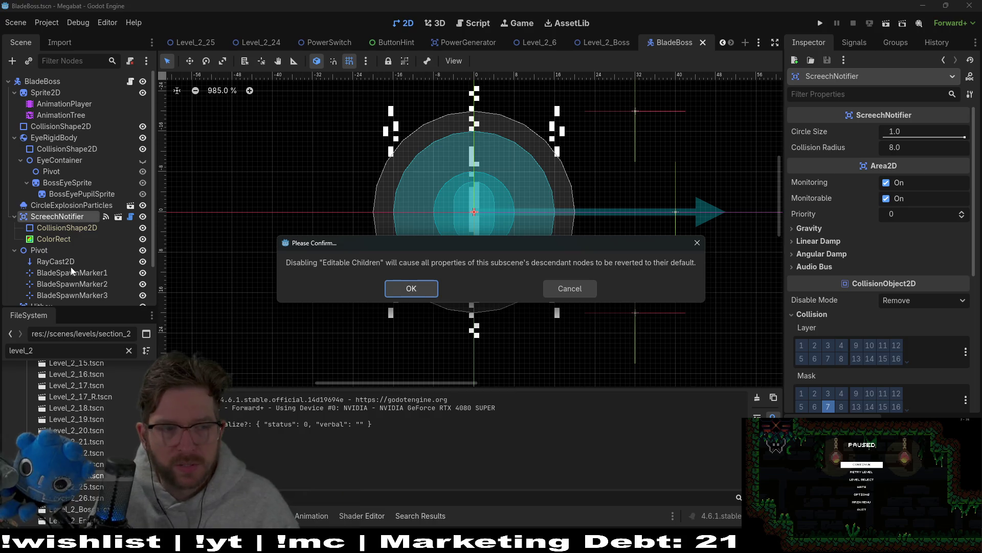
click(72, 237)
click(82, 219)
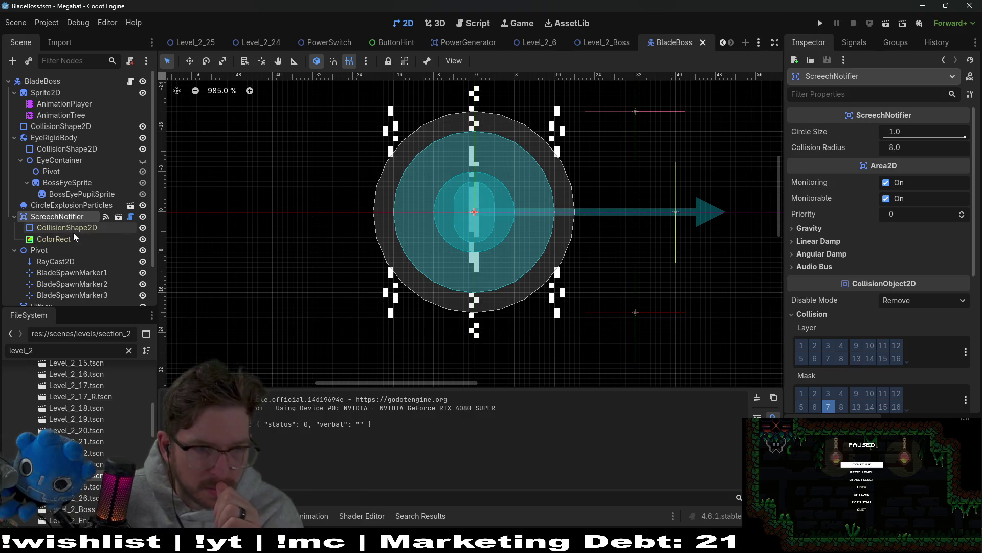
click(76, 234)
click(76, 230)
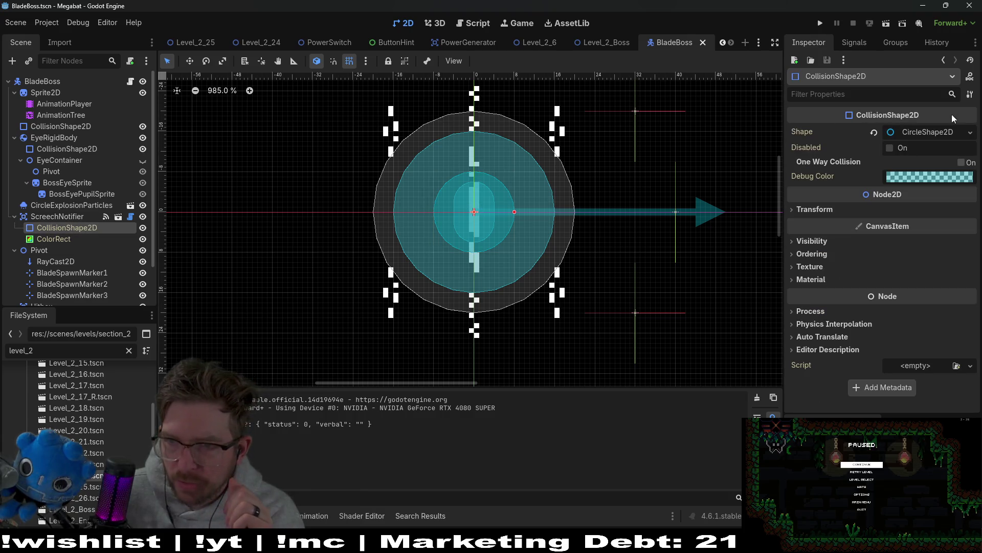
click(932, 134)
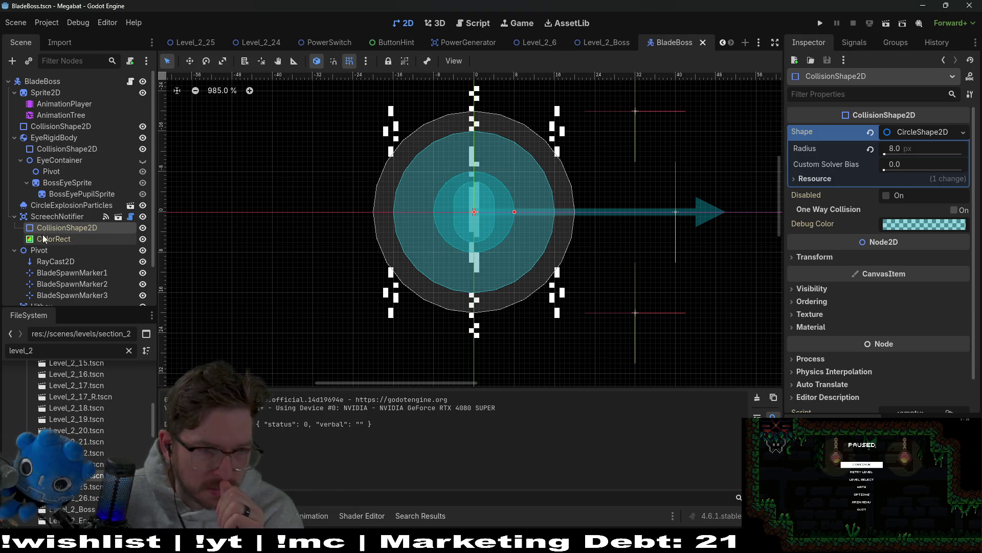
click(56, 216)
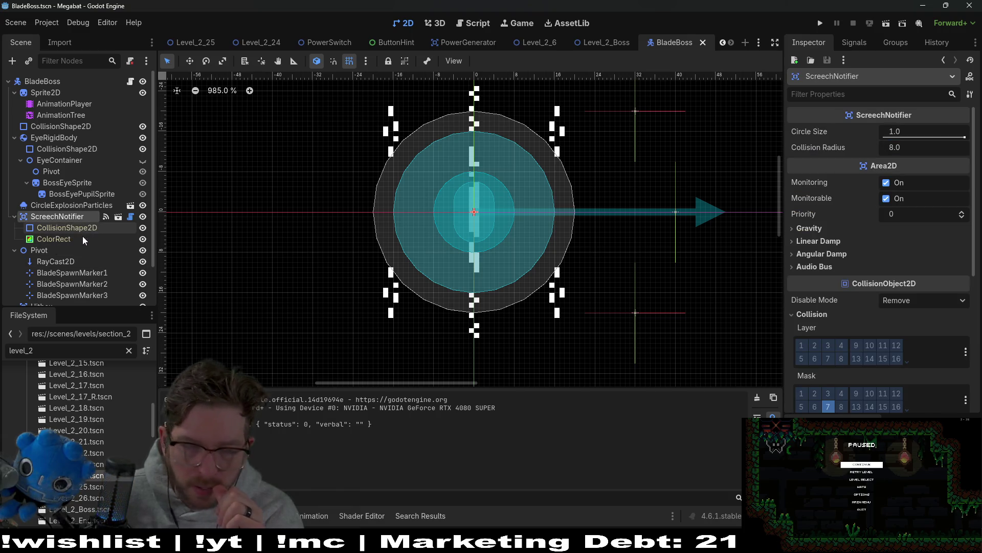
click(76, 240)
Uncheck Editable Children on ScreechNotifier and confirm resetting its children to defaults
right_click(76, 215)
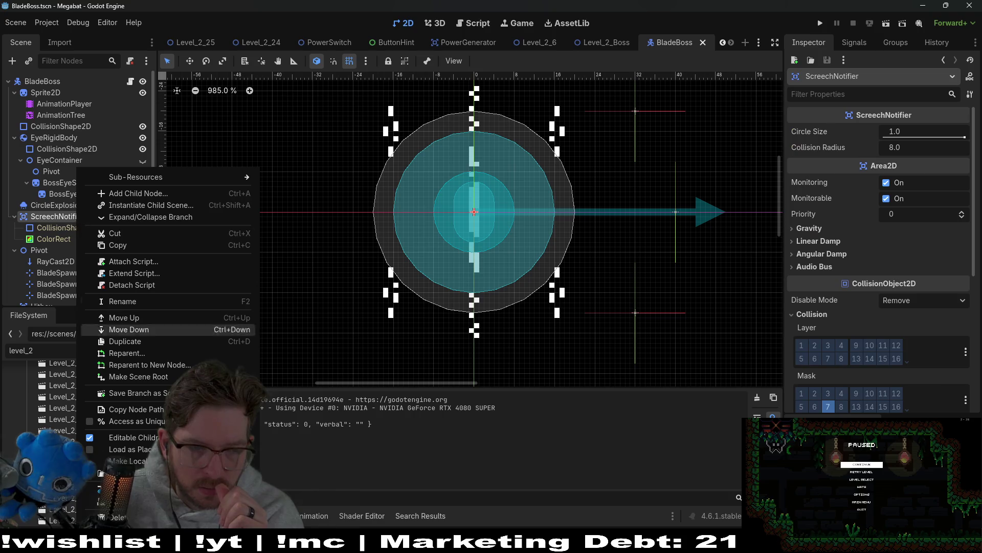
click(153, 439)
click(393, 284)
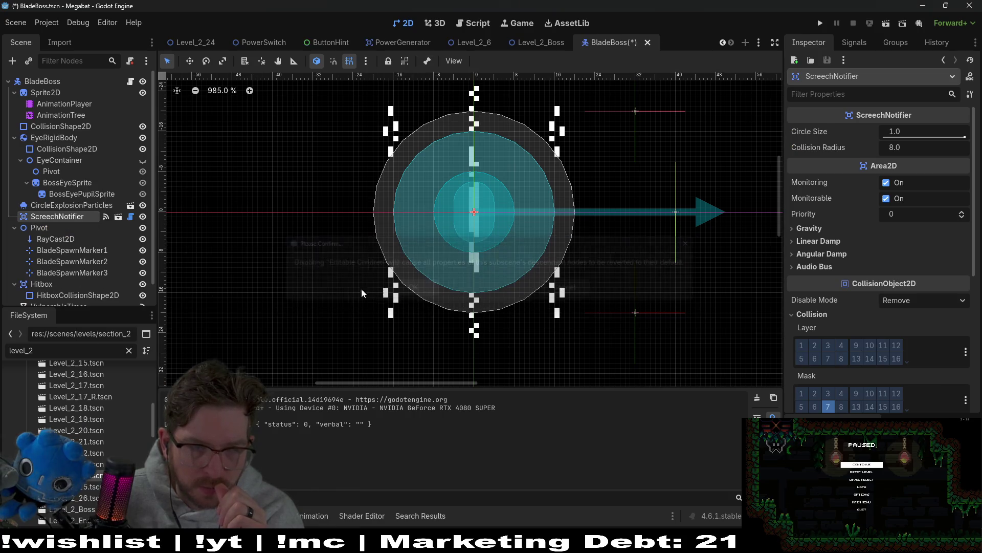
click(68, 207)
click(64, 219)
key(alt+Tab)
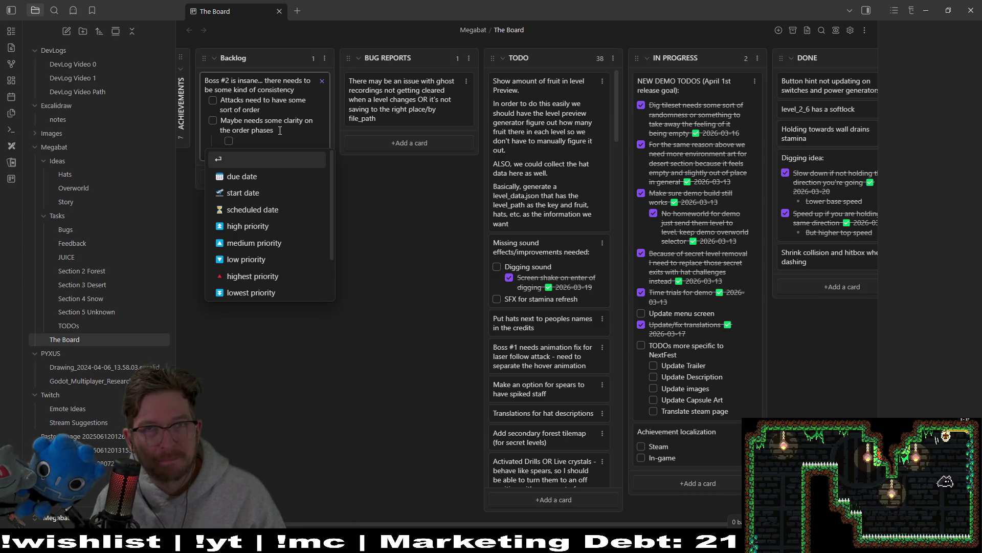
Add Boss #2 sub-items: 'Do each attack once, then go to next phase' and 'Phase can still use attacks in random order'
text(Do each saw)
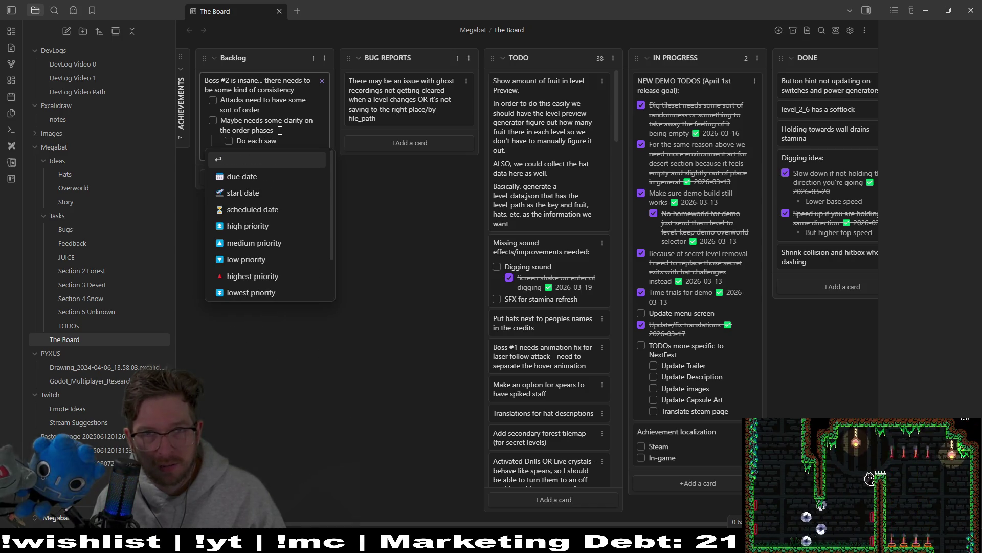
key(BackSpace)
key(BackSpace)
key(BackSpace)
text(at)
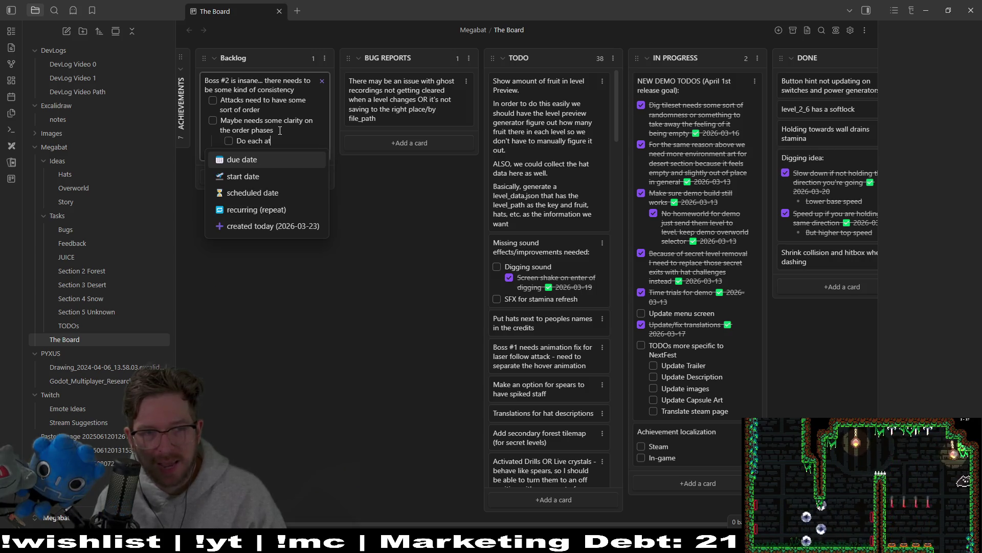
text(tac once)
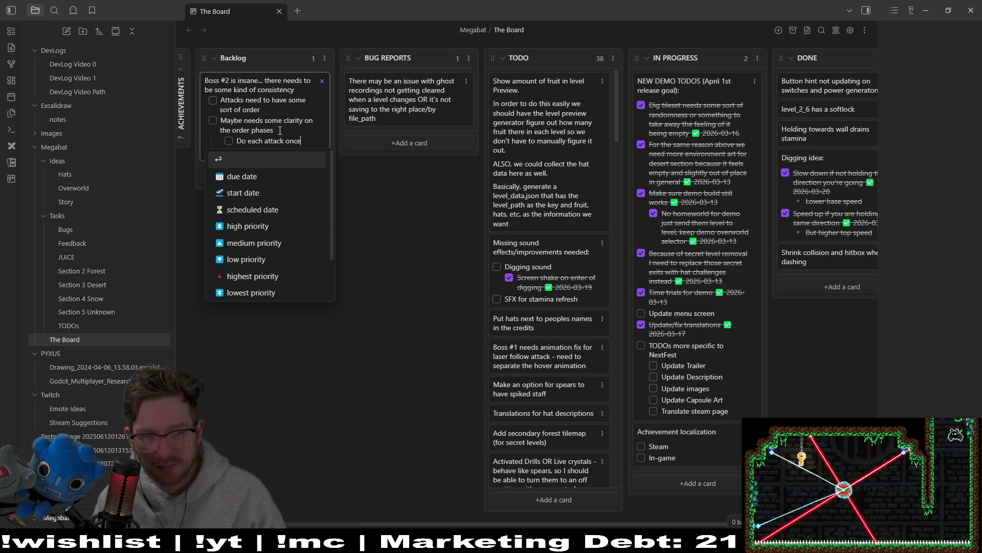
text( than g)
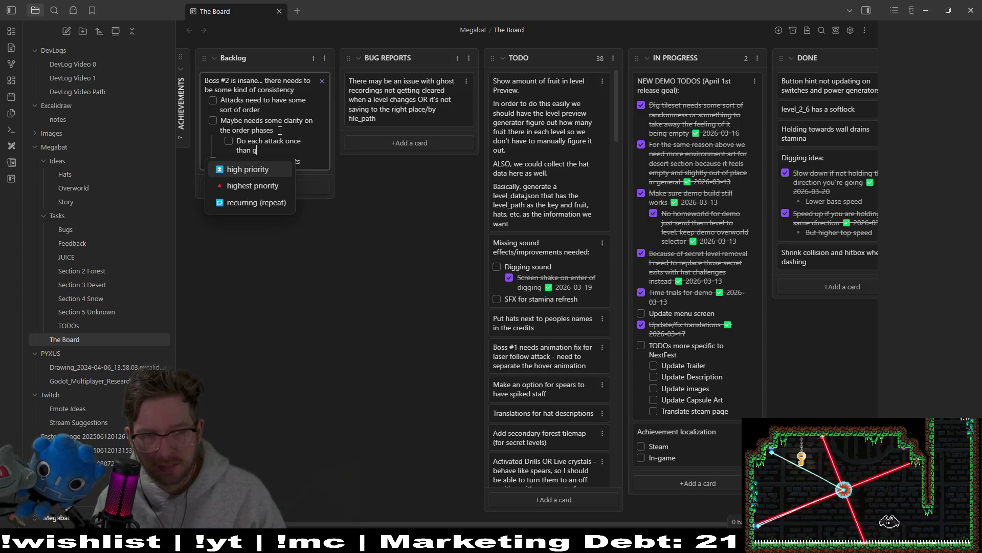
text(o to nex)
text(pha)
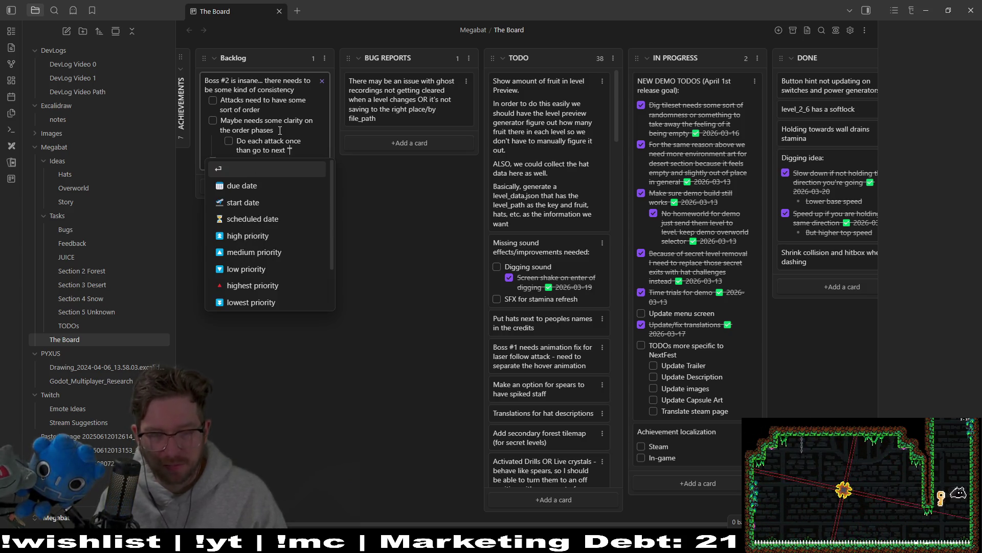
text(phase)
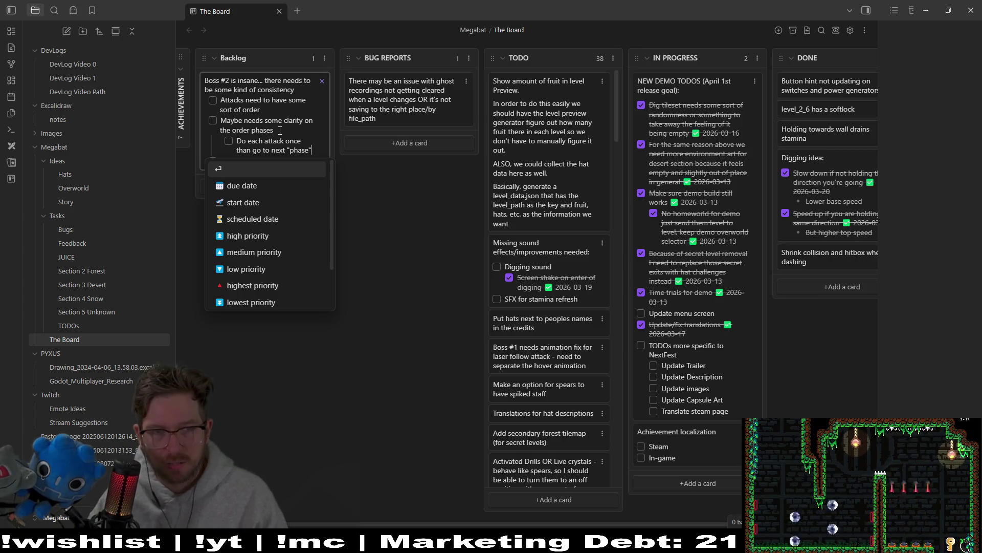
key(Return)
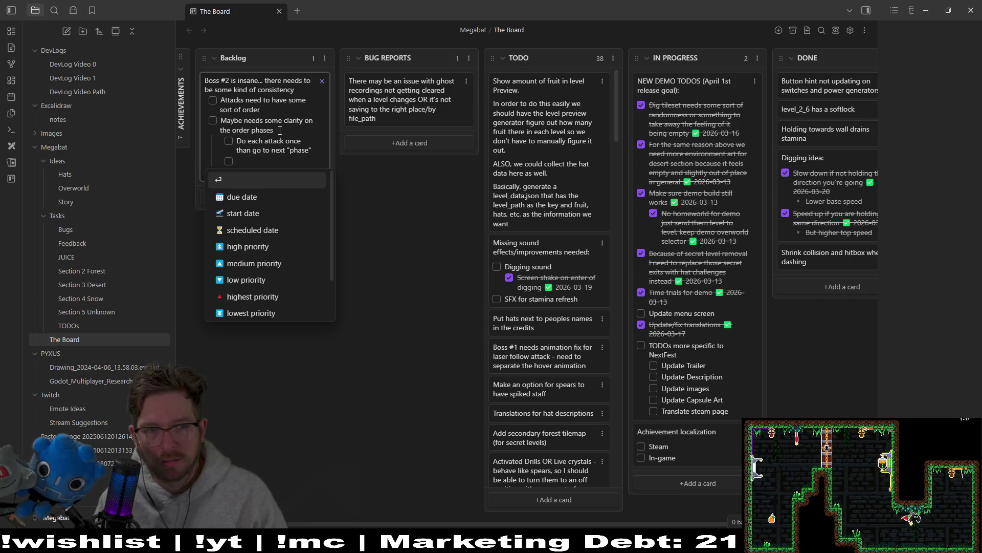
text(Phase can stil)
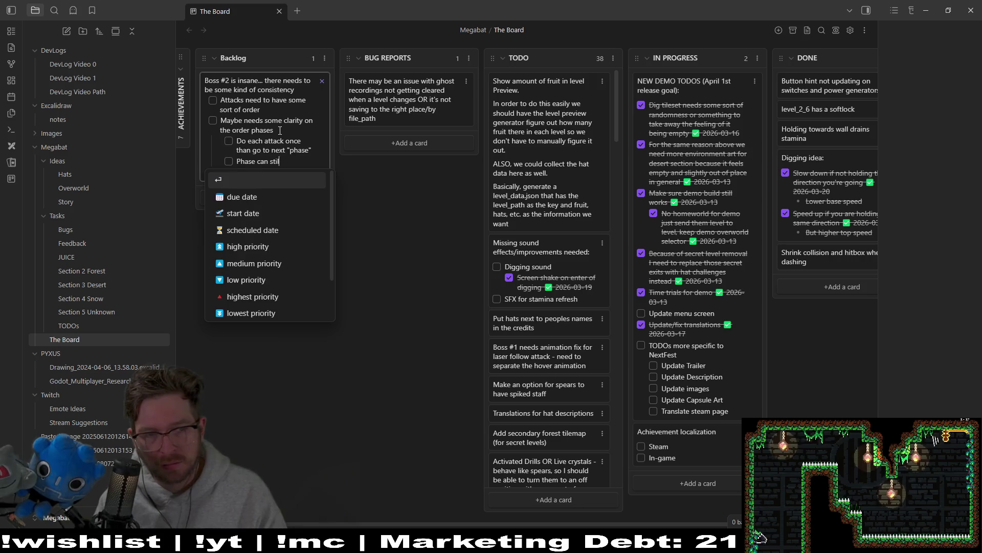
text(l use attacks in )
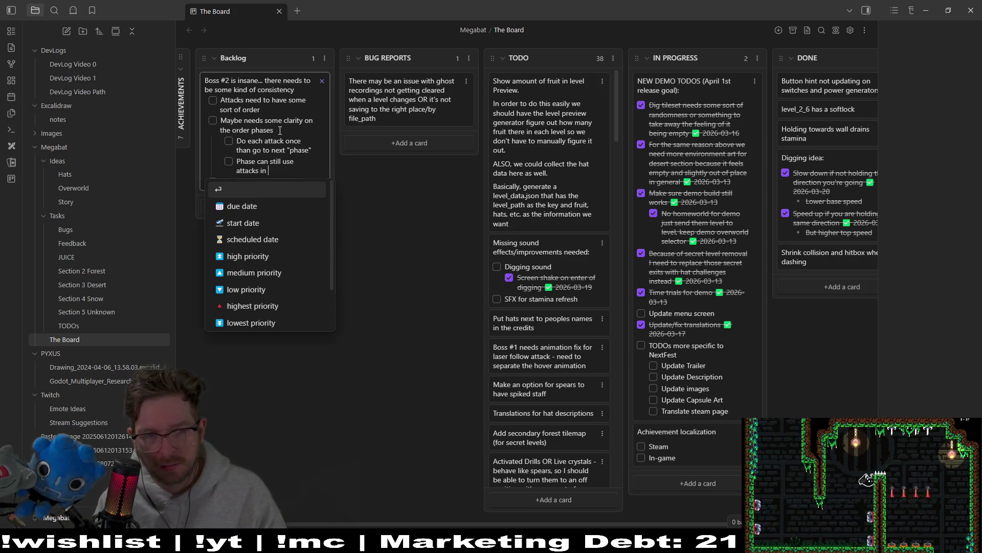
text(random order)
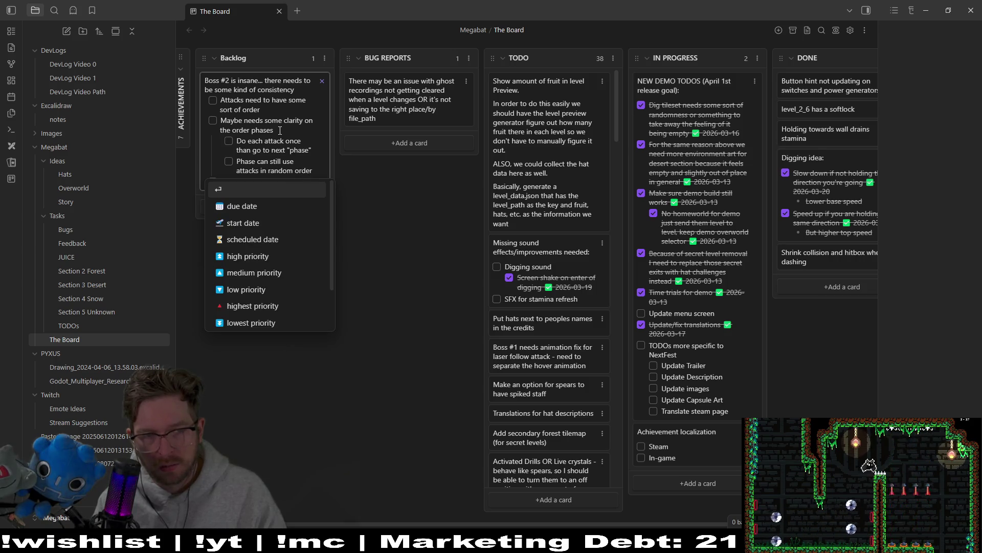
key(Return)
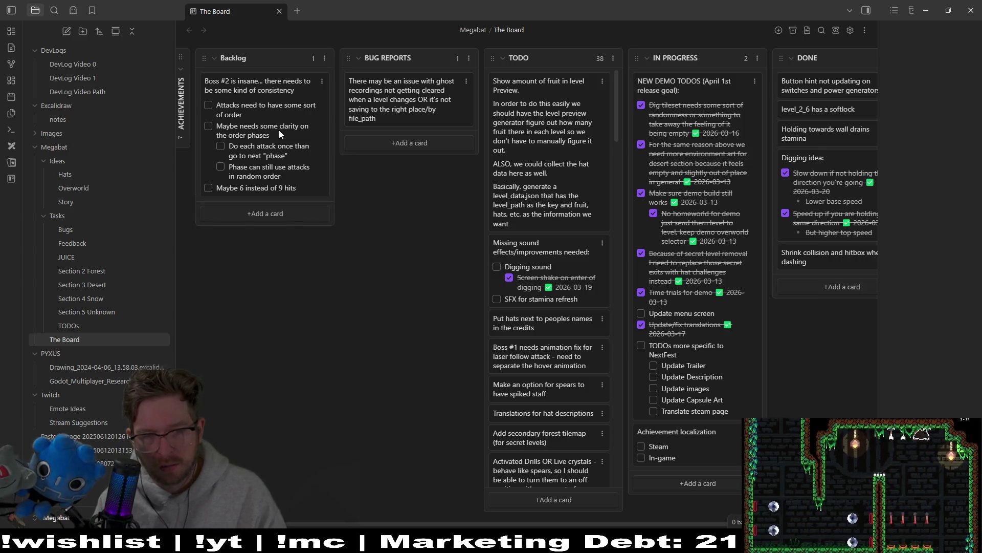
key(alt+Tab)
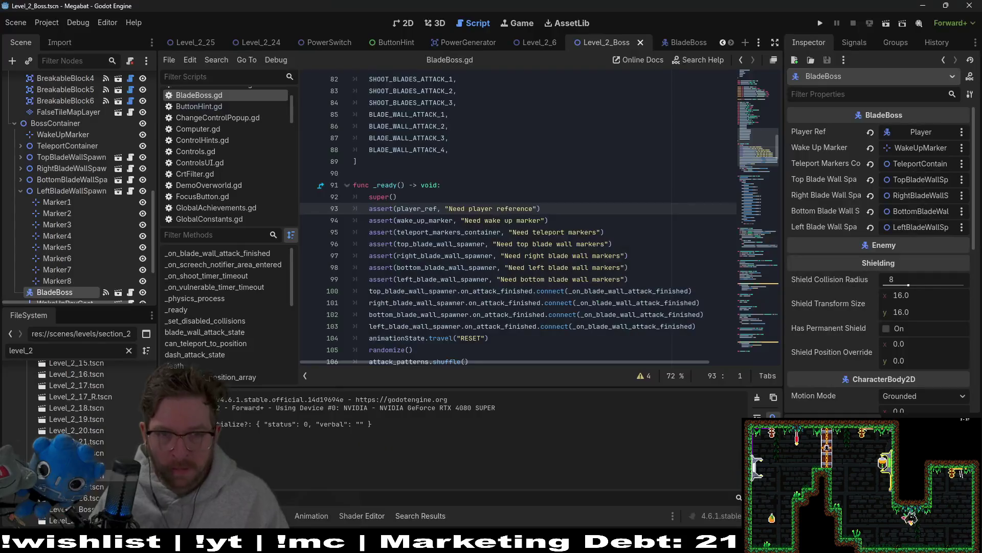
Compare the DASH_ATTACK_3 and DASH_ATTACK_1 dash_attack_state calls, then select DASH_ATTACK_1 in the enum
scroll(524, 231, down, 3)
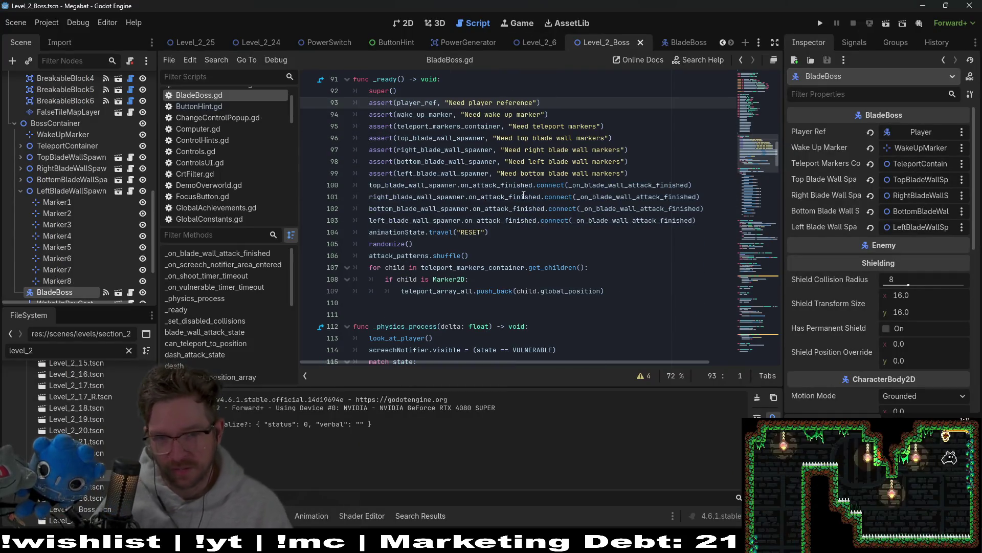
scroll(503, 245, down, 2)
scroll(503, 245, down, 4)
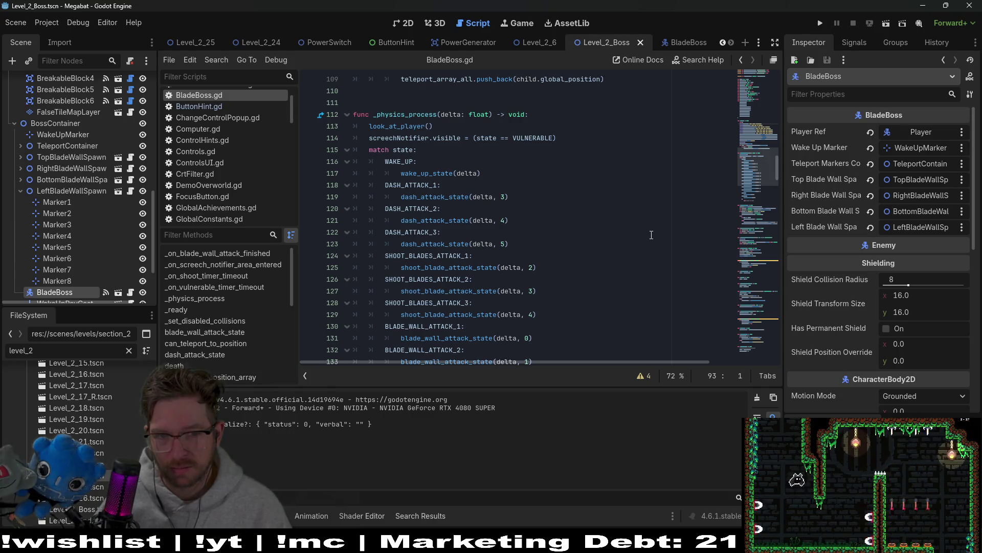
double_click(435, 244)
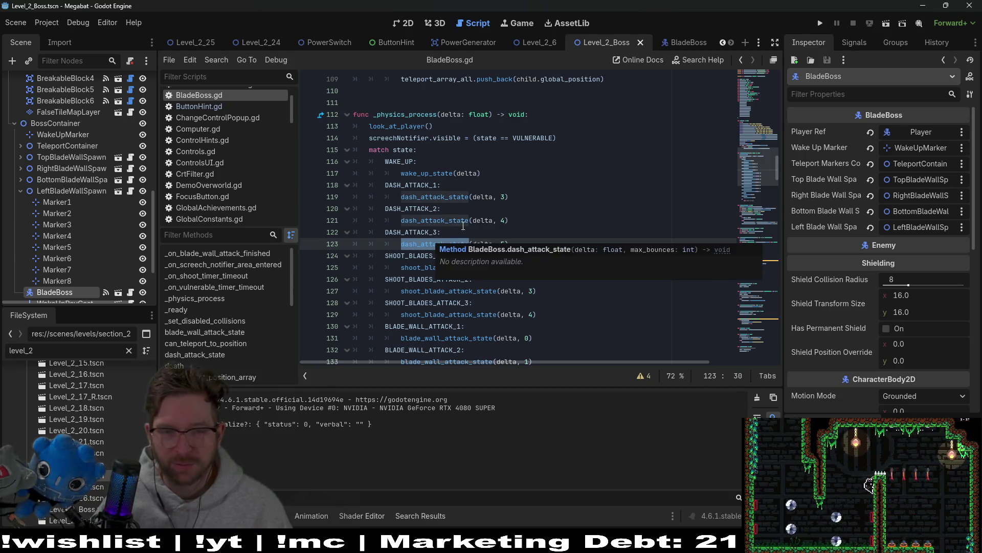
double_click(424, 200)
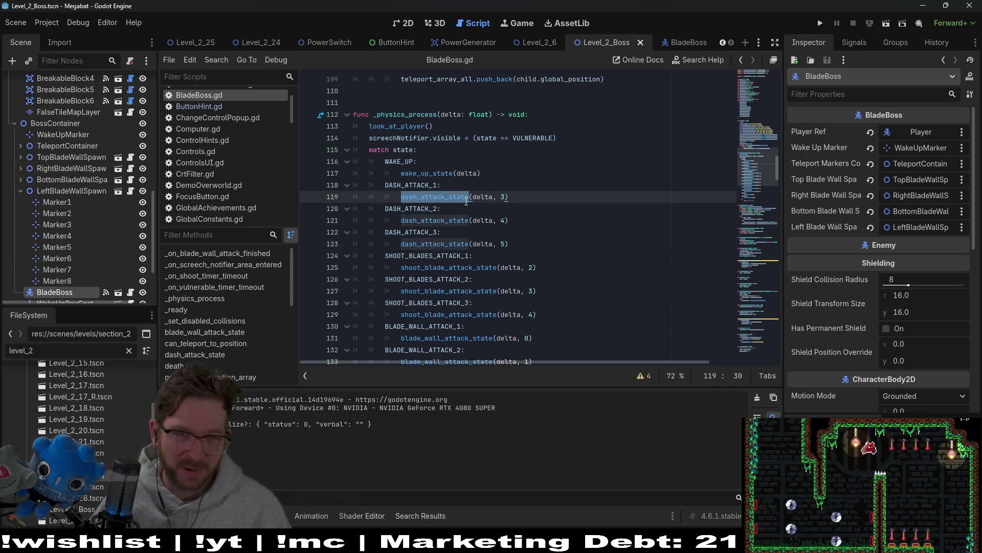
scroll(451, 206, up, 14)
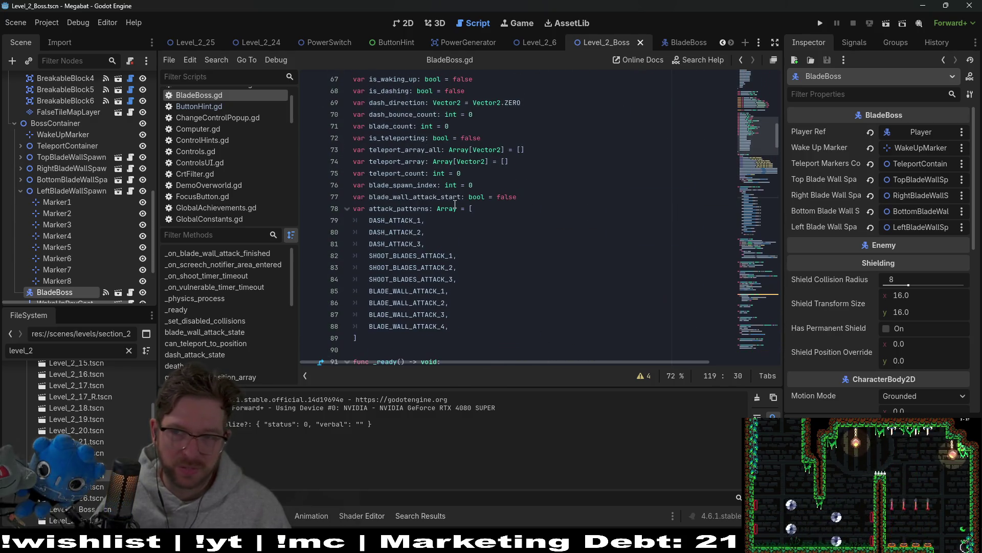
scroll(455, 203, up, 7)
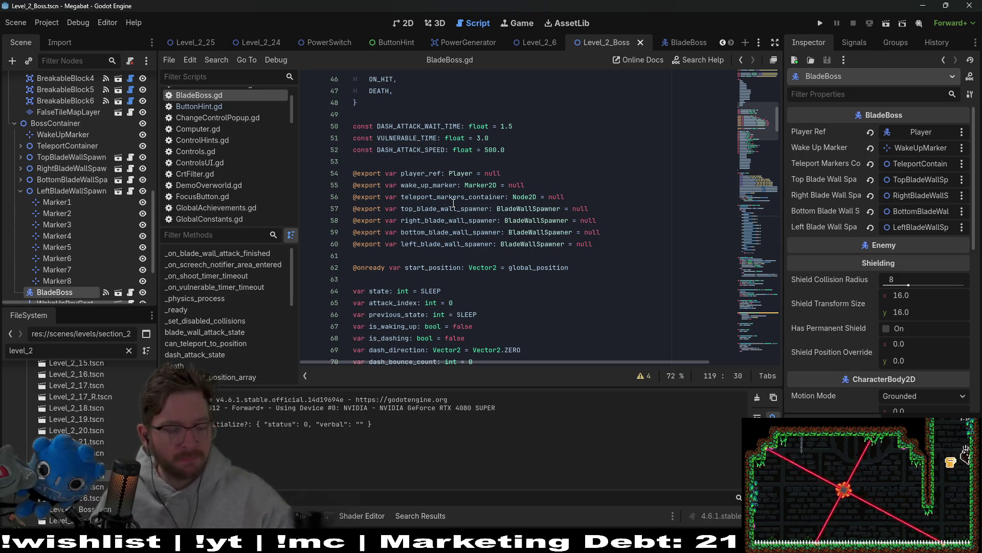
scroll(537, 173, up, 4)
scroll(542, 189, up, 4)
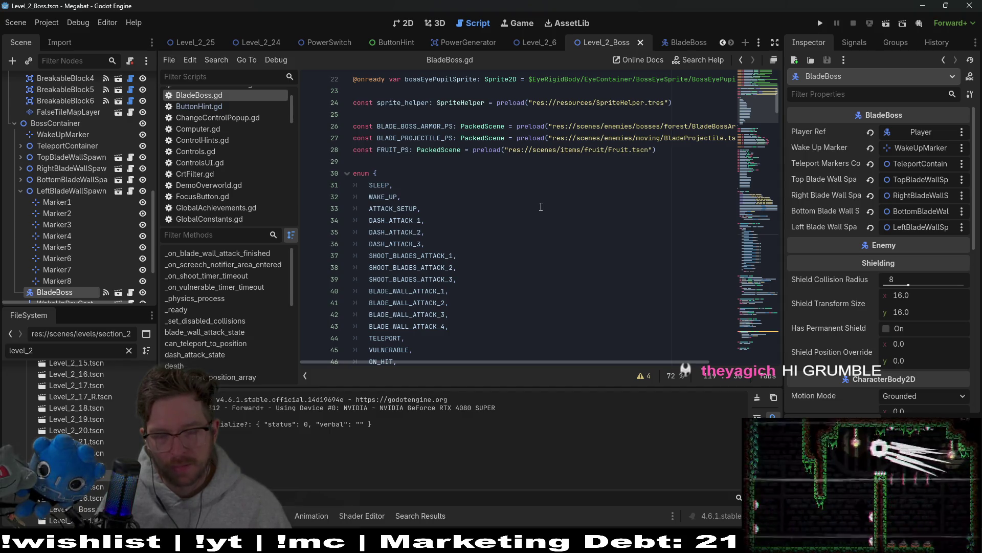
scroll(511, 241, down, 1)
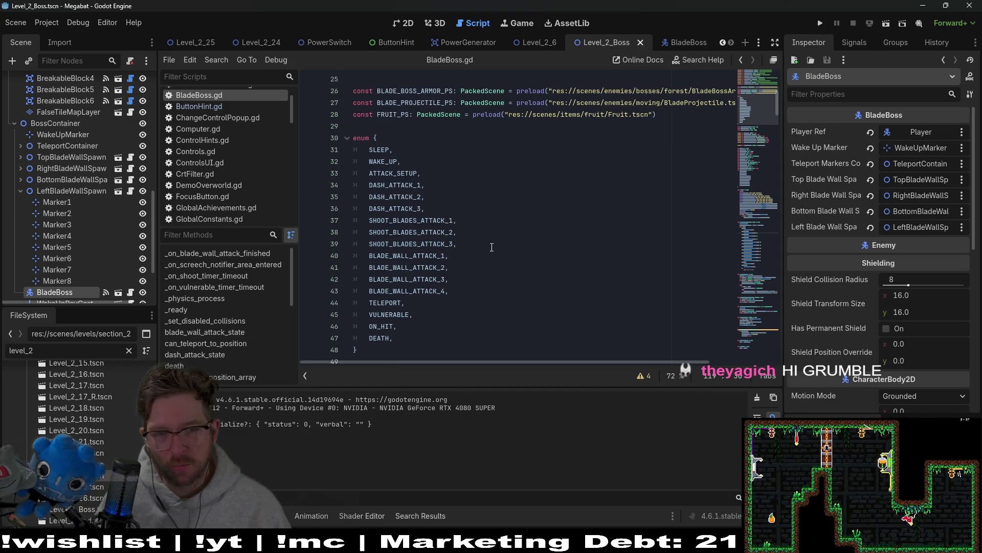
double_click(423, 187)
Search for DASH_ATTACK_1 and jump to its use in attack_patterns, marking the shoot-blades and blade-wall entries
key(ctrl+f)
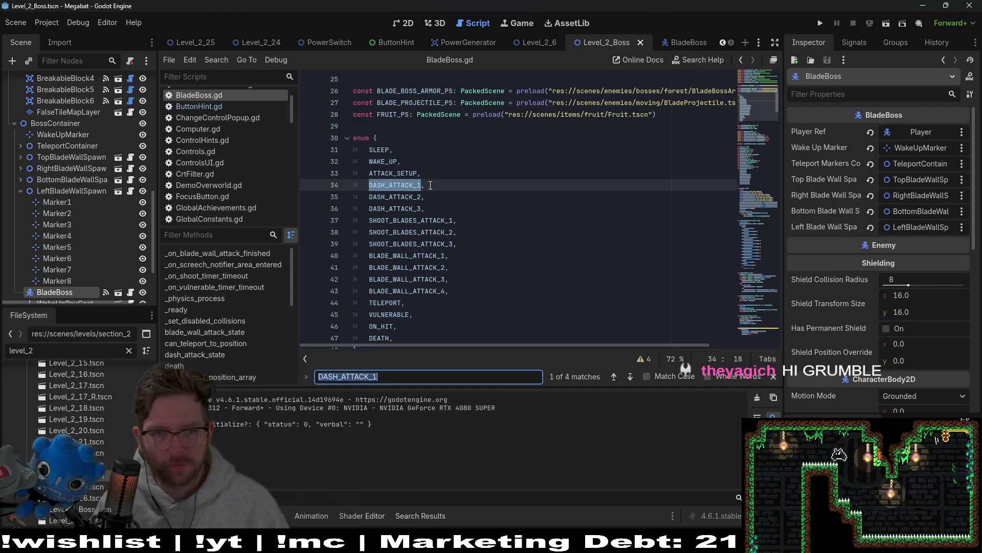
key(Return)
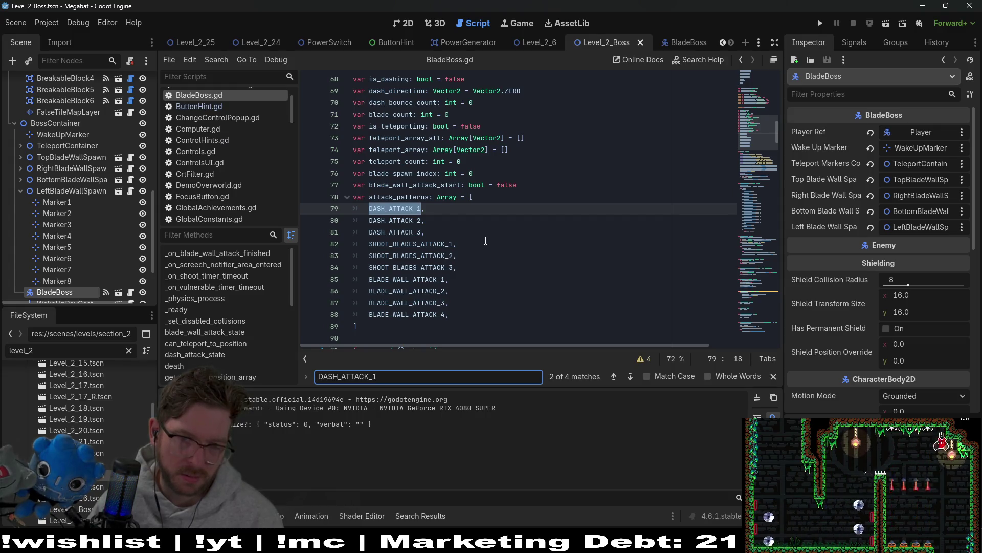
drag(456, 244, 338, 244)
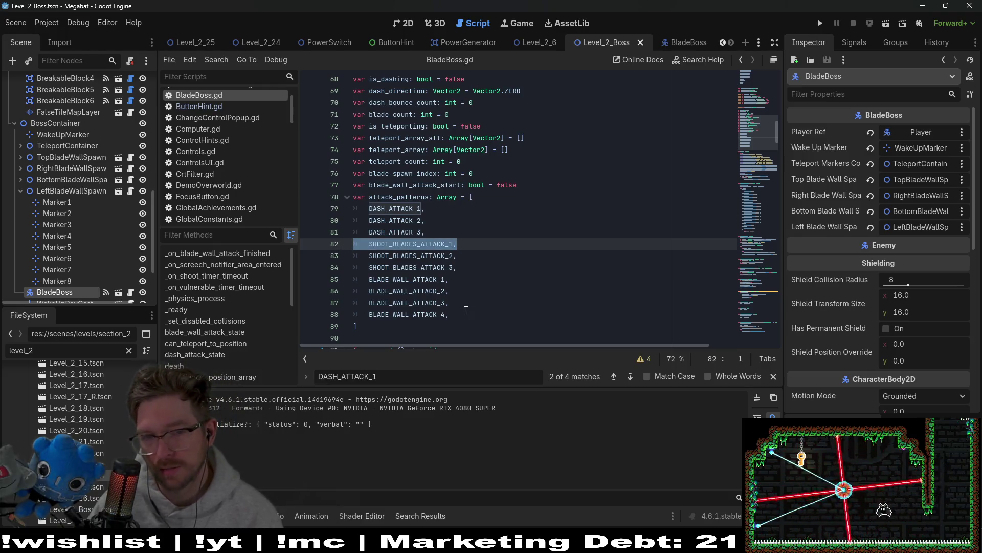
drag(466, 310, 301, 282)
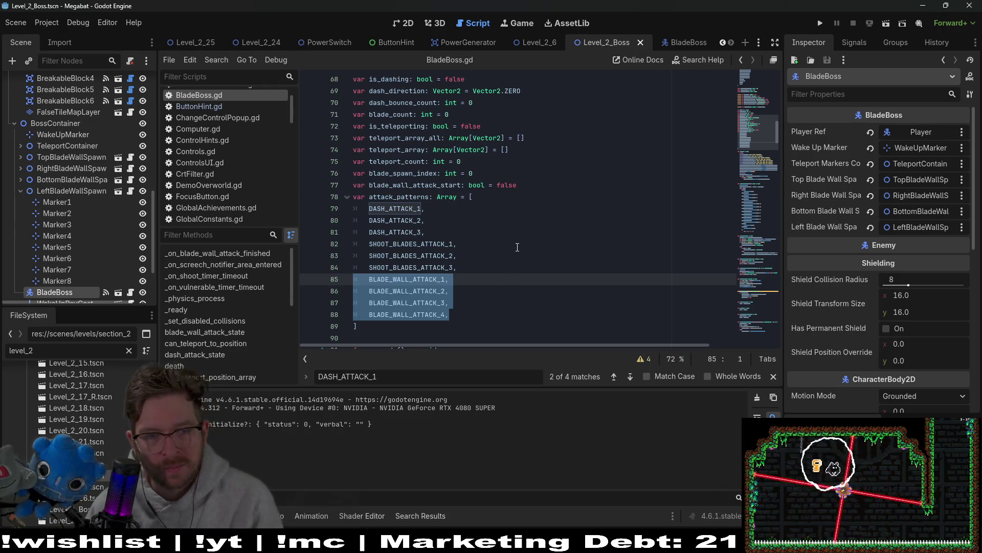
click(487, 264)
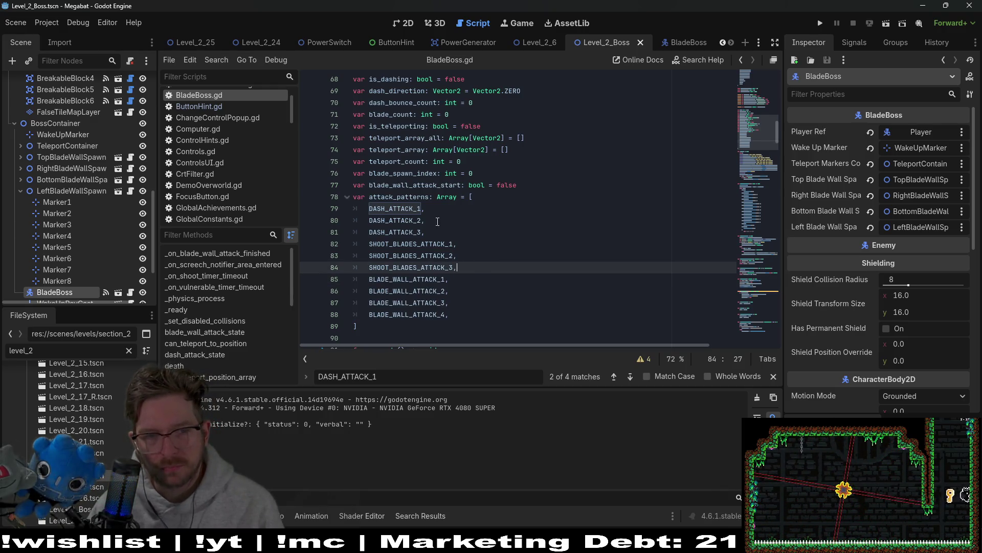
Select the DASH_ATTACK_1, DASH_ATTACK_2 and DASH_ATTACK_3 entries in attack_patterns one by one
drag(442, 234, 369, 202)
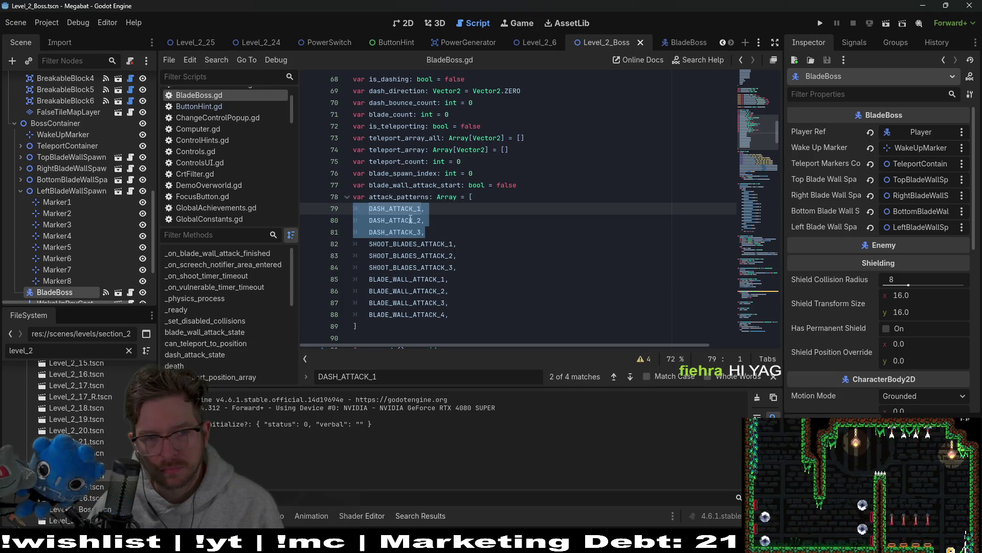
double_click(395, 208)
click(423, 221)
double_click(395, 220)
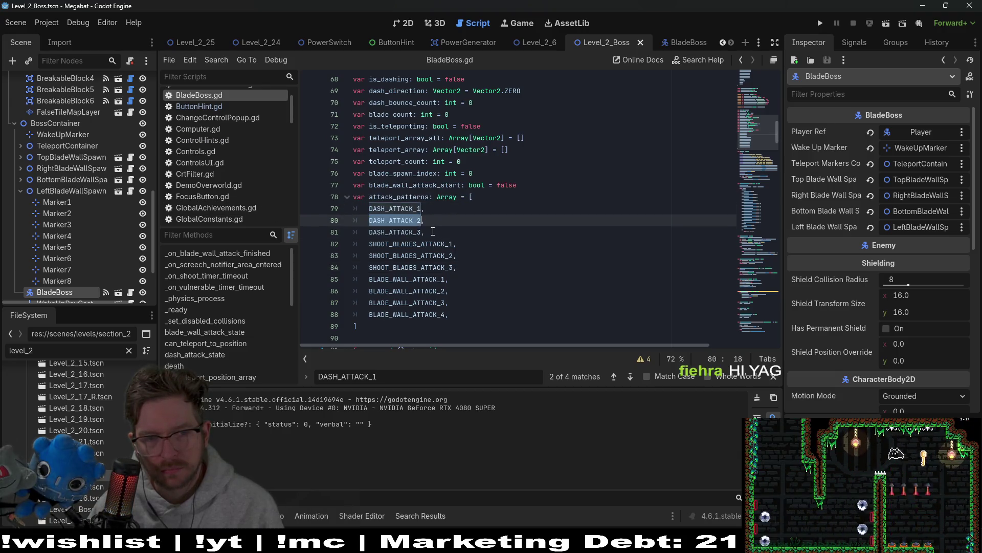
click(424, 233)
double_click(403, 233)
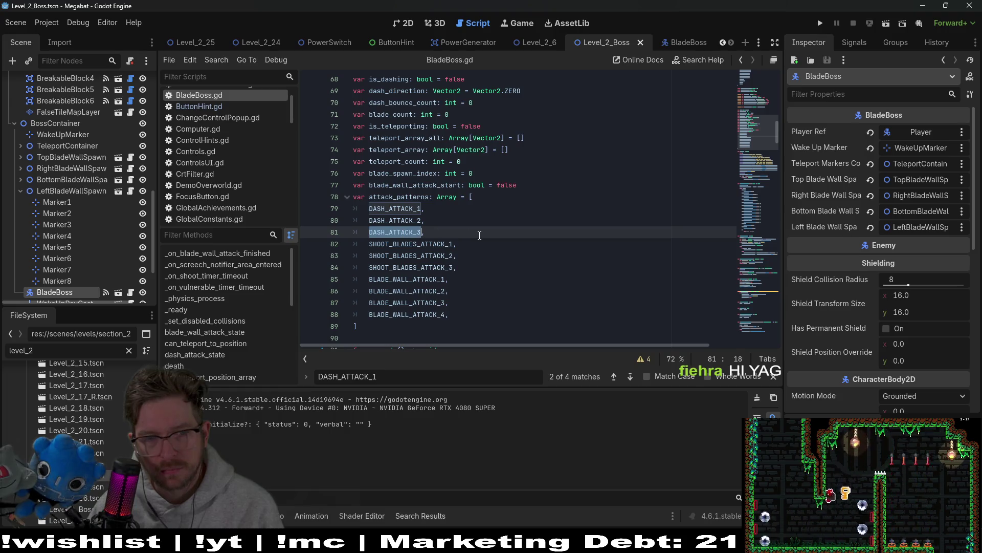
Select the SHOOT_BLADES_ATTACK lines and the four BLADE_WALL_ATTACK entries, then return to DASH_ATTACK_1
drag(458, 244, 287, 242)
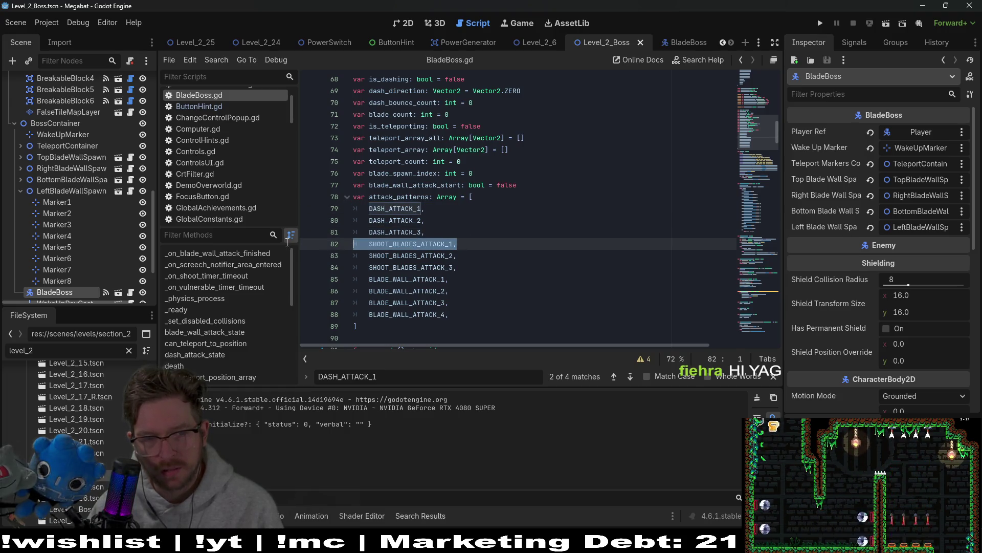
double_click(410, 279)
click(476, 291)
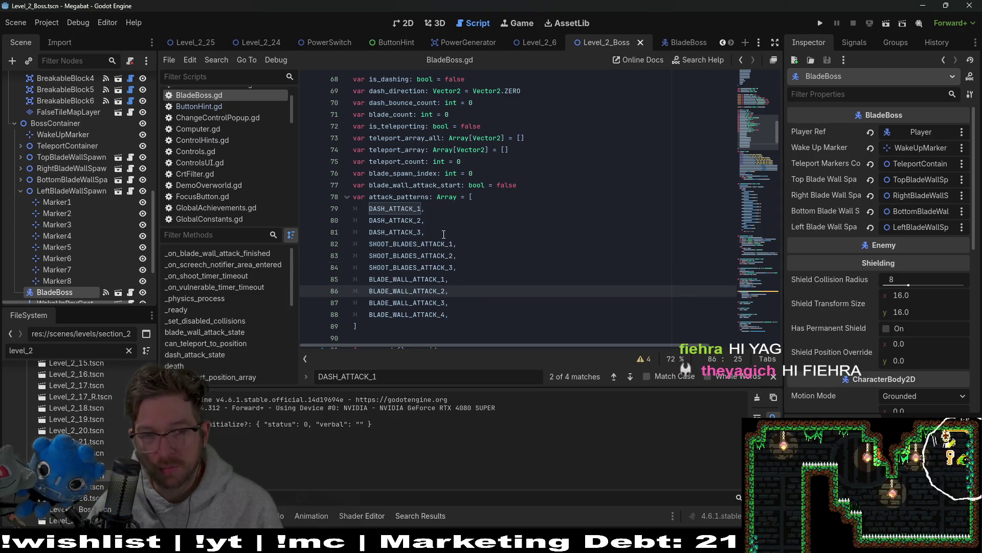
drag(427, 220, 353, 220)
drag(458, 255, 302, 258)
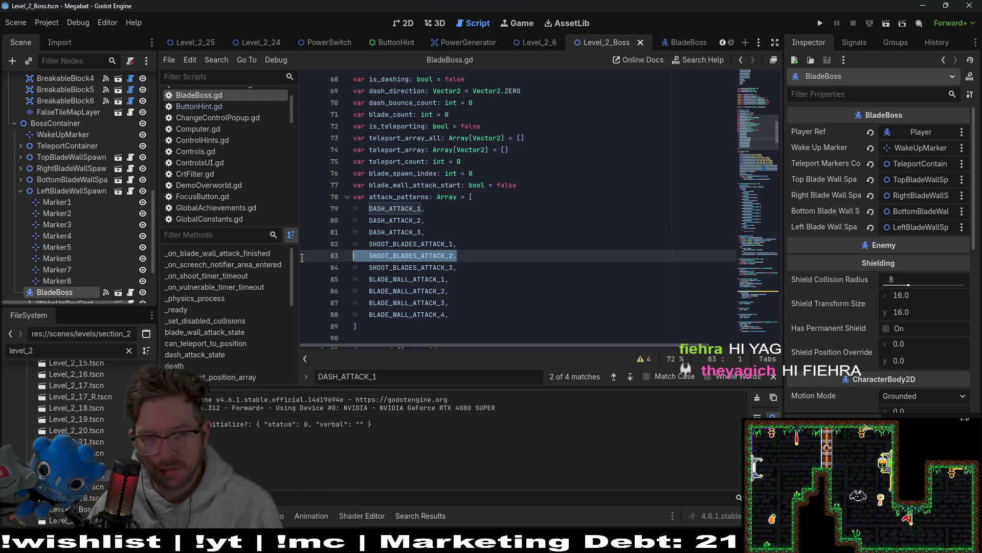
drag(450, 291, 307, 292)
mouse_move(450, 315)
mouse_down()
mouse_move(310, 266)
mouse_move(450, 285)
mouse_move(465, 283)
mouse_move(472, 263)
mouse_up()
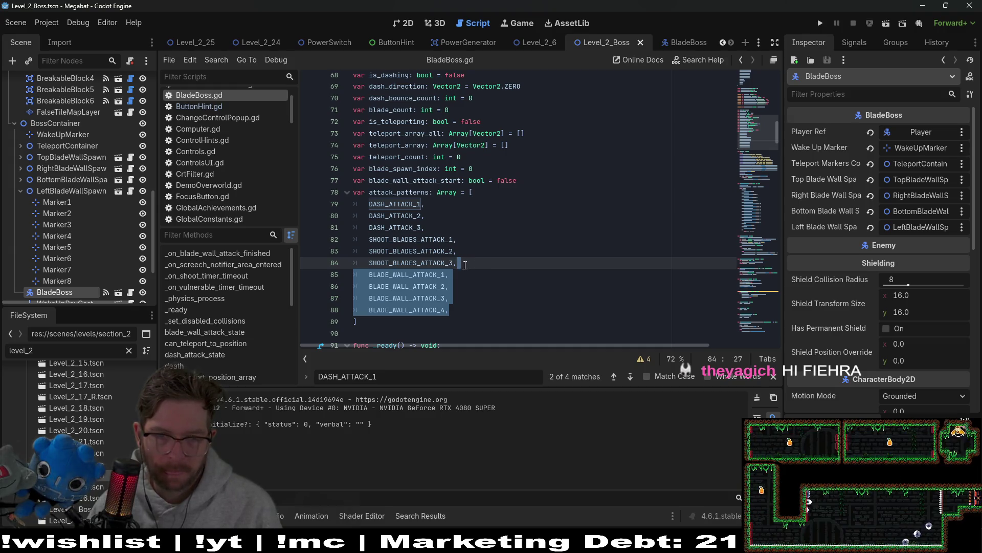
double_click(394, 205)
mouse_move(398, 217)
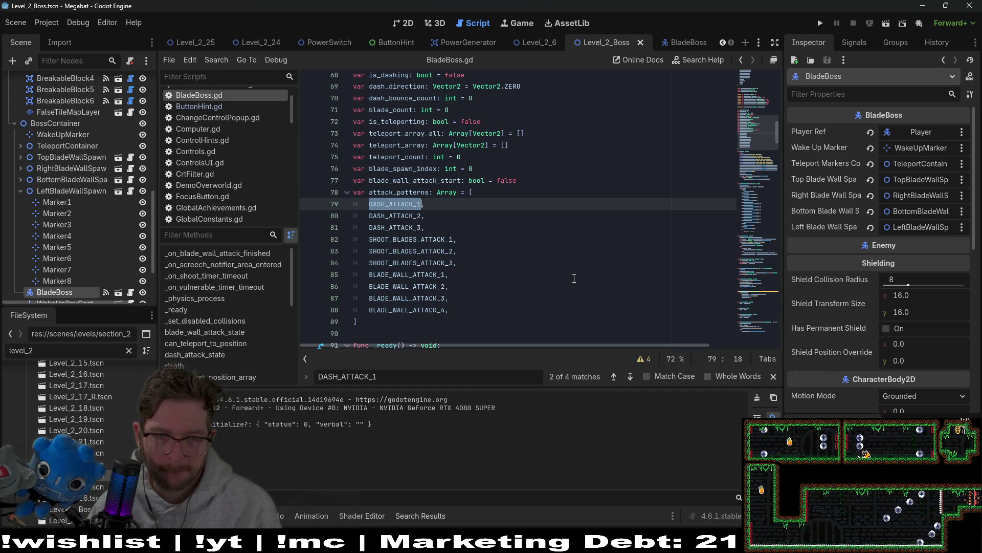
click(409, 203)
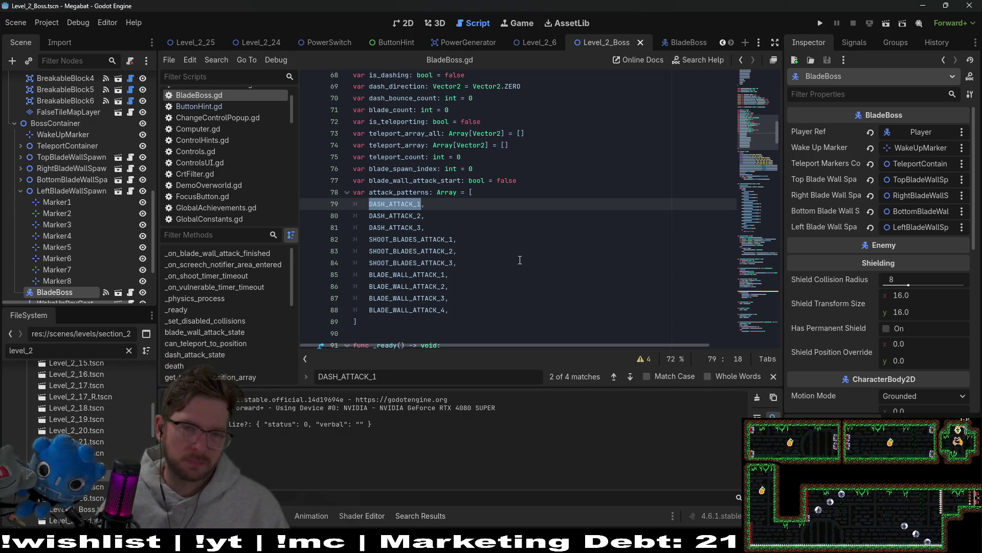
scroll(472, 208, down, 2)
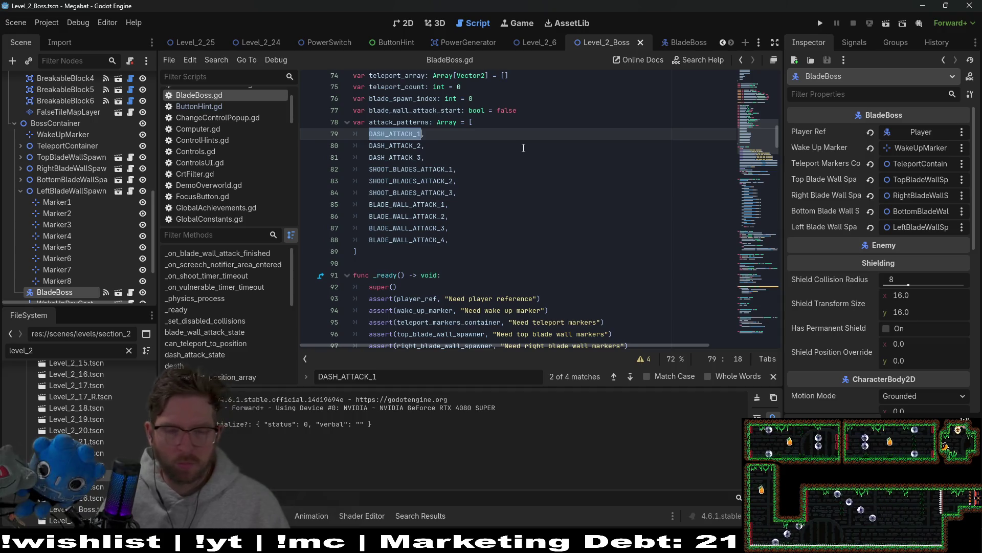
key(ctrl+f)
key(Return)
key(Return)
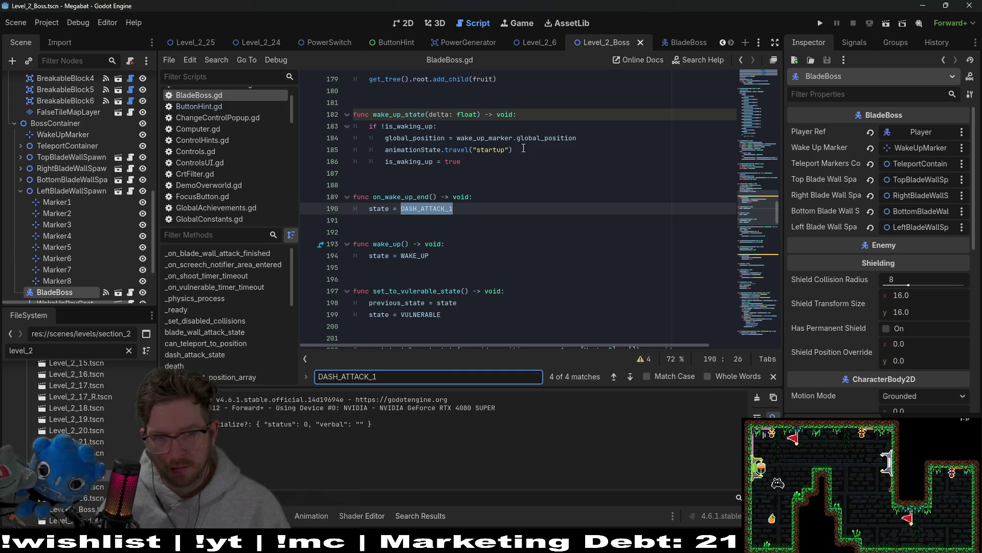
key(Return)
key(Return)
key(Return)
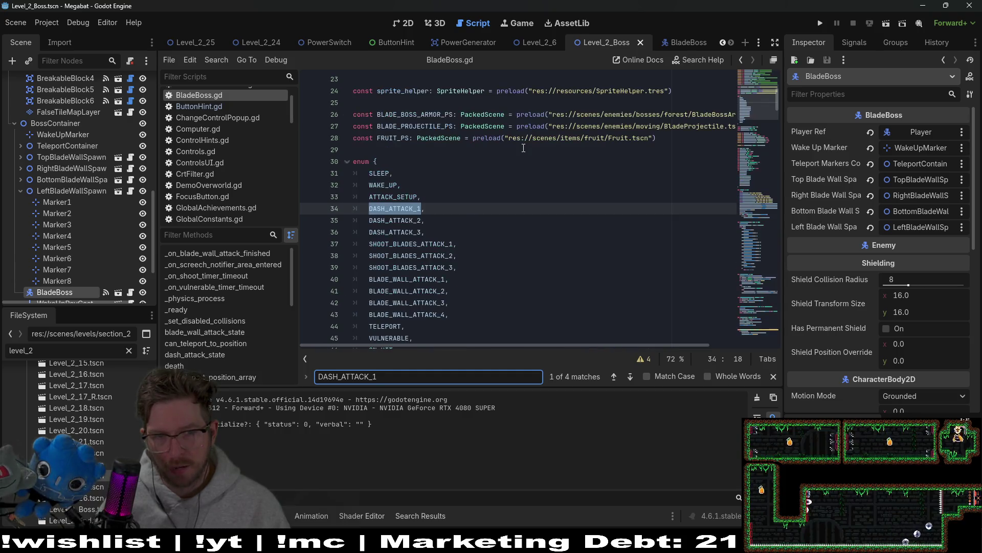
key(Return)
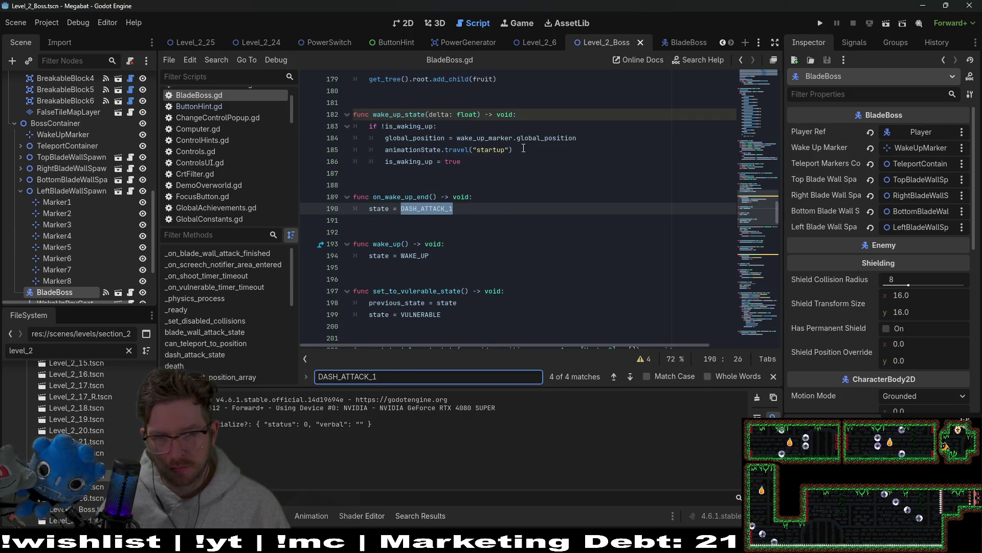
key(Return)
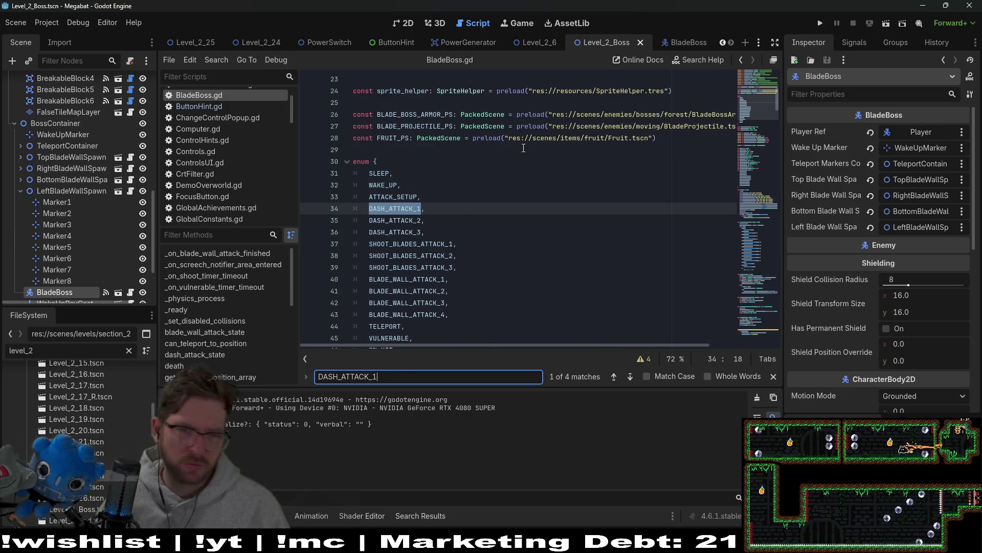
scroll(515, 229, down, 15)
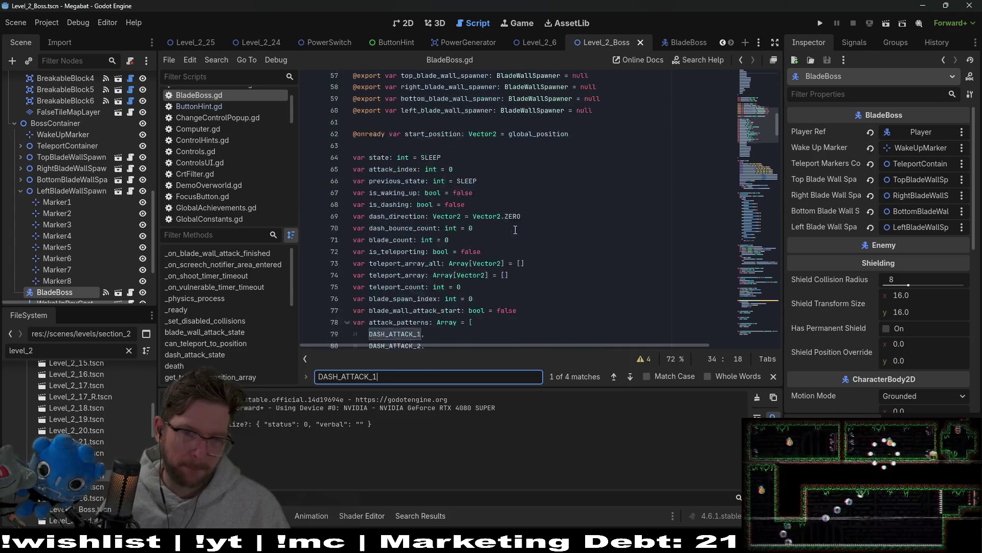
scroll(495, 233, up, 2)
double_click(391, 162)
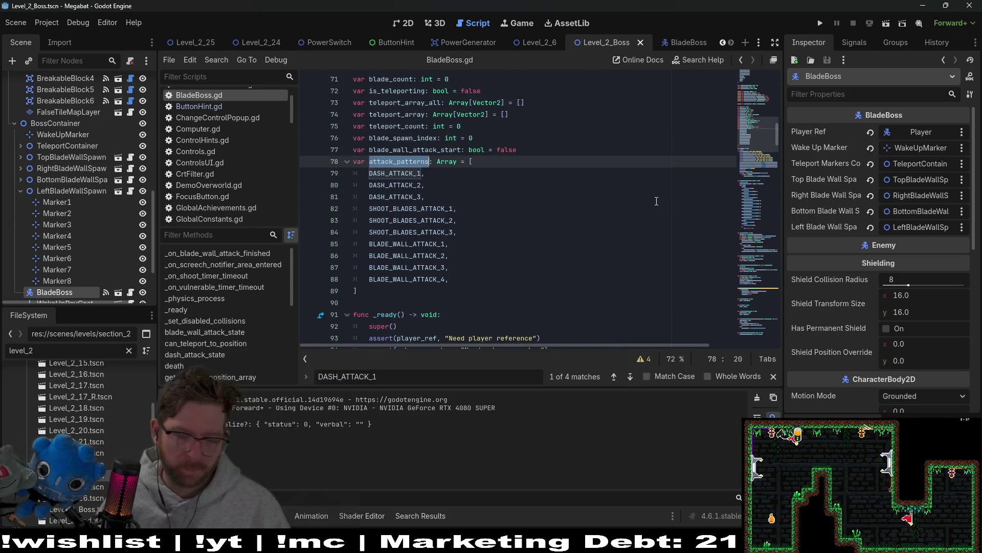
key(ctrl+f)
key(Return)
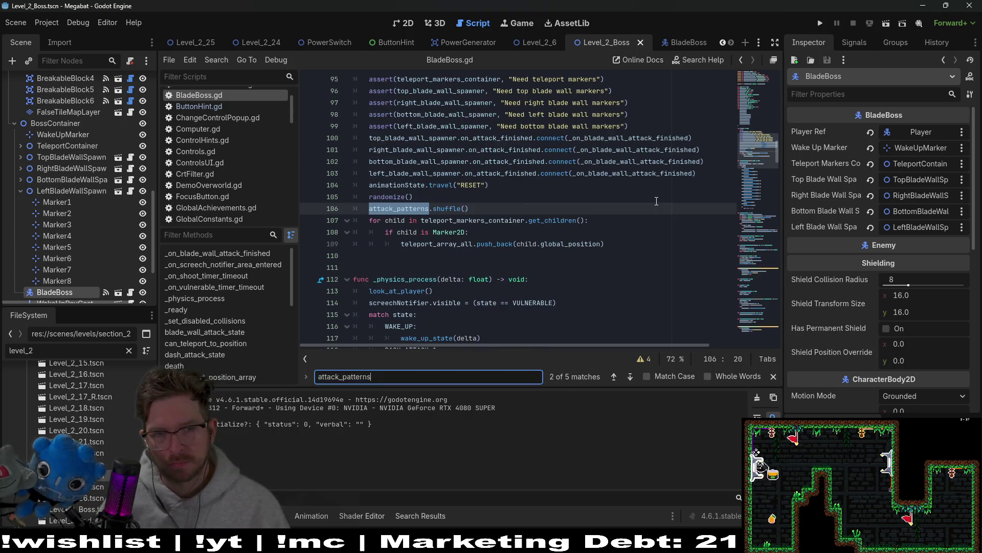
key(Return)
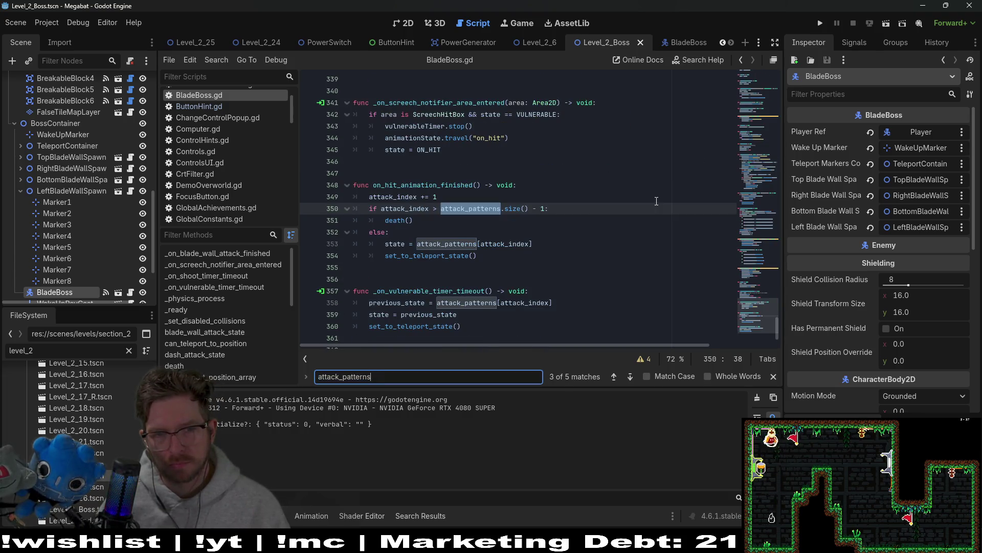
key(shift+Return)
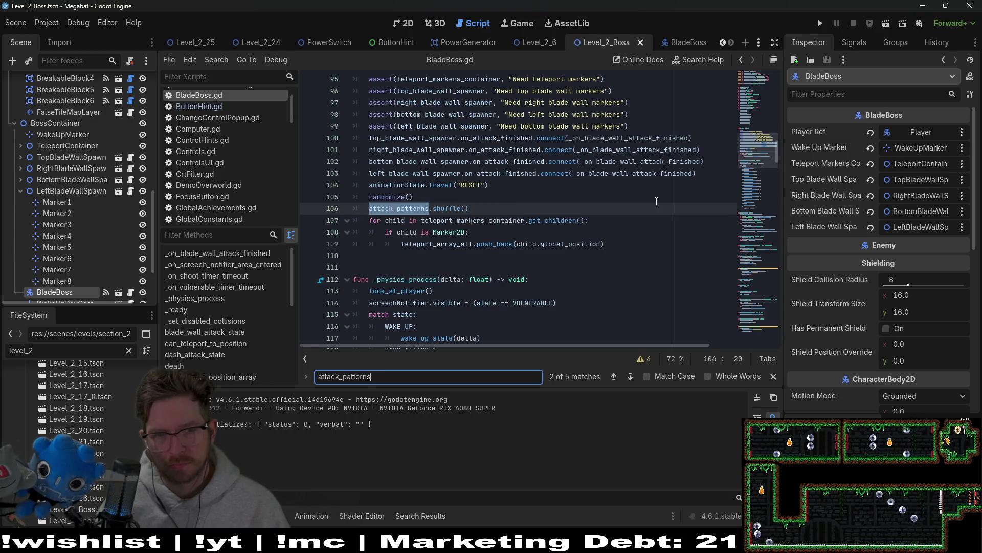
scroll(656, 201, up, 2)
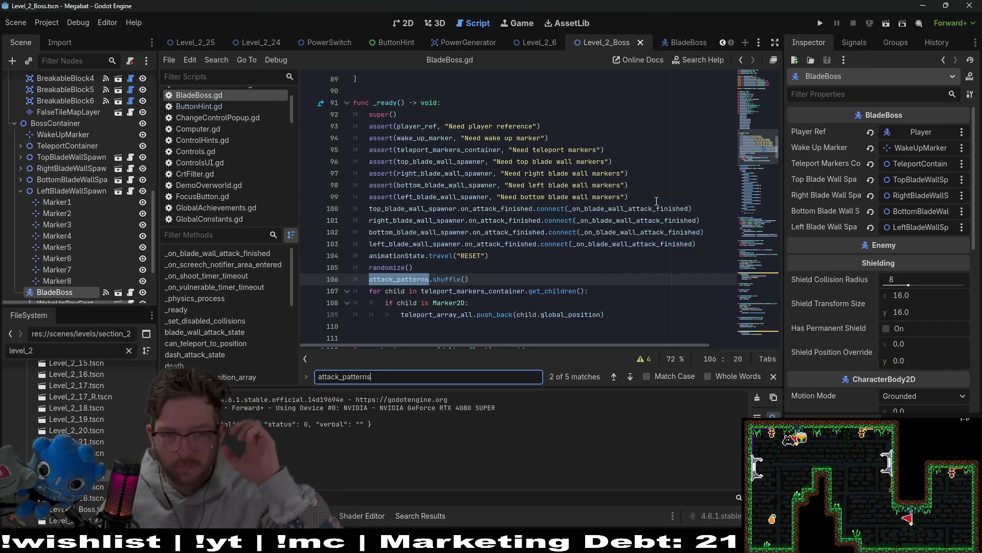
key(Return)
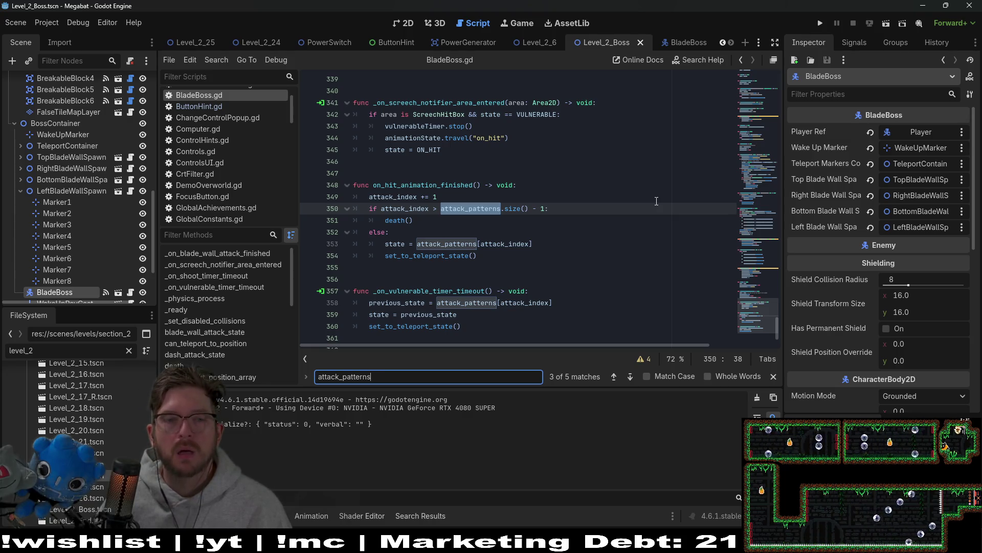
key(Return)
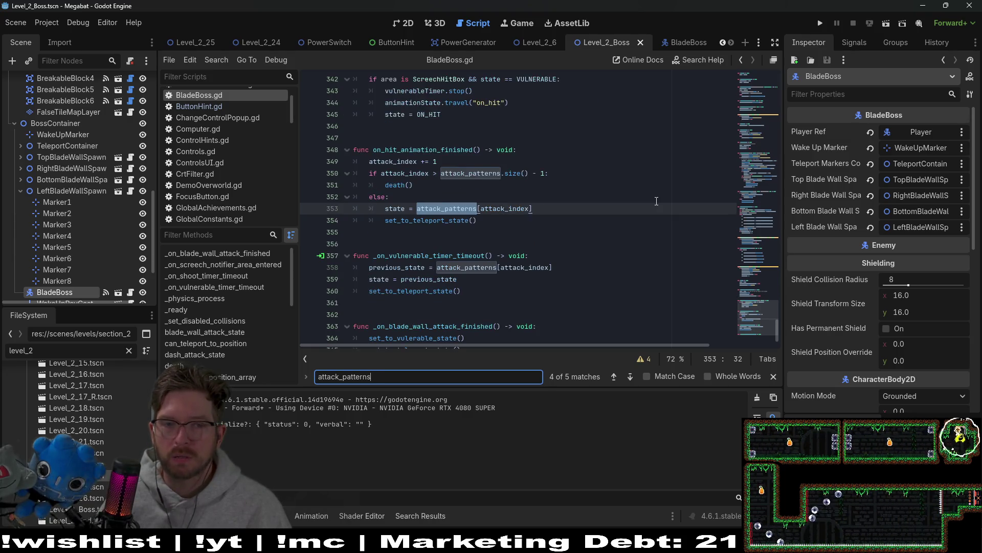
key(Return)
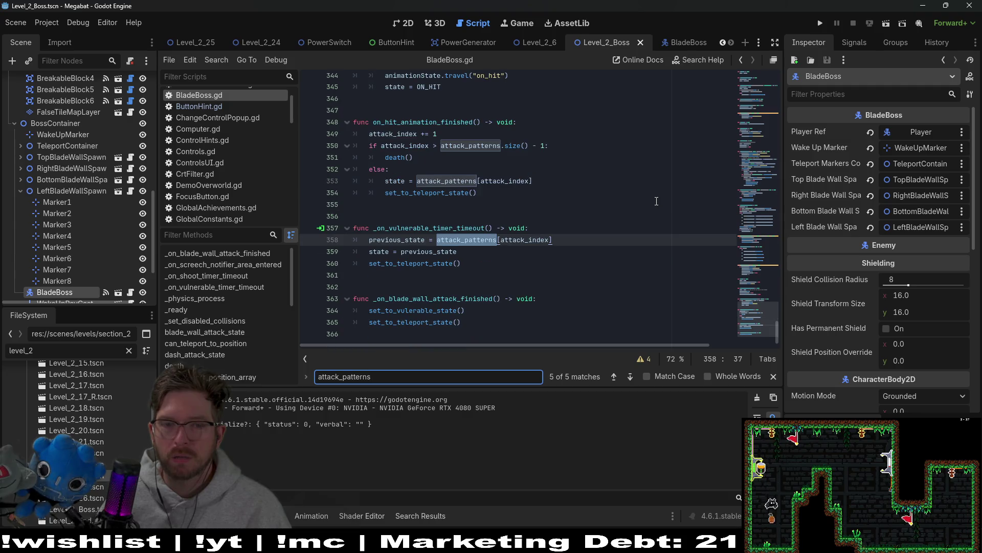
key(Return)
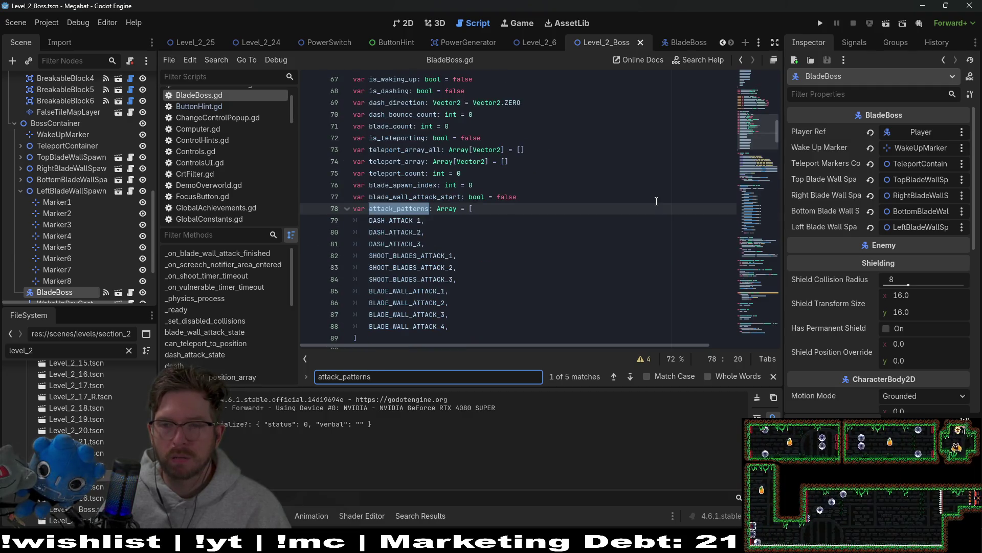
key(Return)
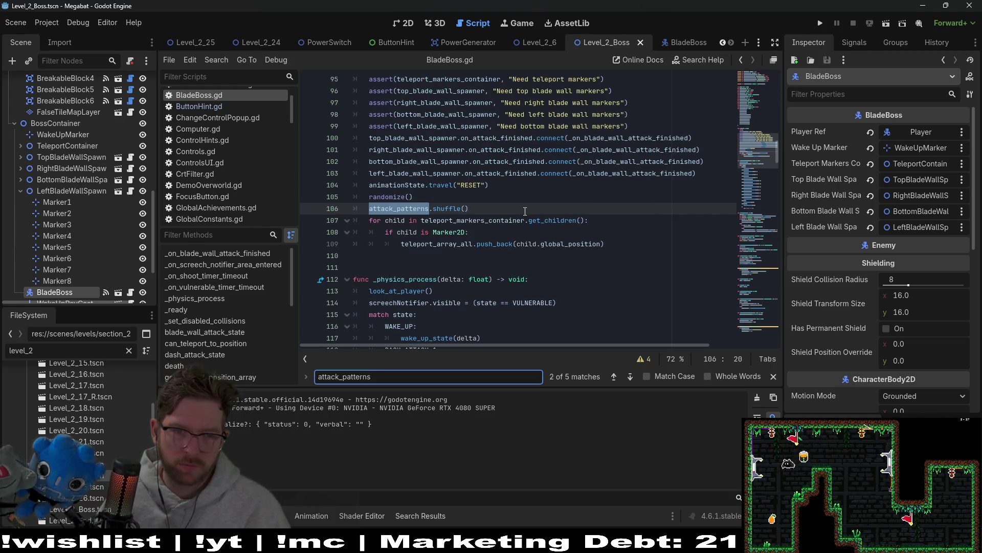
scroll(525, 211, down, 4)
click(434, 196)
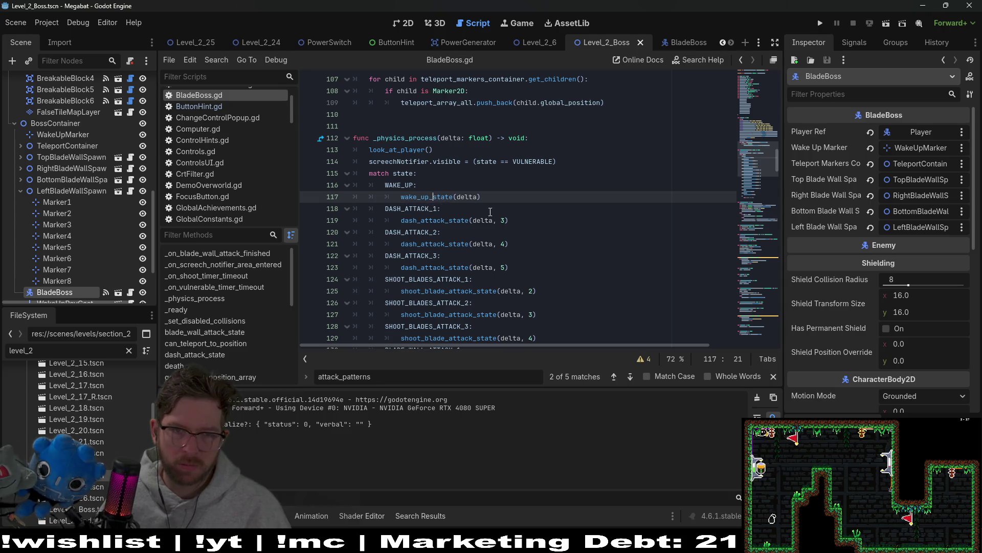
In on_wake_up_end, replace the DASH_ATTACK_1 state assignment with attack_patterns[0] and save BladeBoss.gd
ctrl+click(436, 199)
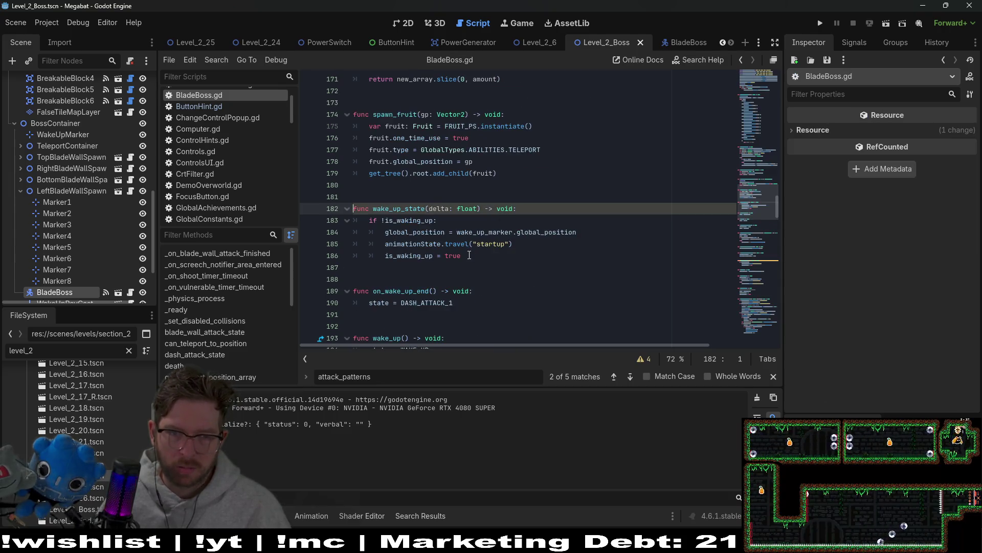
scroll(431, 256, down, 1)
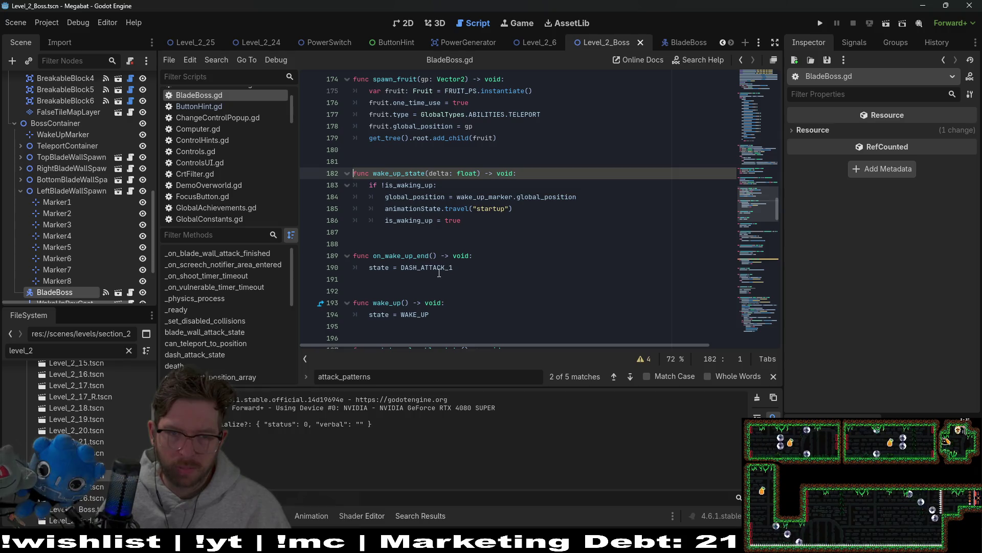
double_click(425, 267)
key(ctrl+x)
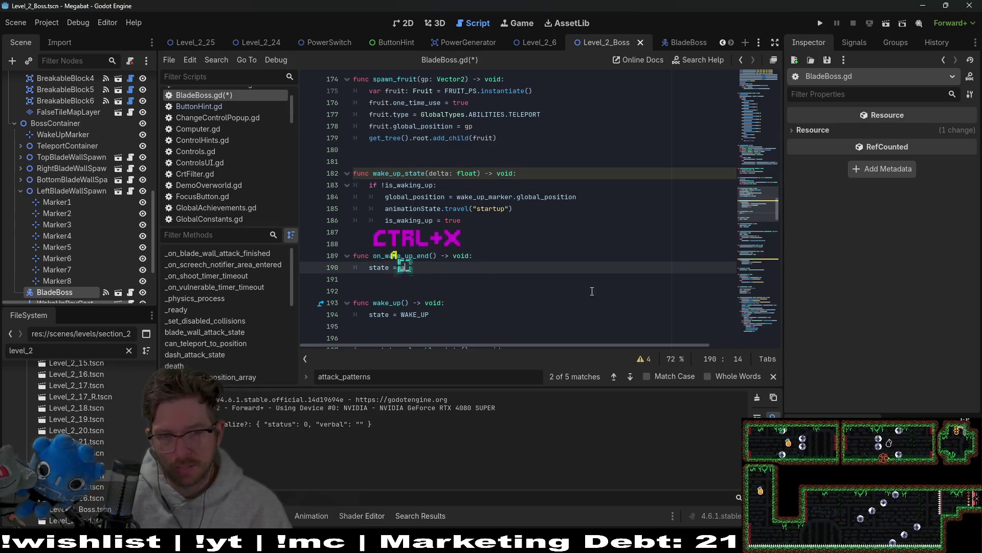
text(attacl)
key(BackSpace)
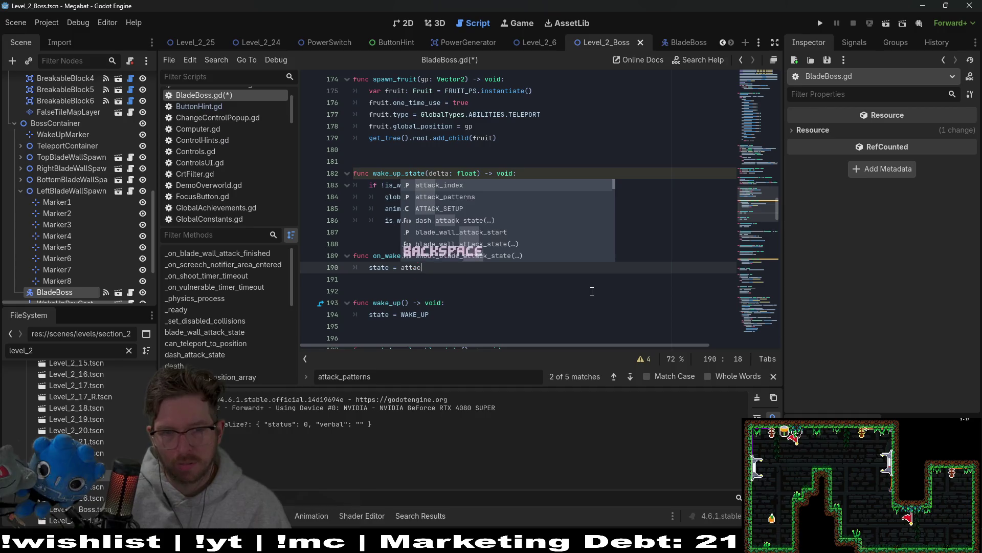
key(Down)
key(Return)
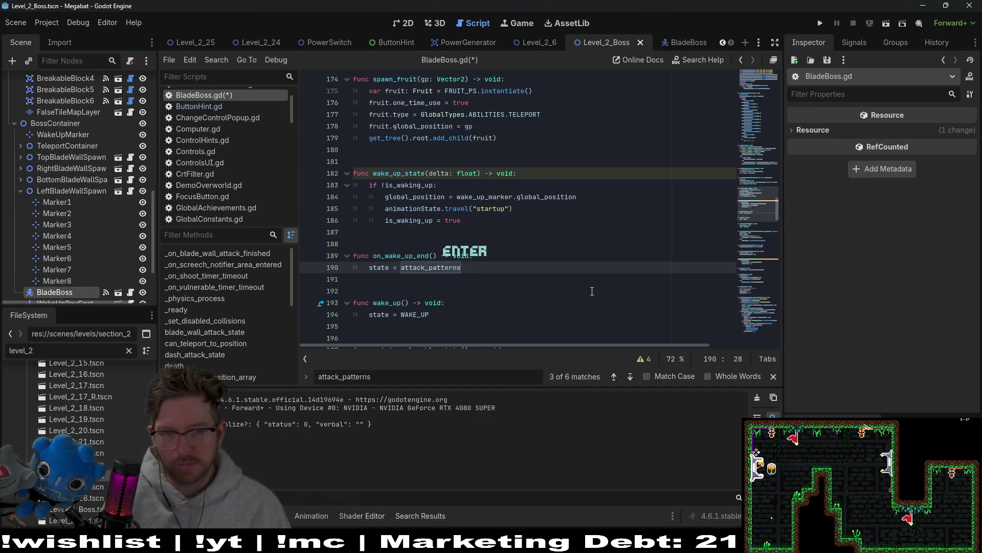
text(.)
key(BackSpace)
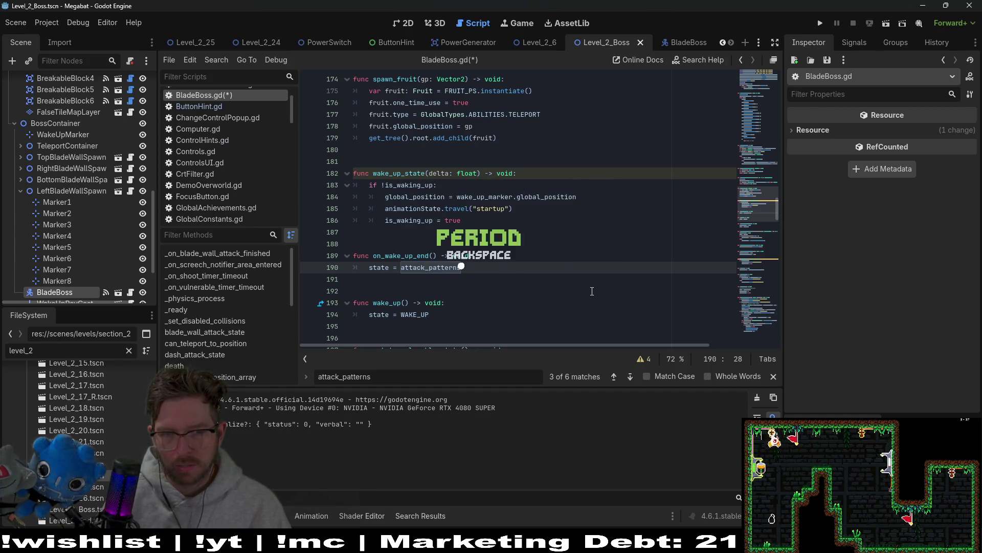
text([0)
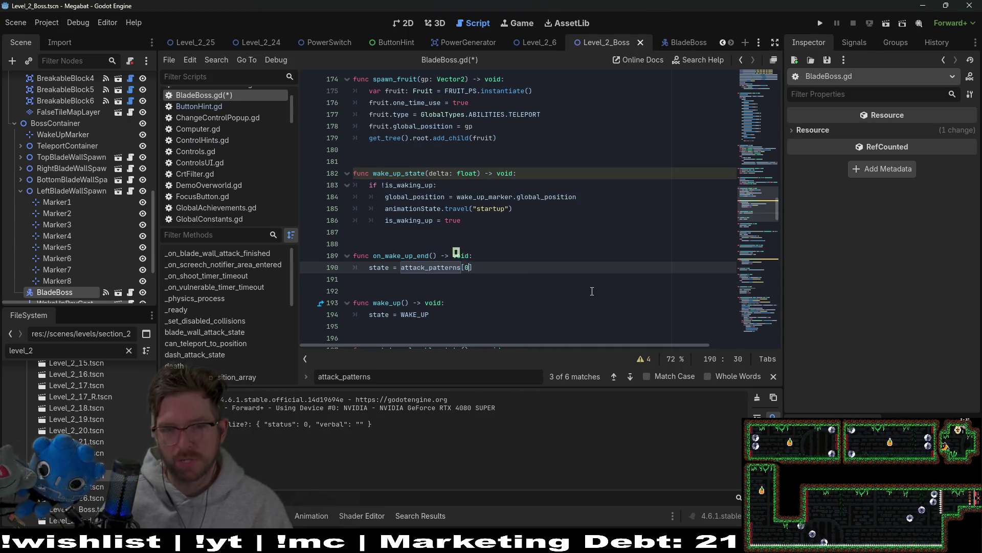
click(548, 242)
key(ctrl+s)
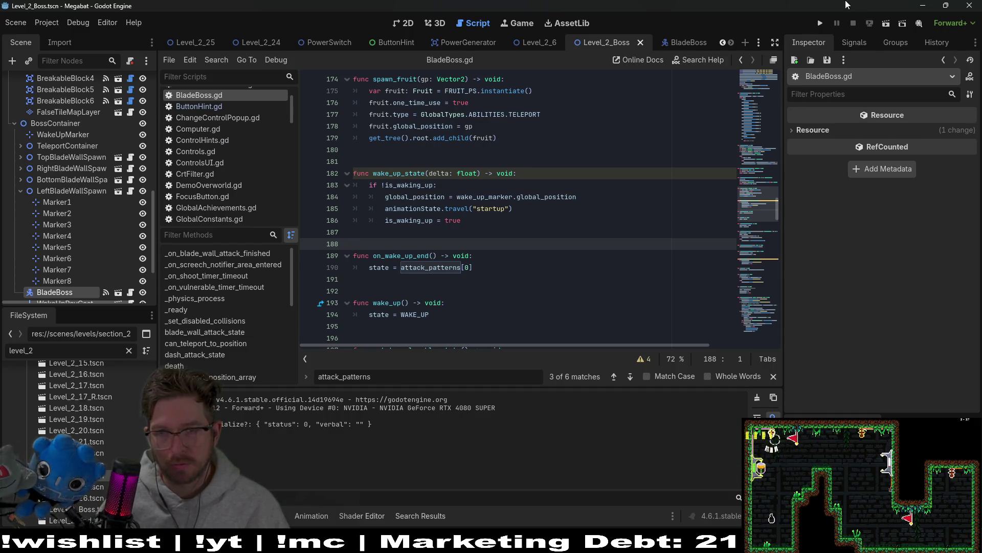
click(883, 26)
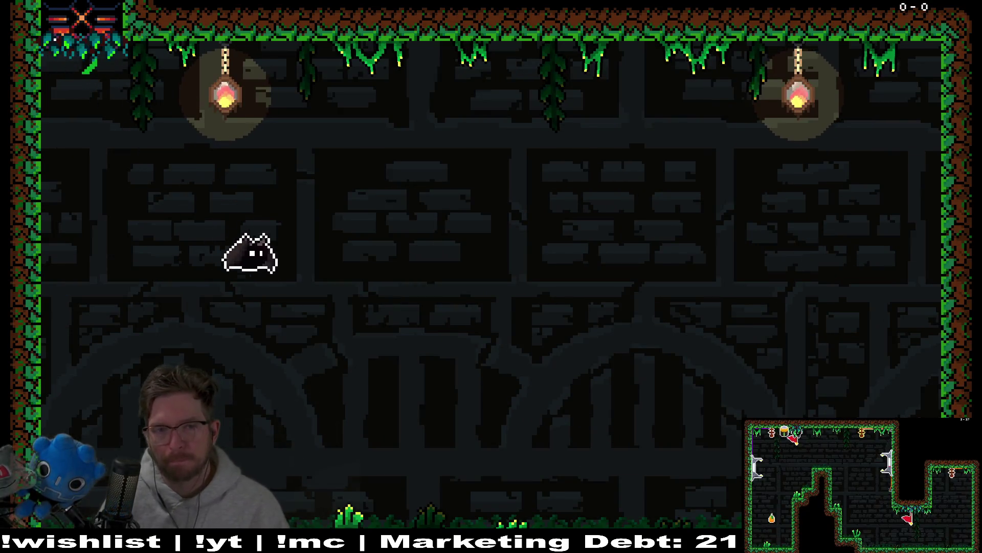
key(Left)
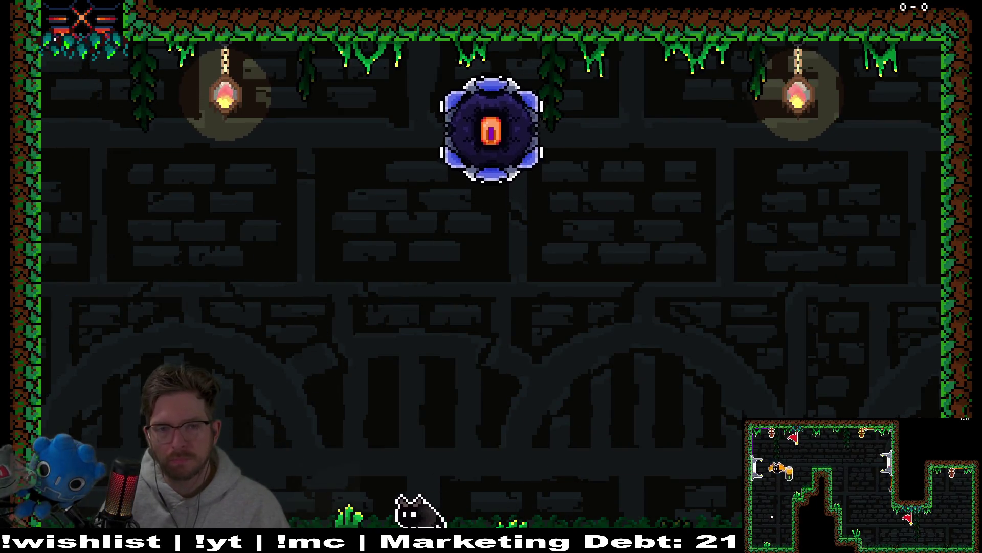
key(Right)
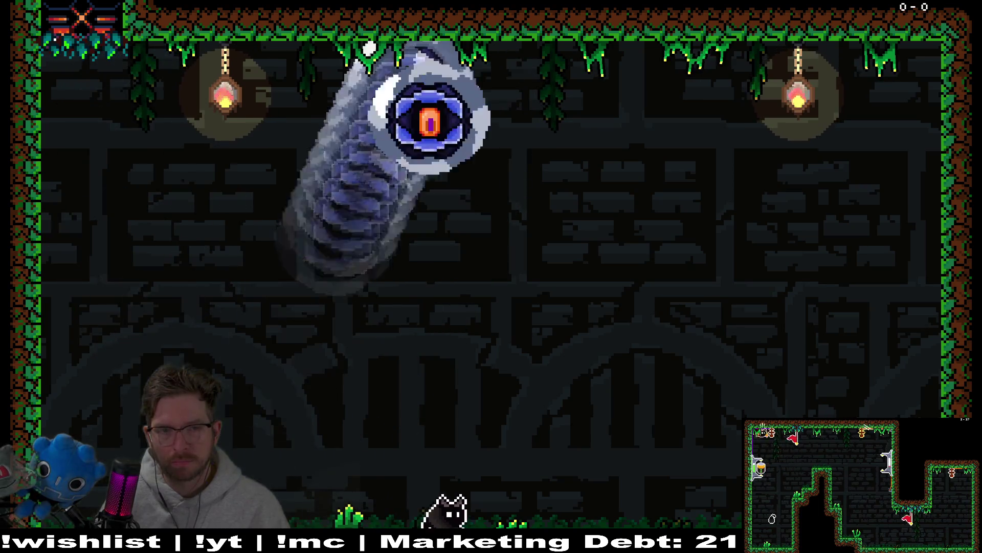
key(Escape)
key(Up)
key(Return)
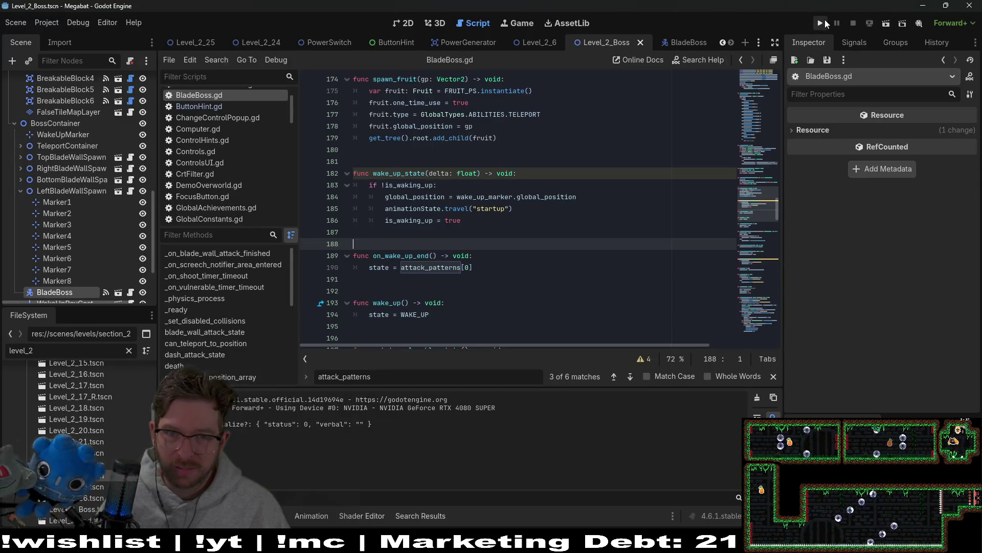
click(886, 26)
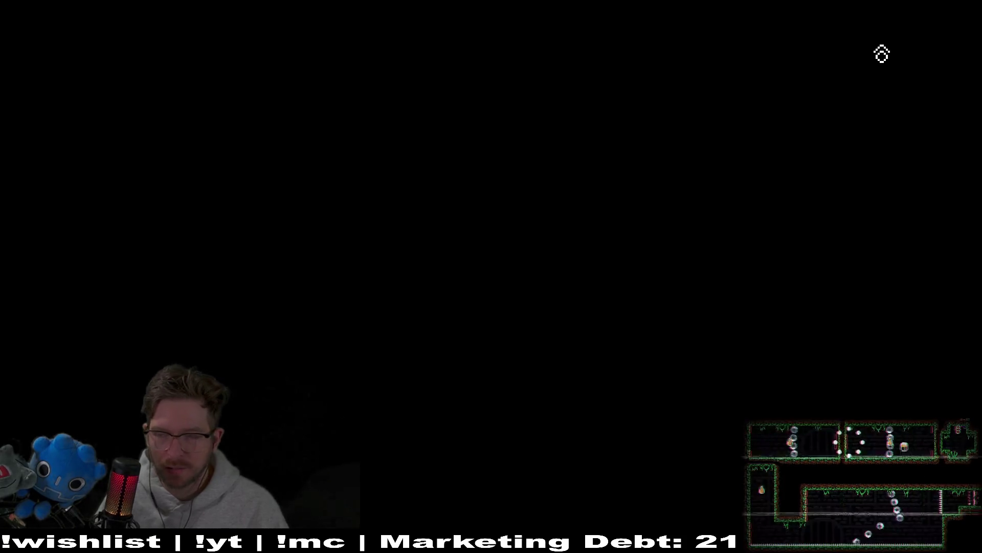
Fight the blade boss as cat and bat, dodging the flying saw blades, the eye and the rising spikes
key(Right)
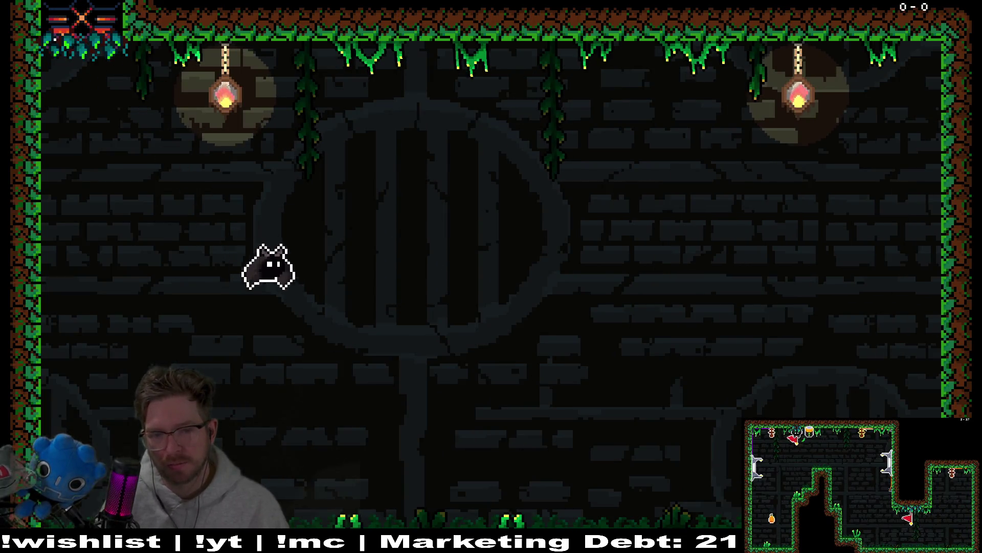
key(Left)
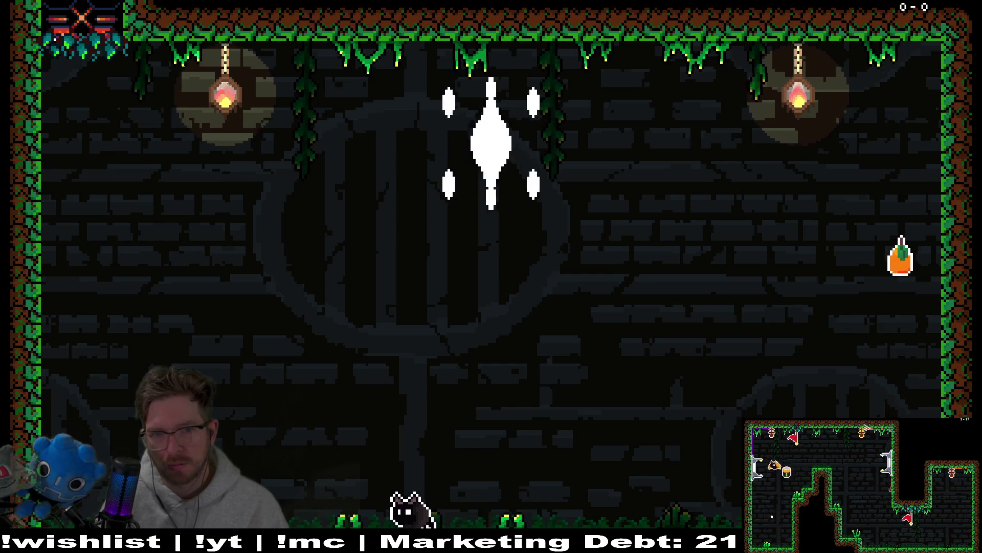
key(space)
key(Right)
key(Right)
key(Left)
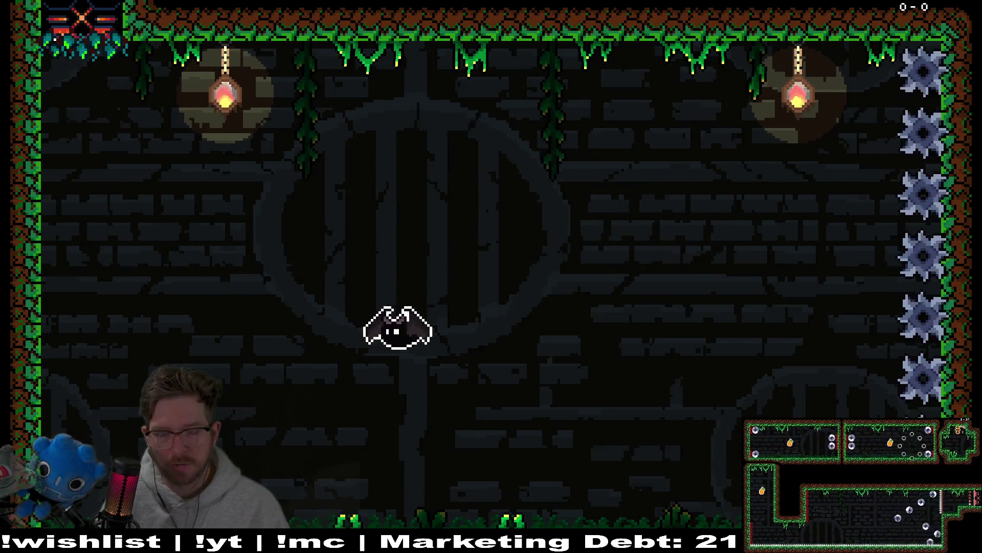
key(Right)
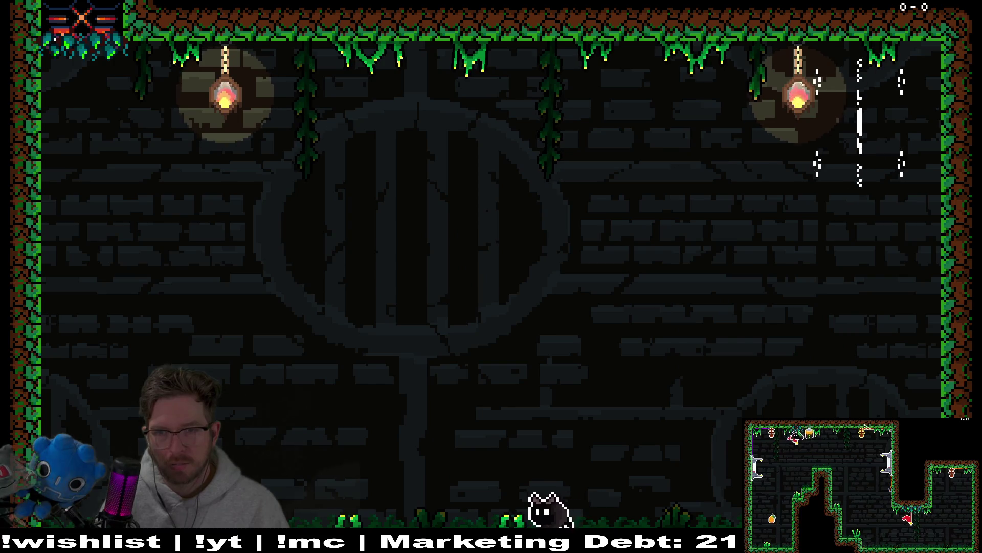
key(Left)
key(Right)
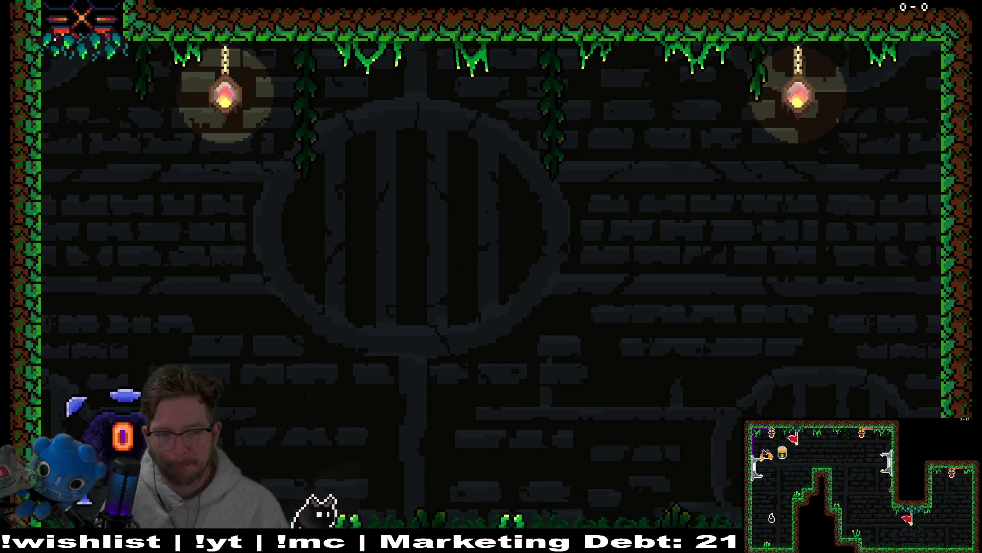
key(Left)
key(Right)
key(Left)
key(Left)
key(Right)
key(Left)
key(Right)
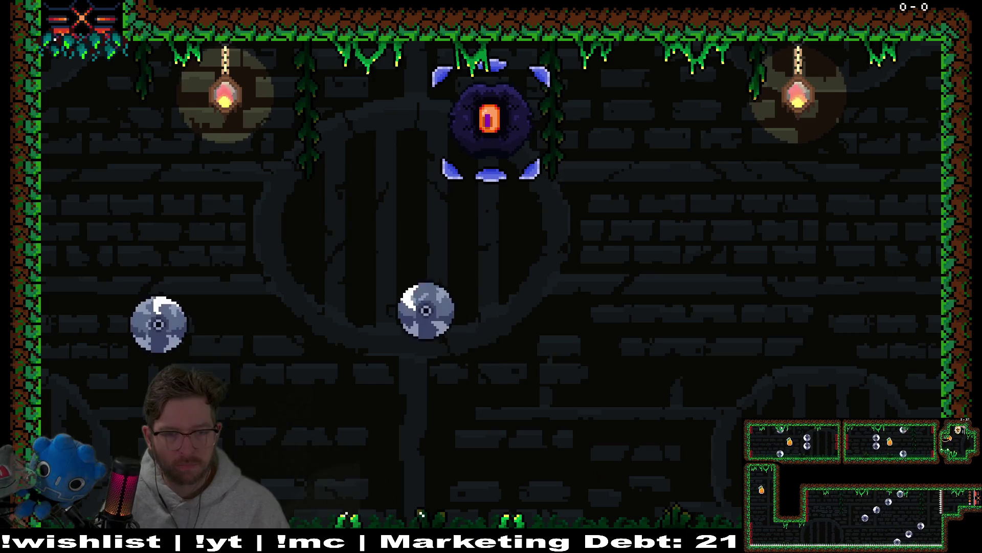
key(Left)
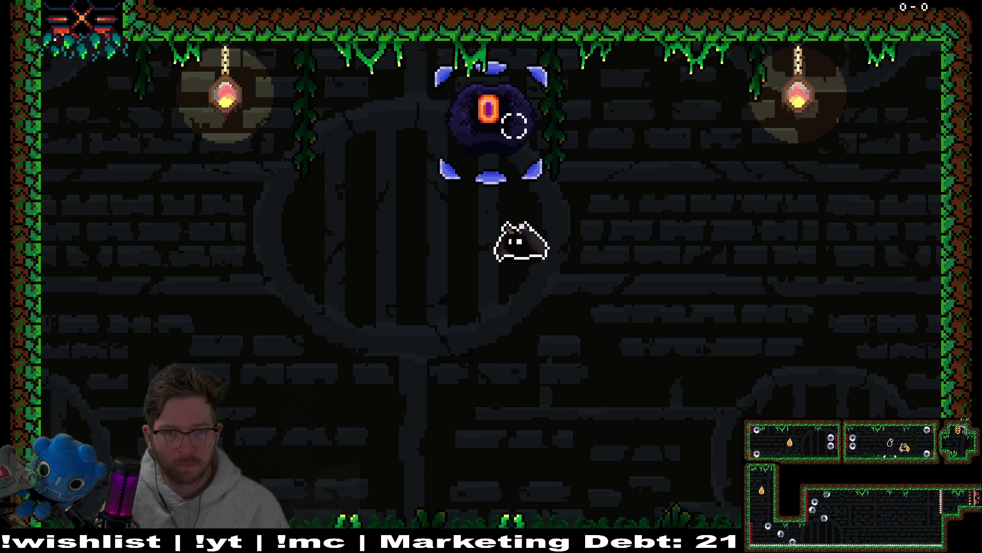
key(Right)
key(Left)
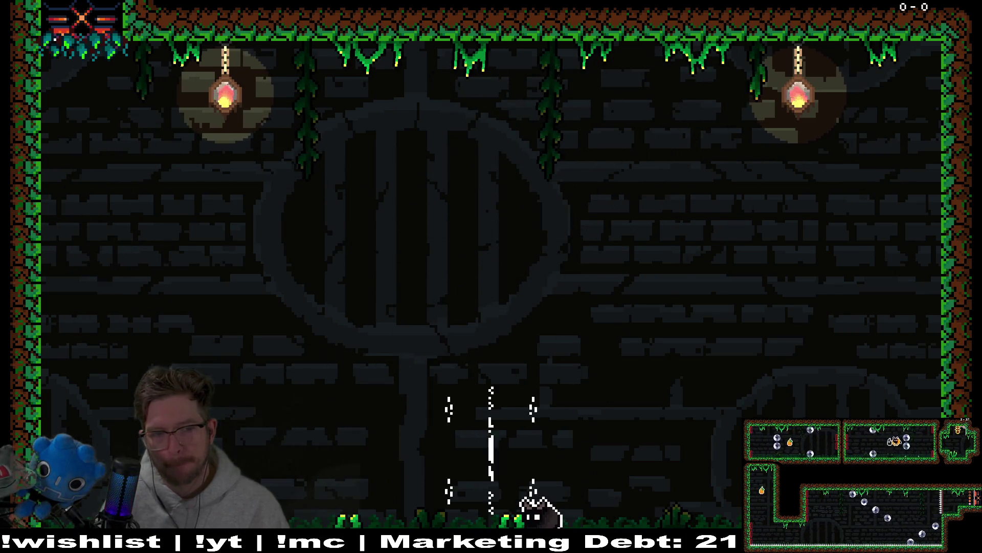
key(Right)
key(Up)
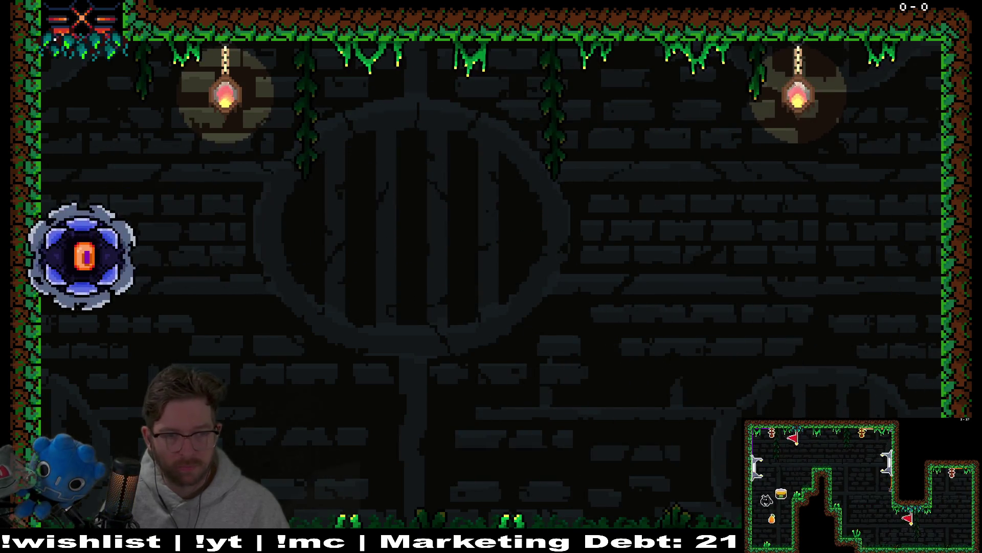
key(Left)
key(Up)
key(Right)
key(Left)
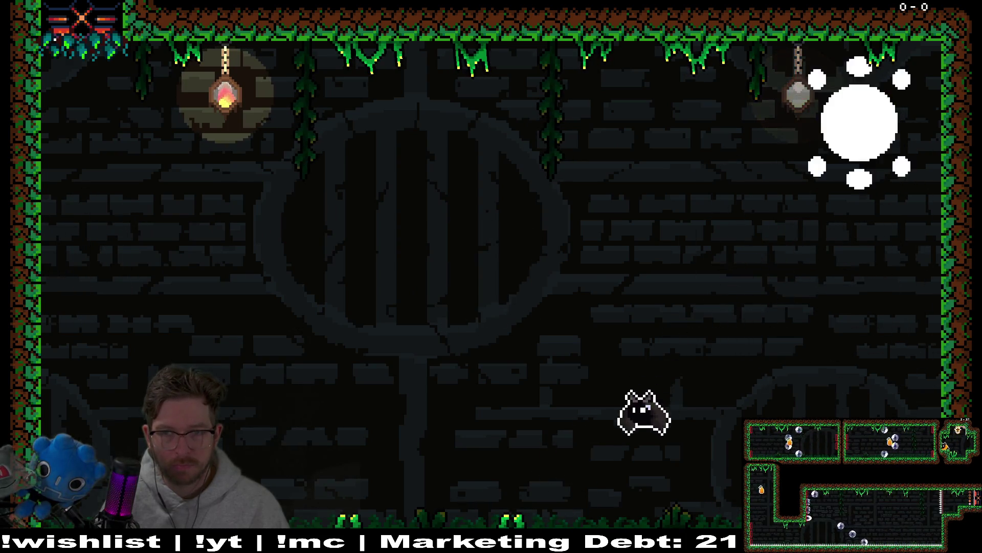
key(Right)
key(Left)
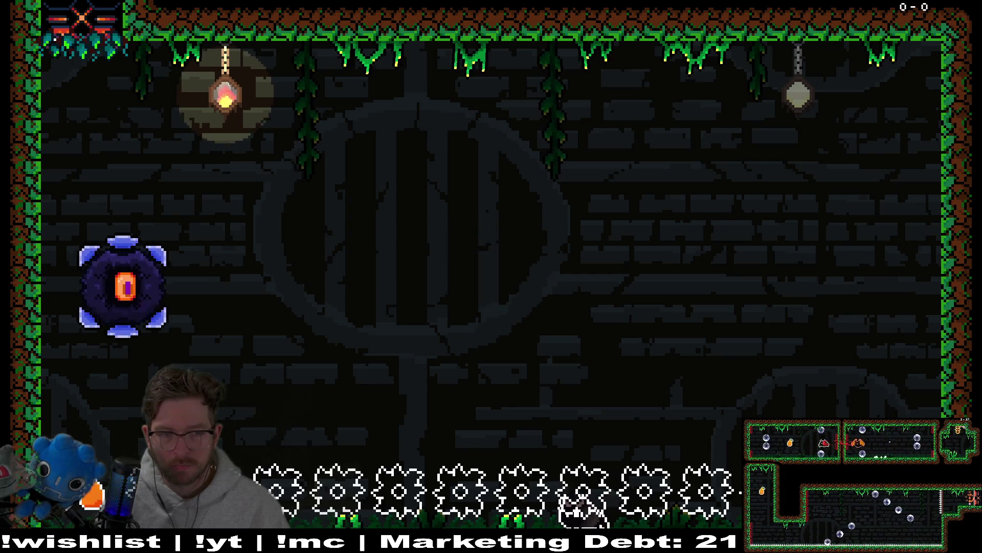
key(Up)
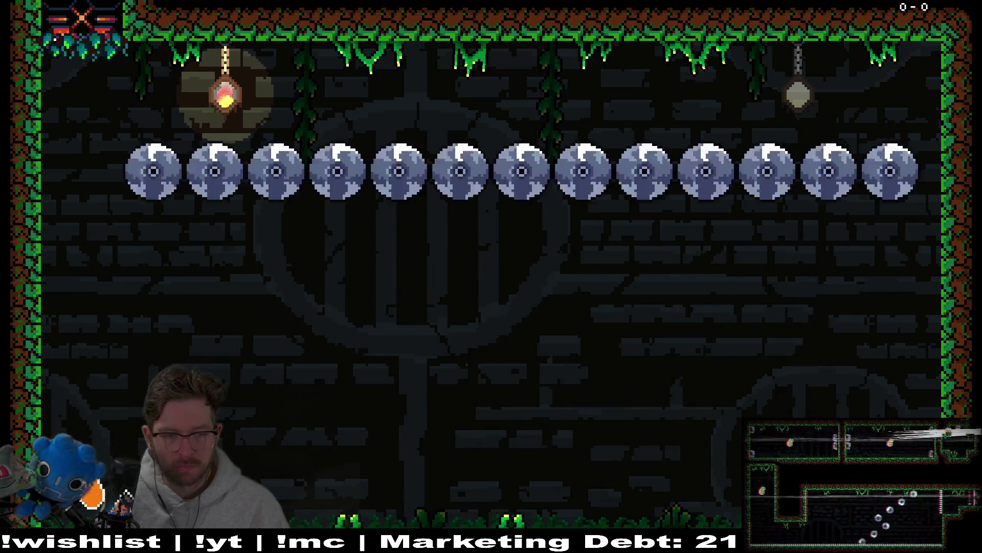
After respawning, dodge the spike rows and saw blades, then pause and quit back to the editor
key(Right)
key(Right)
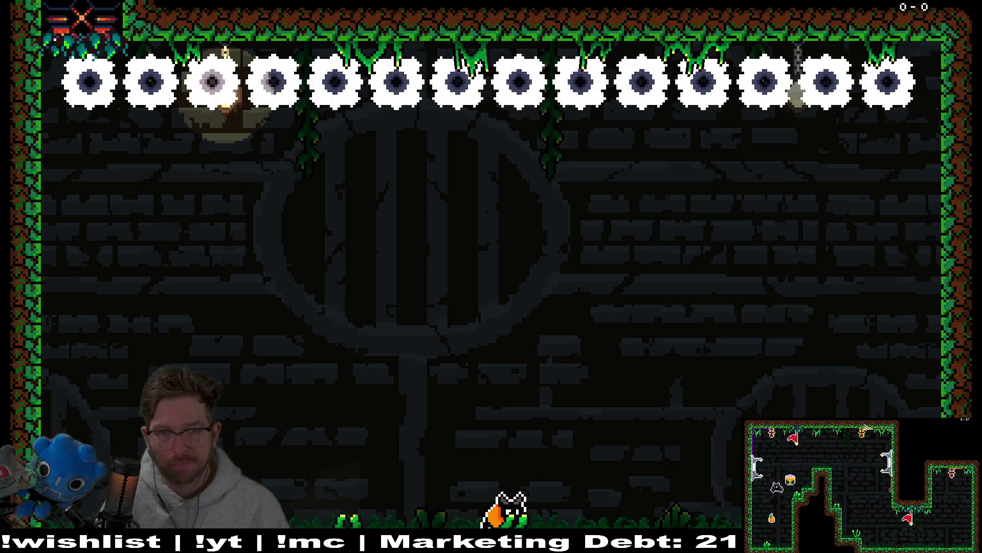
key(Up)
key(Right)
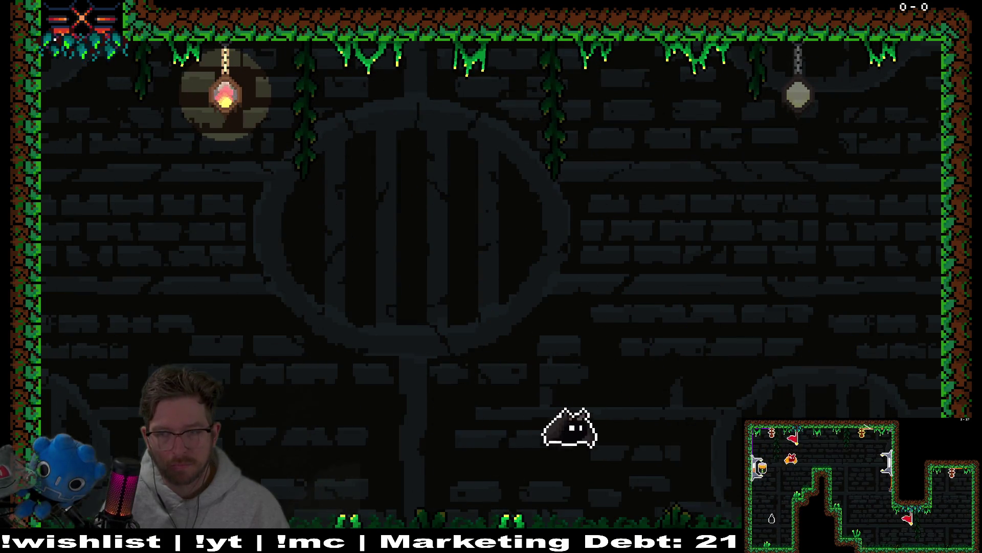
key(Left)
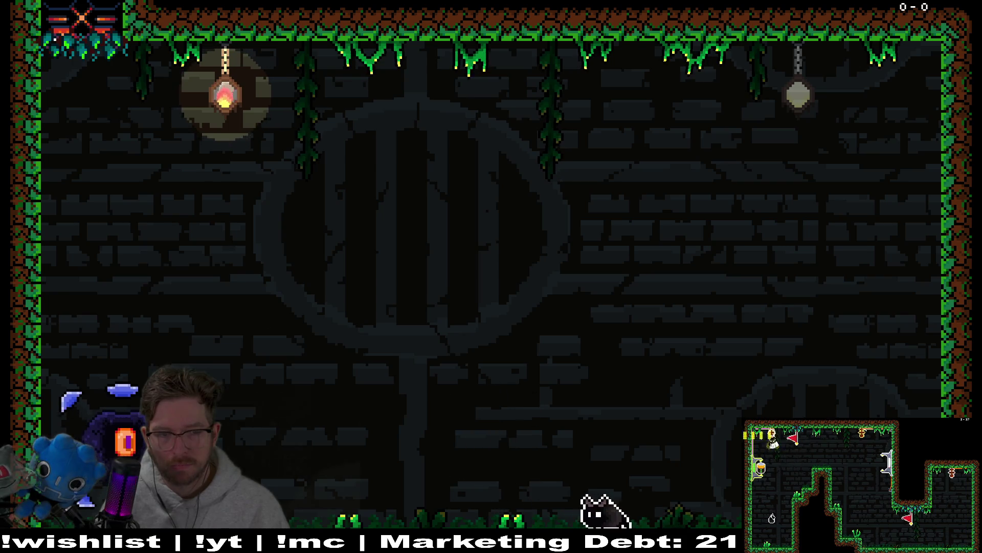
key(Left)
key(Up)
key(Right)
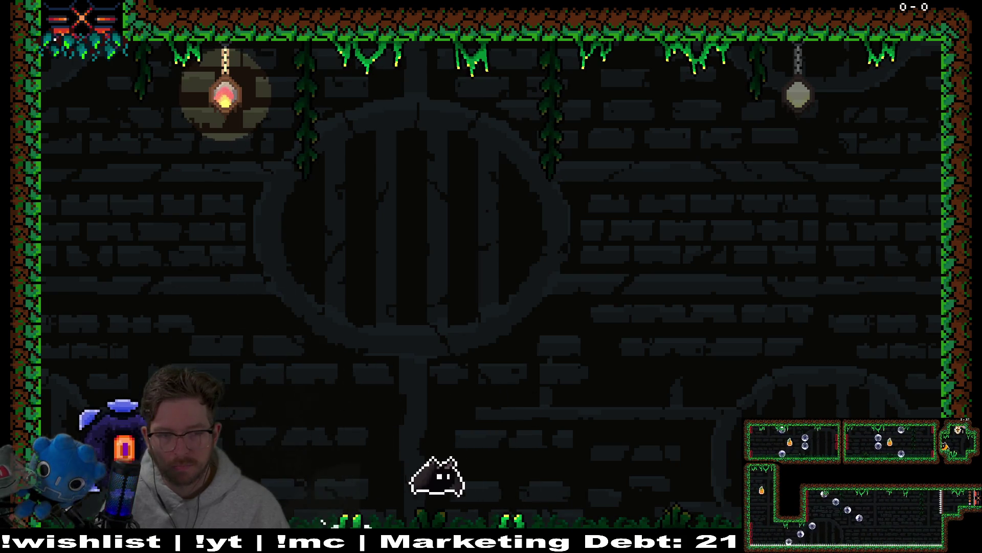
key(Left)
key(Right)
key(Left)
key(Up)
key(Right)
key(Right)
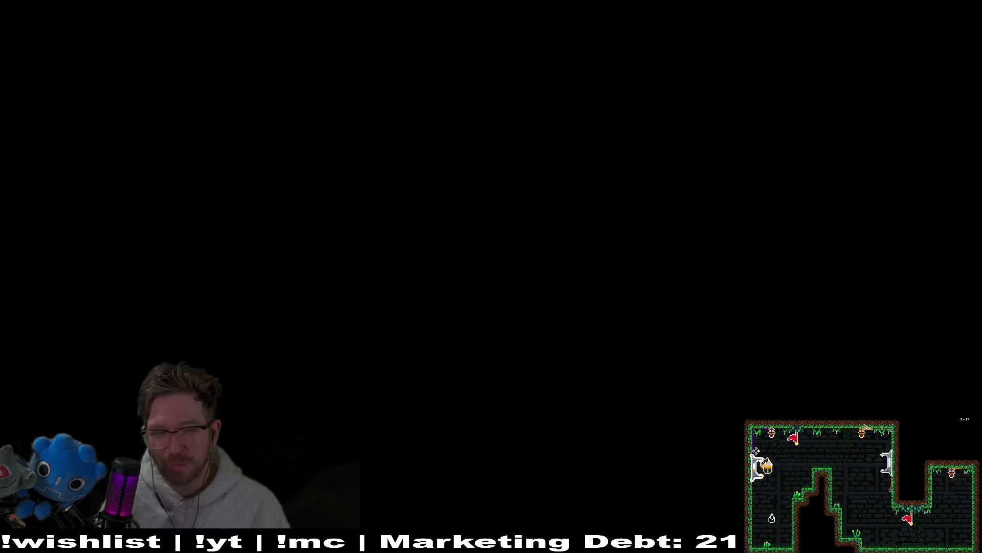
key(Escape)
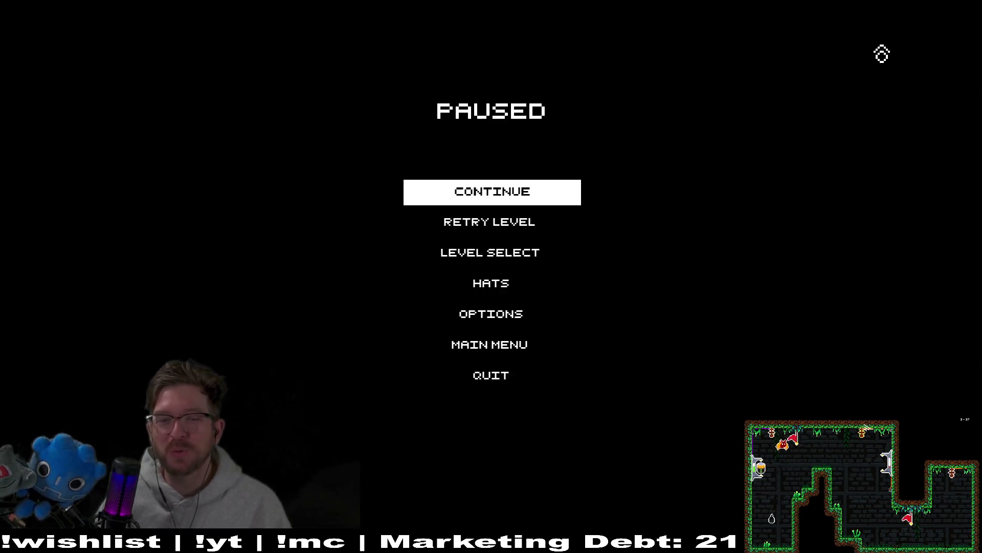
click(497, 383)
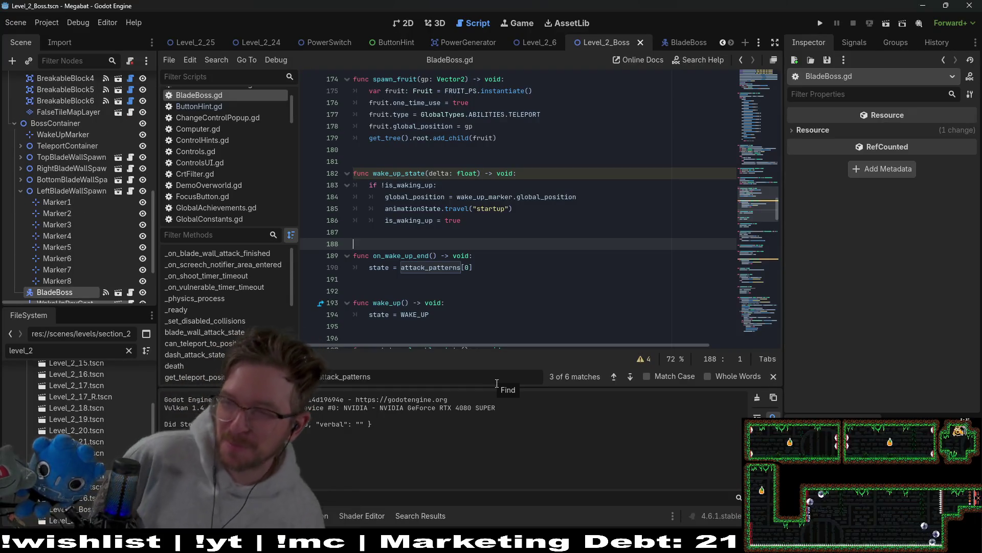
From the warnings list, underscore-prefix the unused delta parameters on lines 182 and 220, saving each
scroll(593, 173, down, 1)
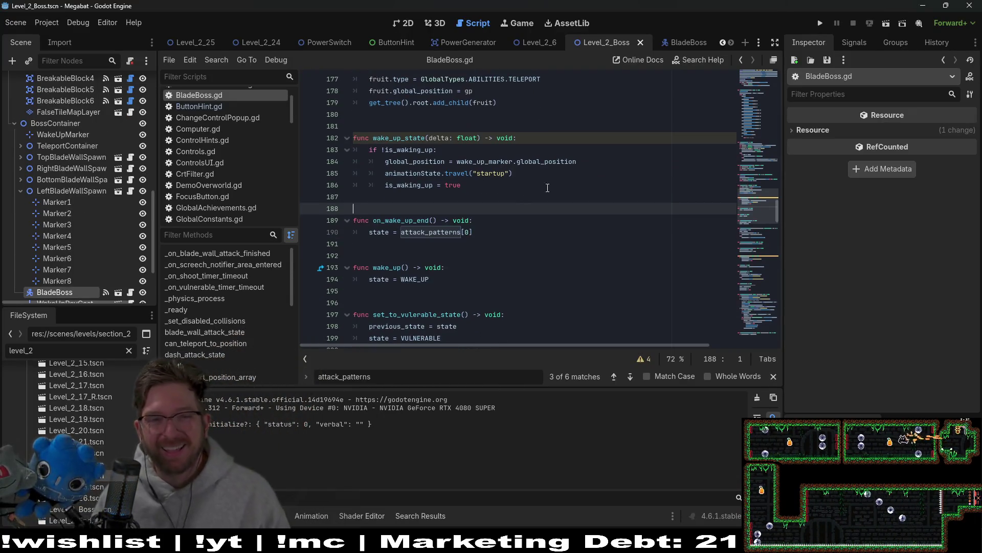
click(531, 180)
double_click(392, 138)
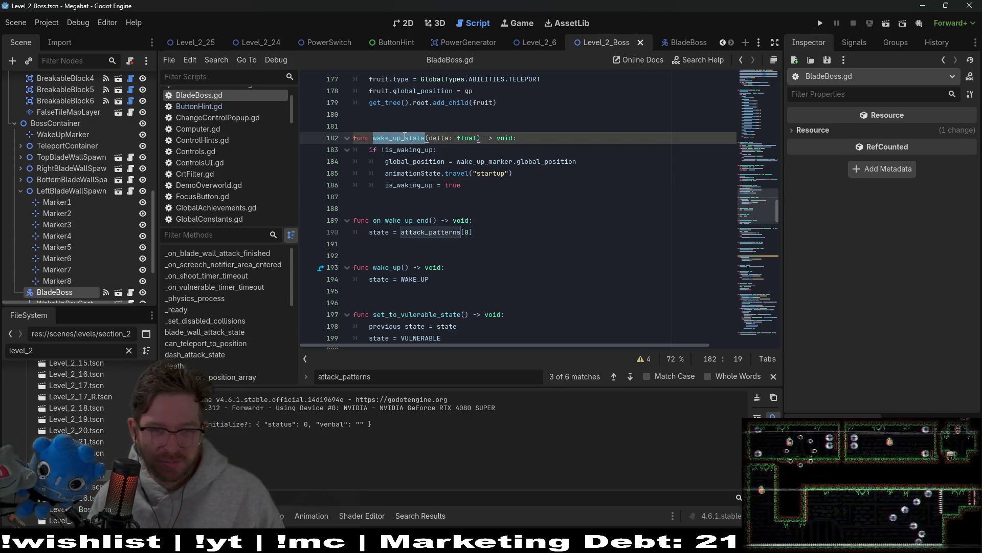
click(645, 358)
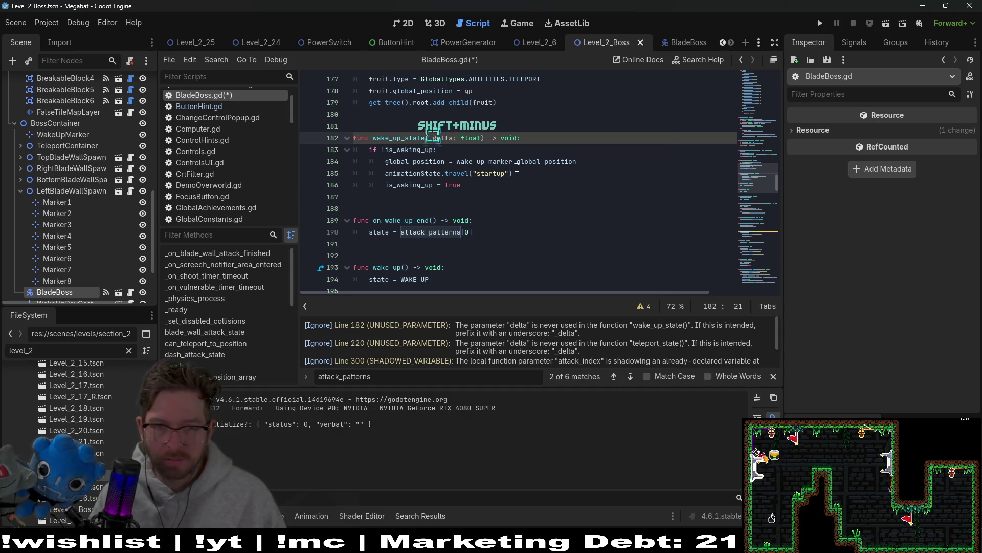
key(ctrl+s)
scroll(738, 229, down, 10)
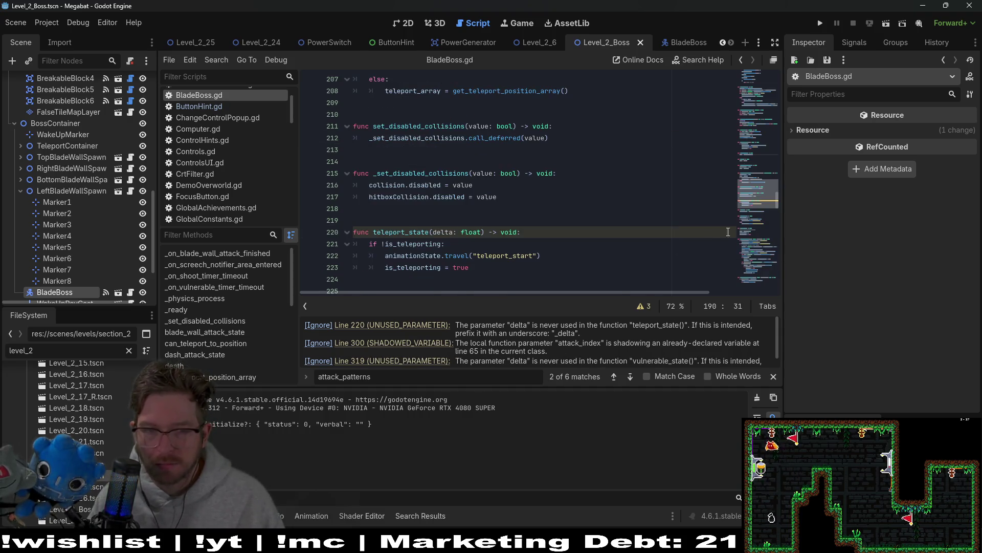
click(435, 232)
text(_)
key(ctrl+s)
click(532, 205)
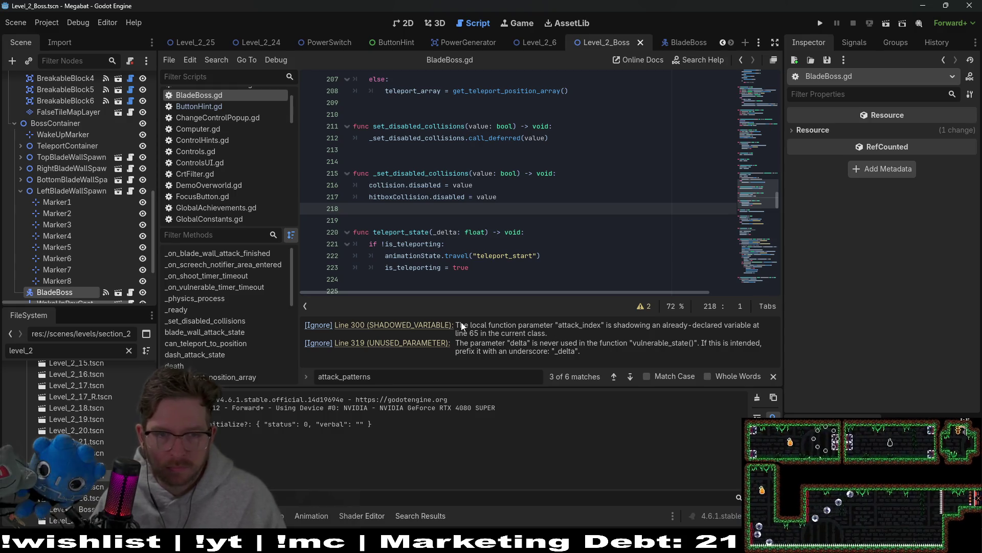
Rename the shadowing attack_index parameter on line 300 to _attack_index, update line 304, and save
click(449, 331)
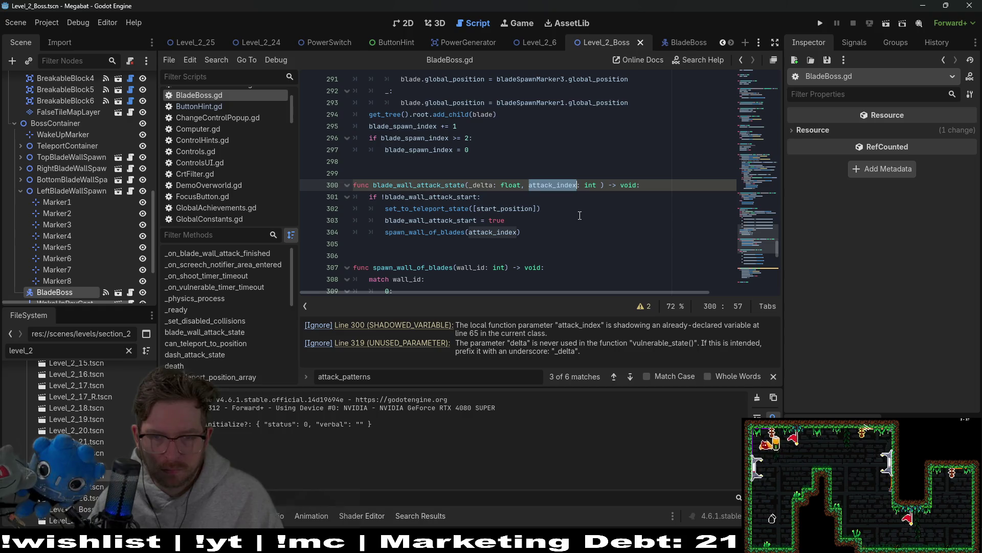
double_click(504, 232)
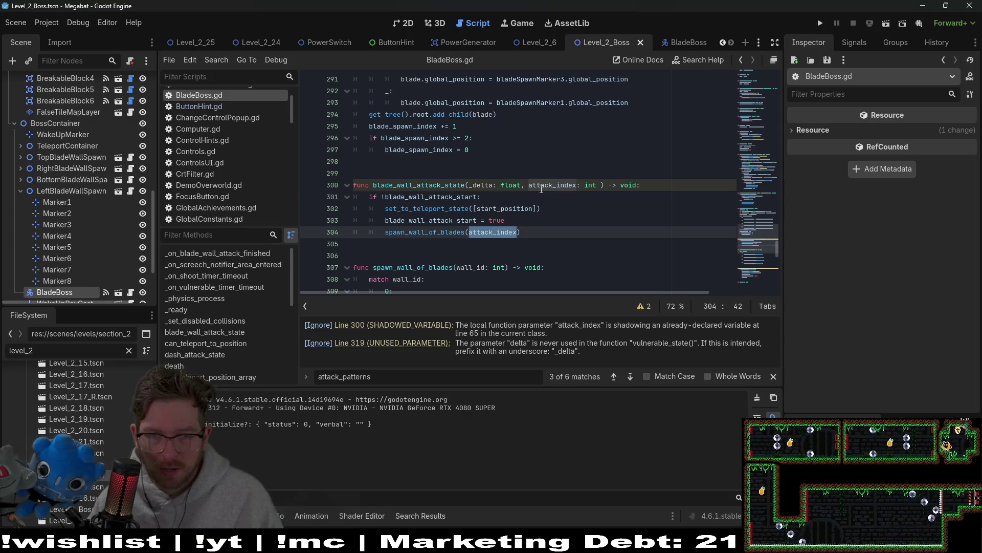
click(526, 185)
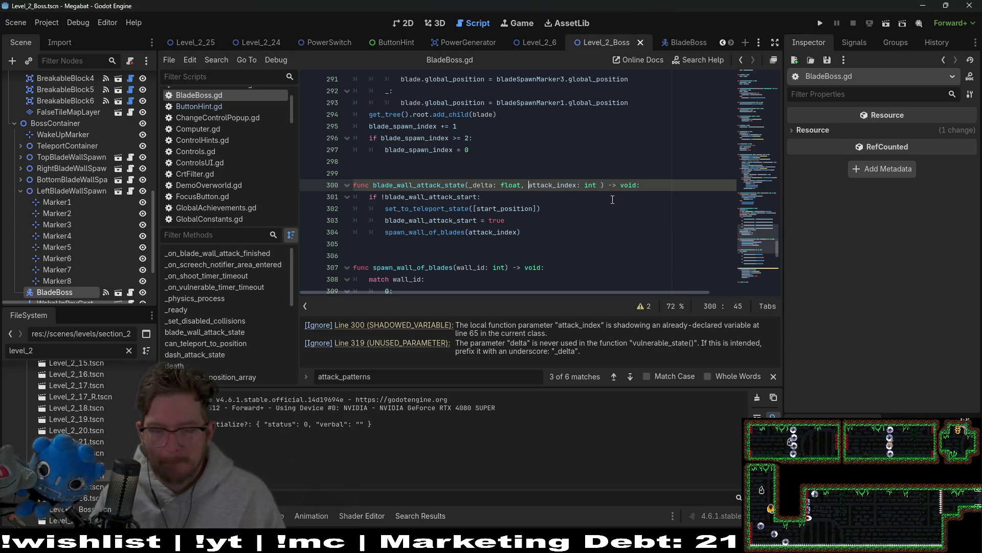
text(_)
double_click(553, 184)
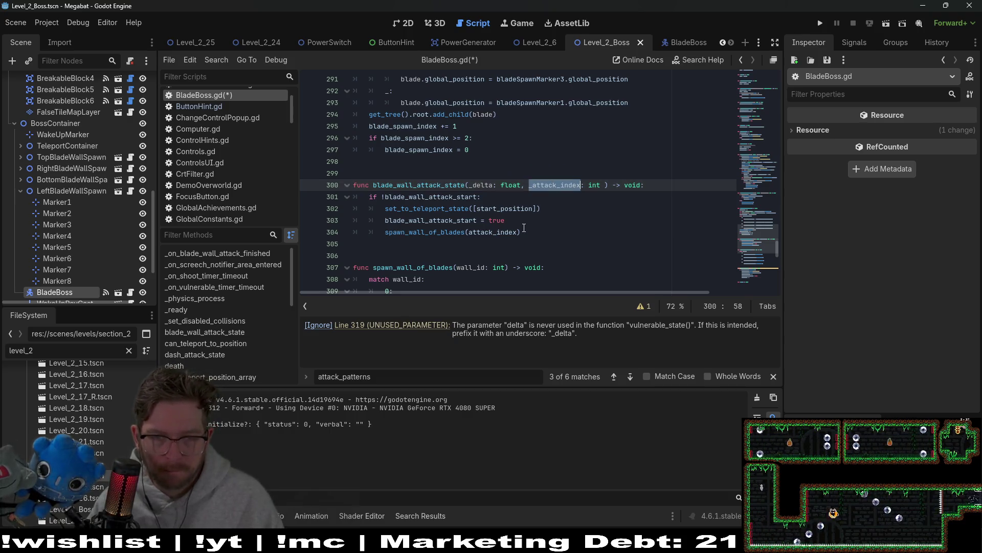
click(495, 236)
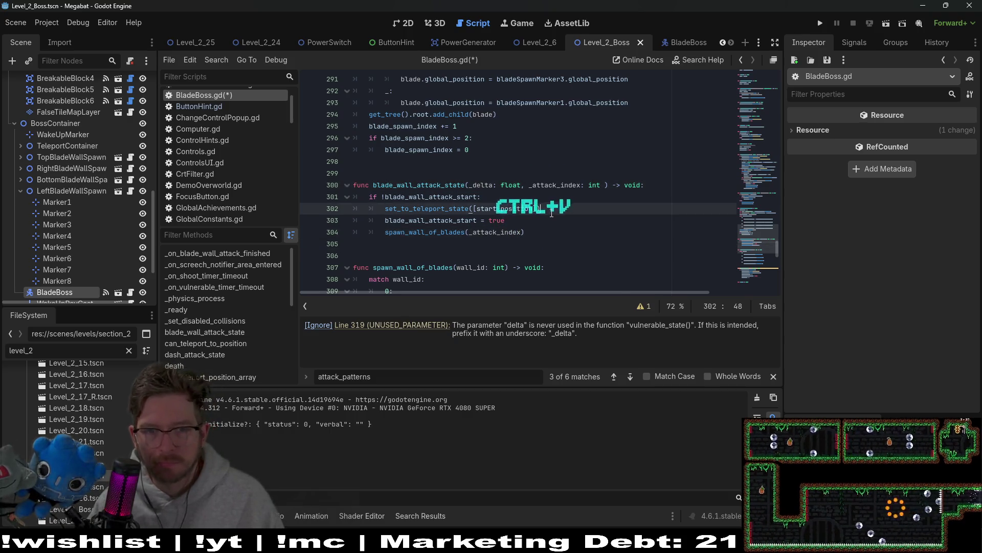
key(ctrl+s)
click(610, 201)
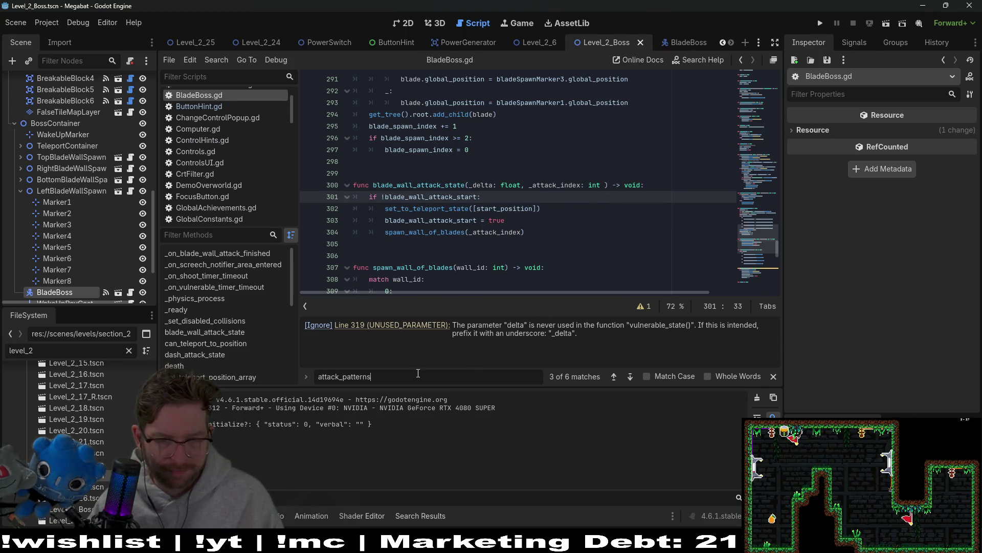
Prefix the unused delta parameter on line 319 with an underscore and save
click(413, 328)
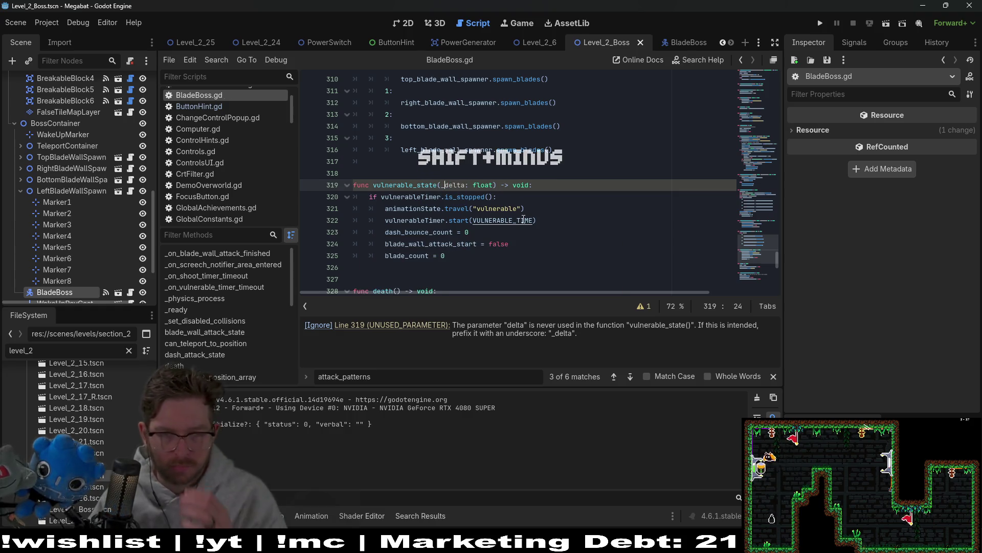
key(ctrl+s)
click(583, 191)
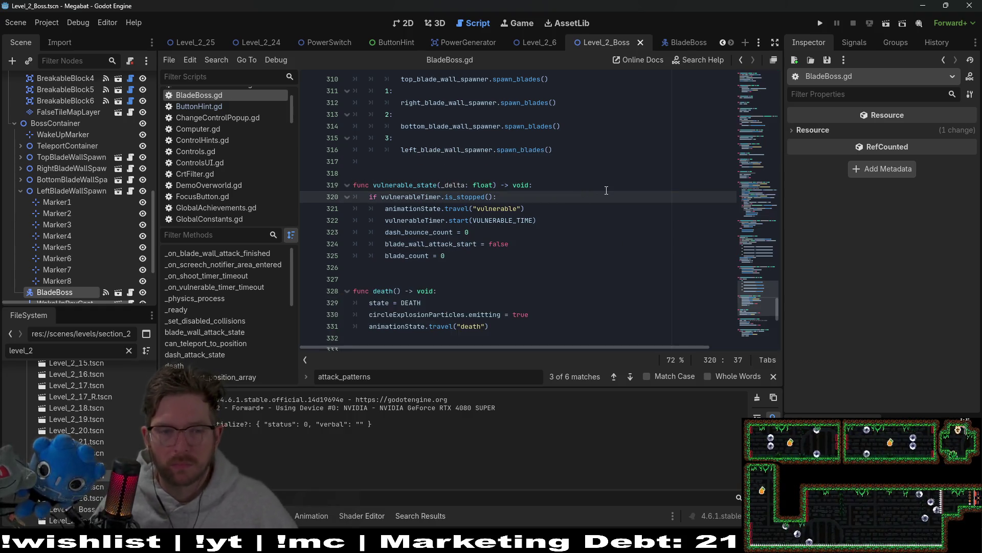
mouse_move(762, 302)
mouse_down()
mouse_move(776, 308)
mouse_move(757, 87)
mouse_up()
scroll(524, 235, down, 14)
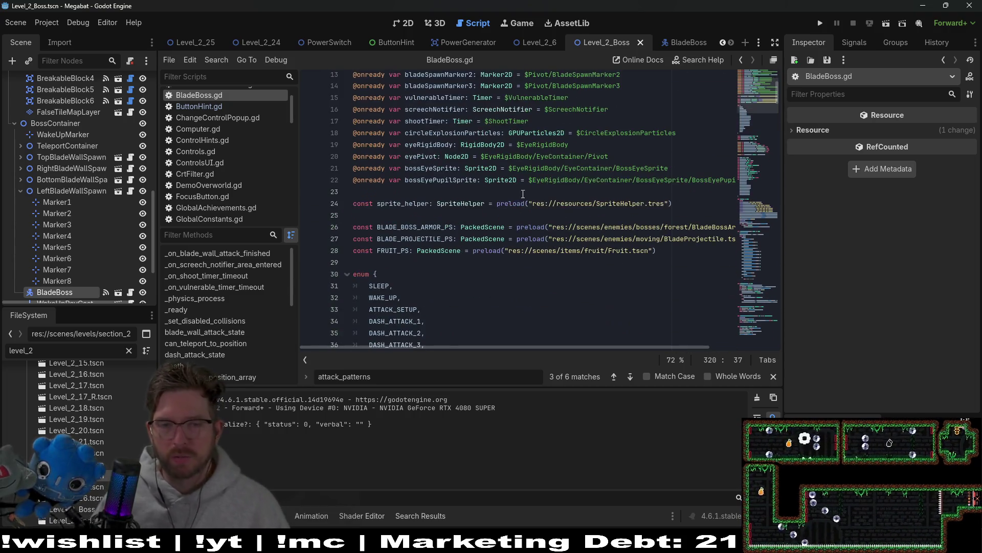
Change the shoot-blade counts on lines 125, 127 and 129 to 1, 2 and 3, and save
scroll(499, 239, down, 20)
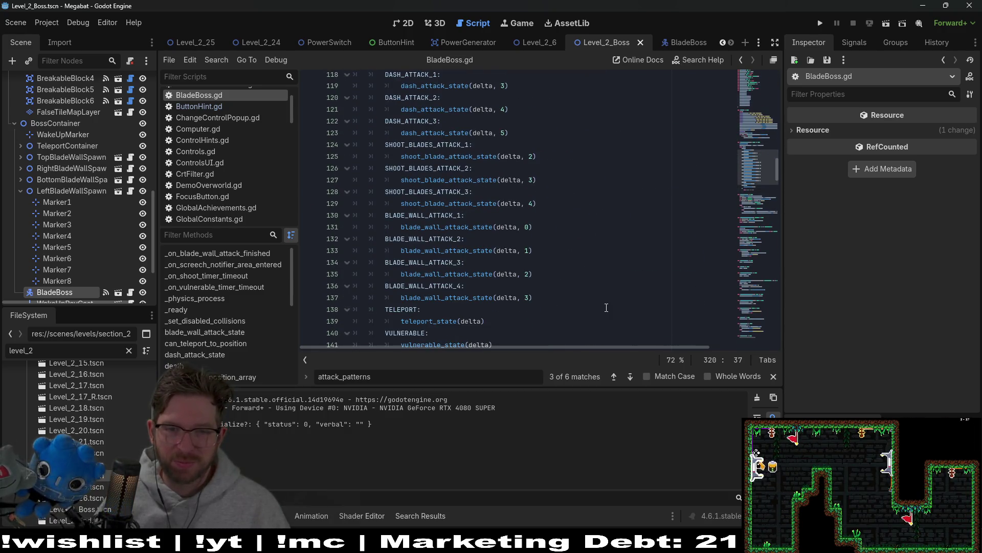
double_click(459, 273)
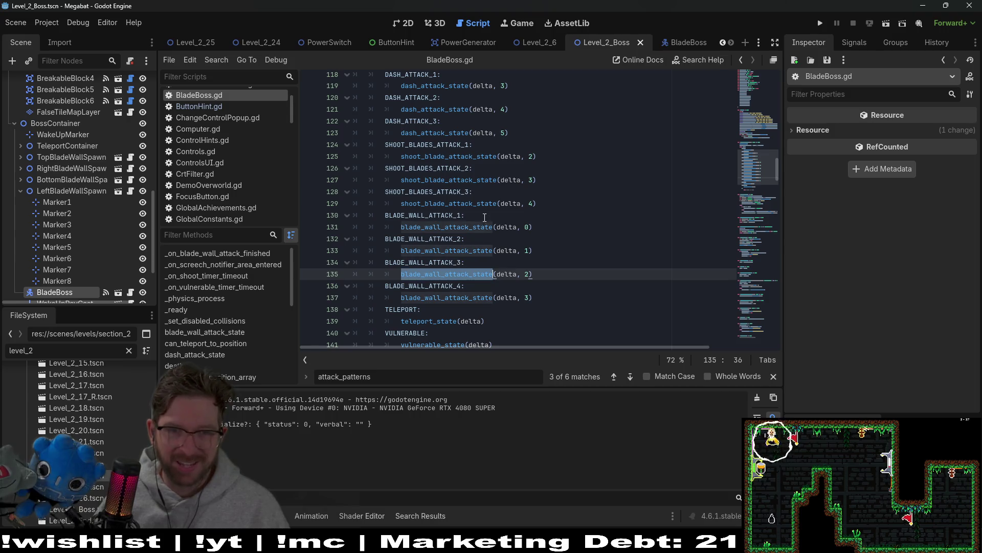
click(531, 168)
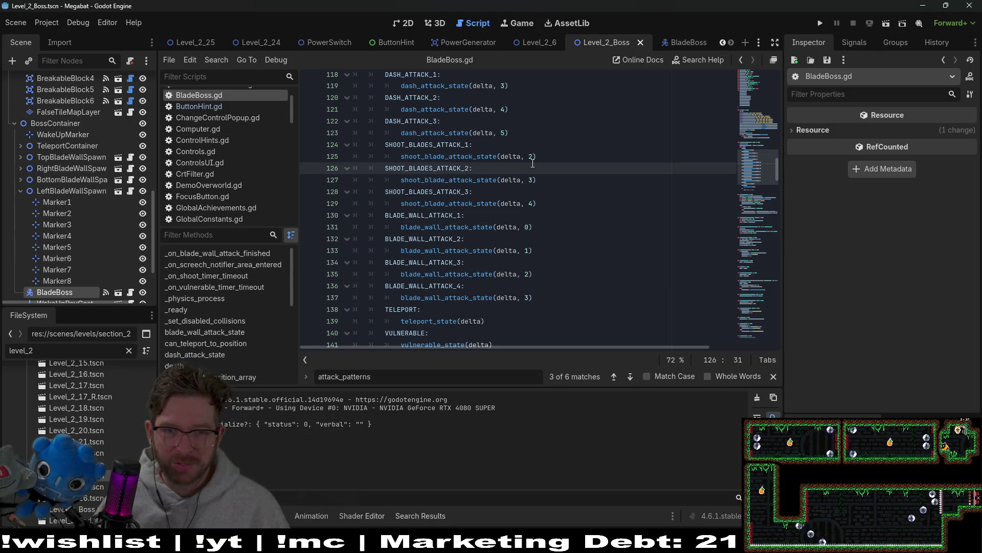
click(531, 158)
key(BackSpace)
text(1)
key(Down)
key(Down)
key(BackSpace)
text(2)
key(Down)
key(Down)
key(BackSpace)
text(3)
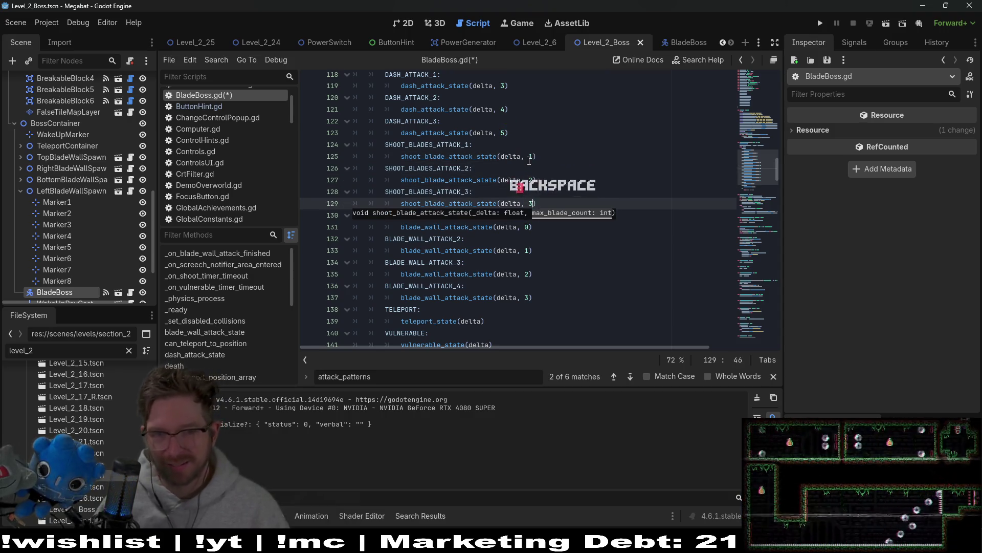
key(ctrl+s)
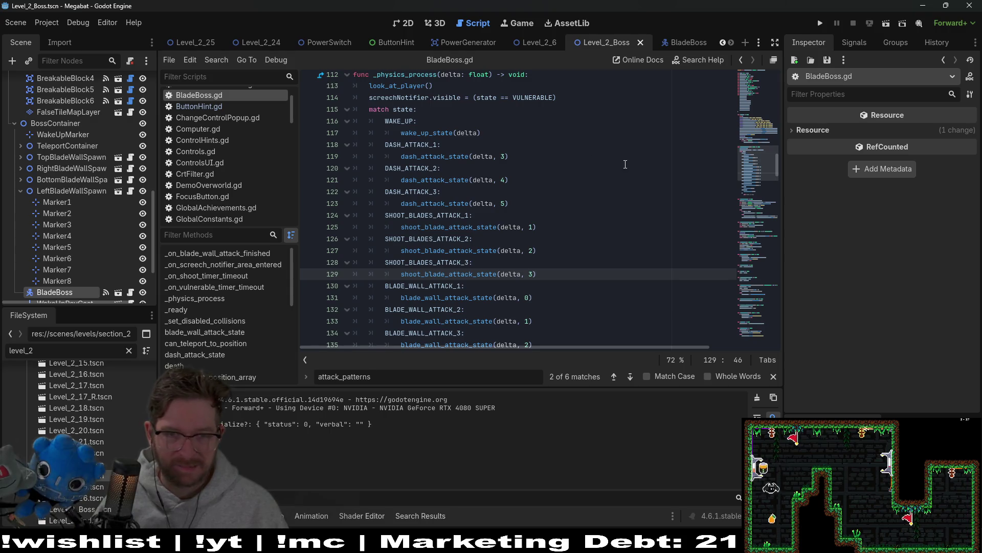
Review the attack_patterns array of dash, shoot-blades and blade-wall attack states
scroll(626, 164, down, 1)
scroll(626, 164, down, 1)
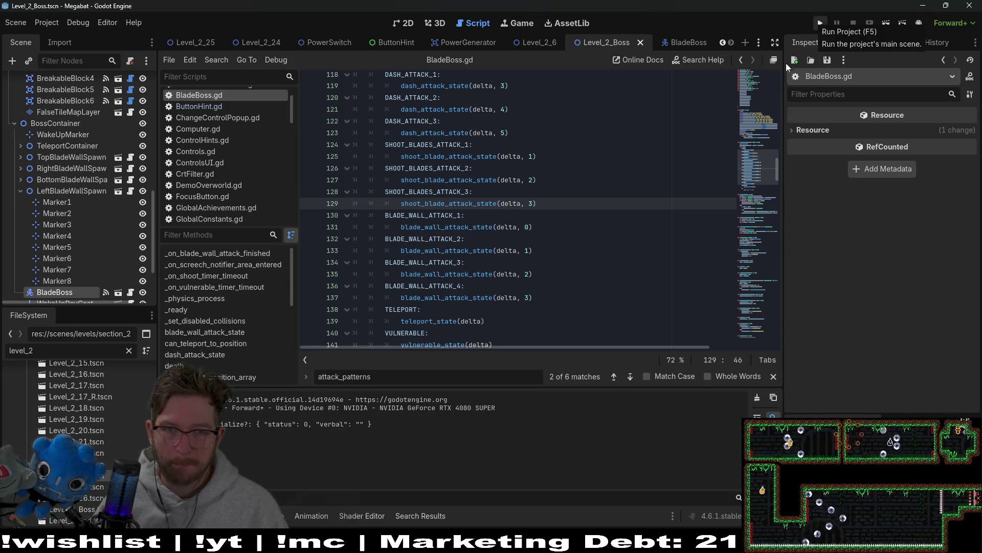
scroll(527, 203, up, 2)
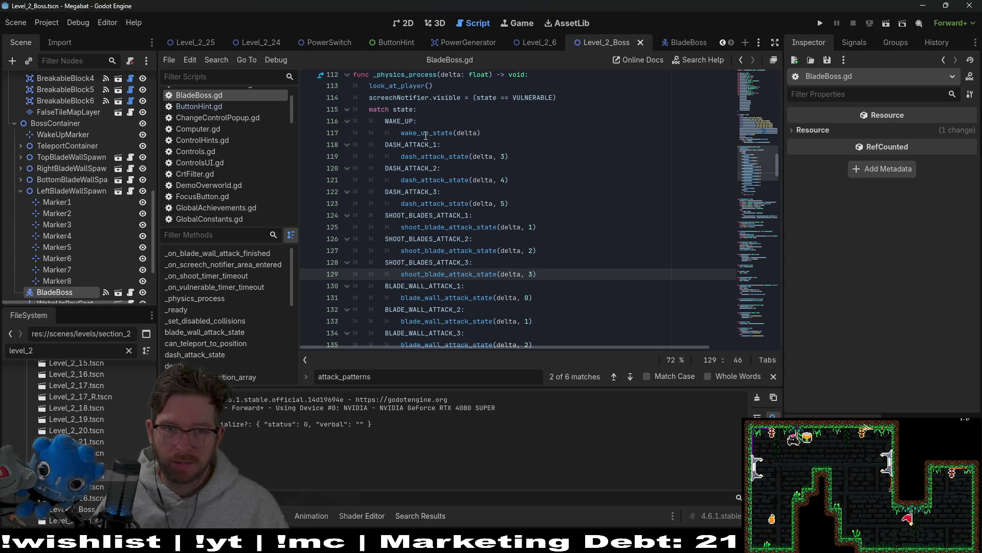
double_click(420, 156)
double_click(406, 145)
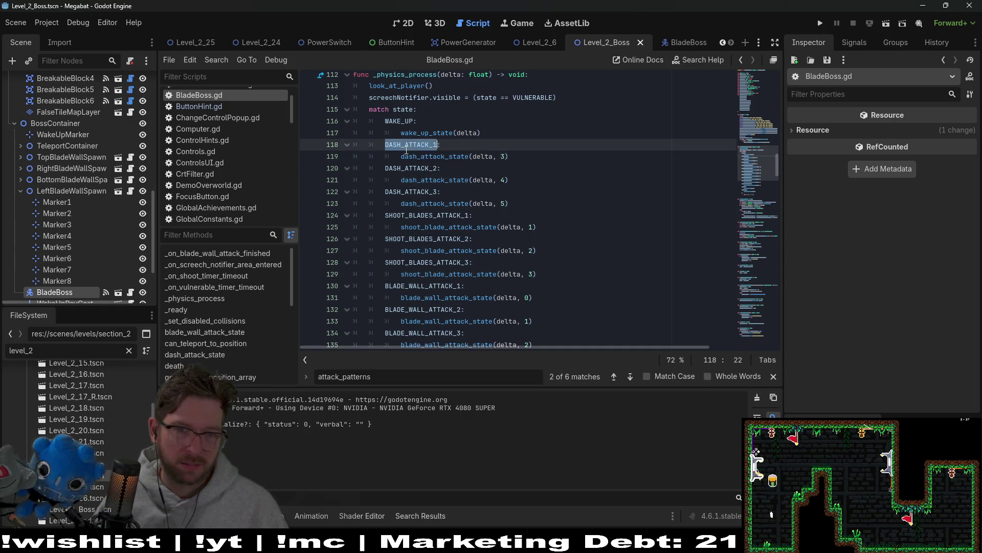
mouse_move(754, 172)
mouse_down()
mouse_move(756, 128)
mouse_move(752, 138)
mouse_up()
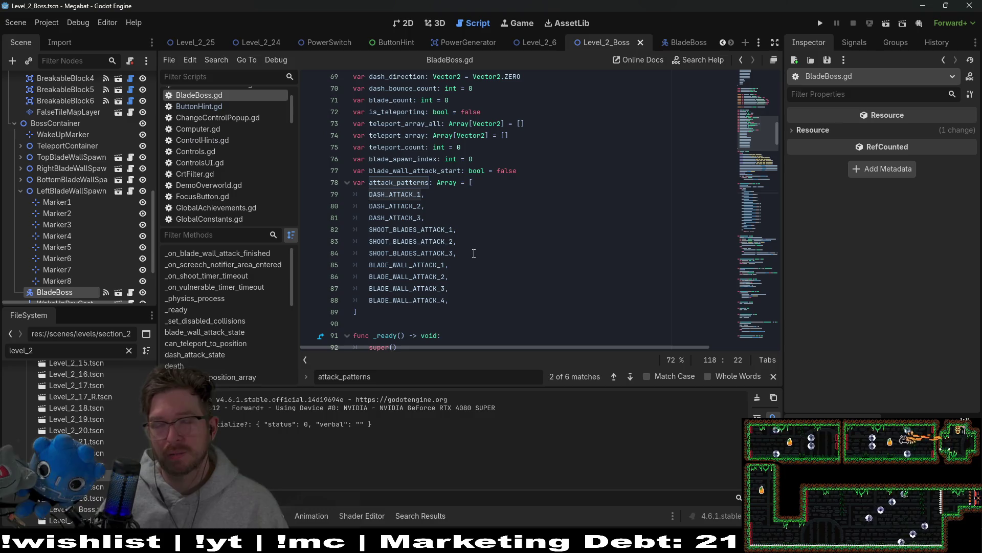
scroll(476, 227, down, 1)
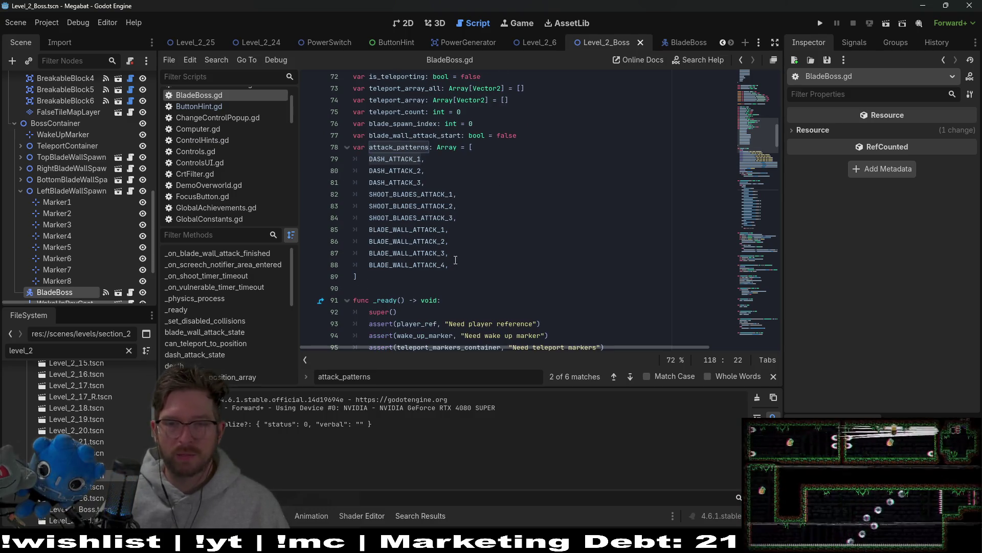
drag(469, 260, 340, 176)
click(512, 223)
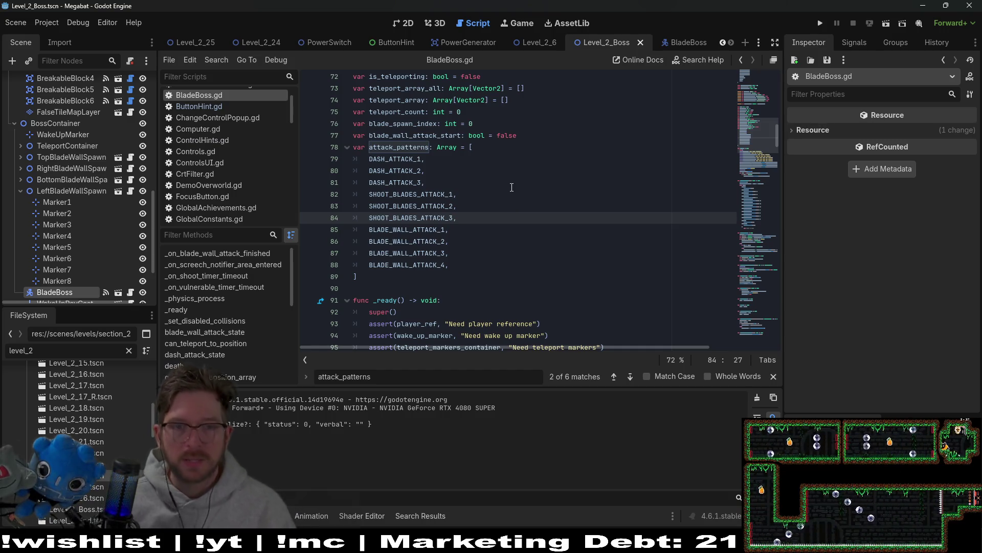
click(548, 135)
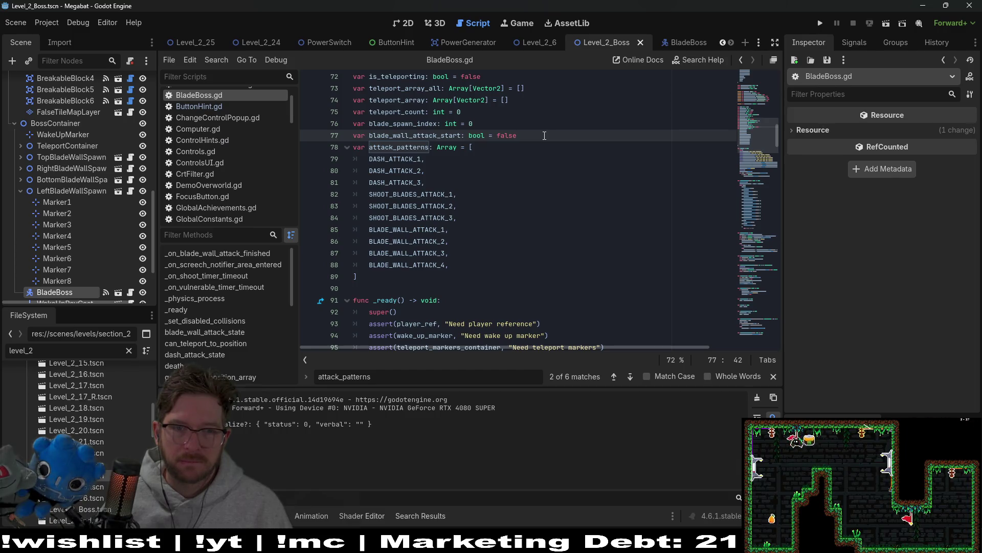
Add var phase_count: int = 0 on a new line above the attack_patterns array
key(Return)
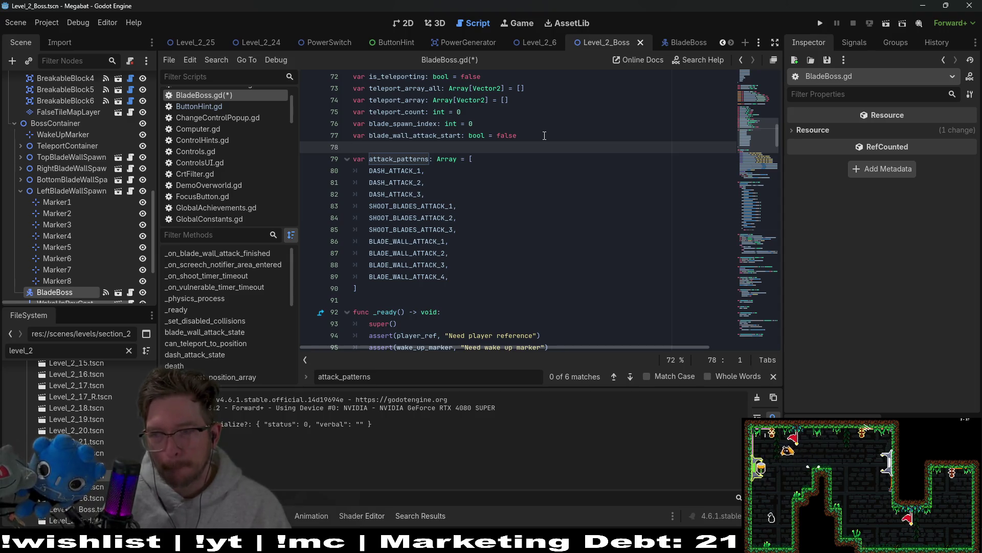
text(const)
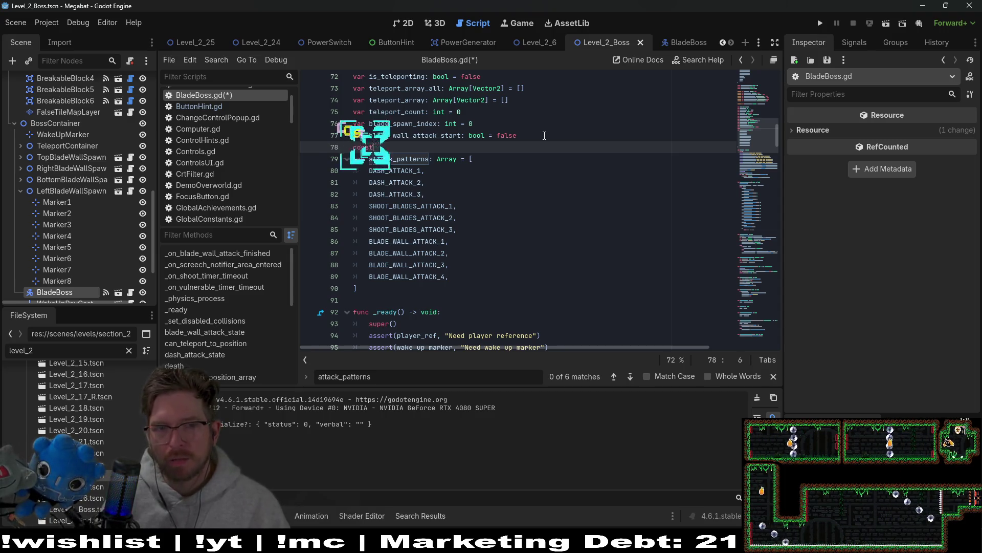
key(BackSpace)
key(BackSpace)
key(BackSpace)
text(var )
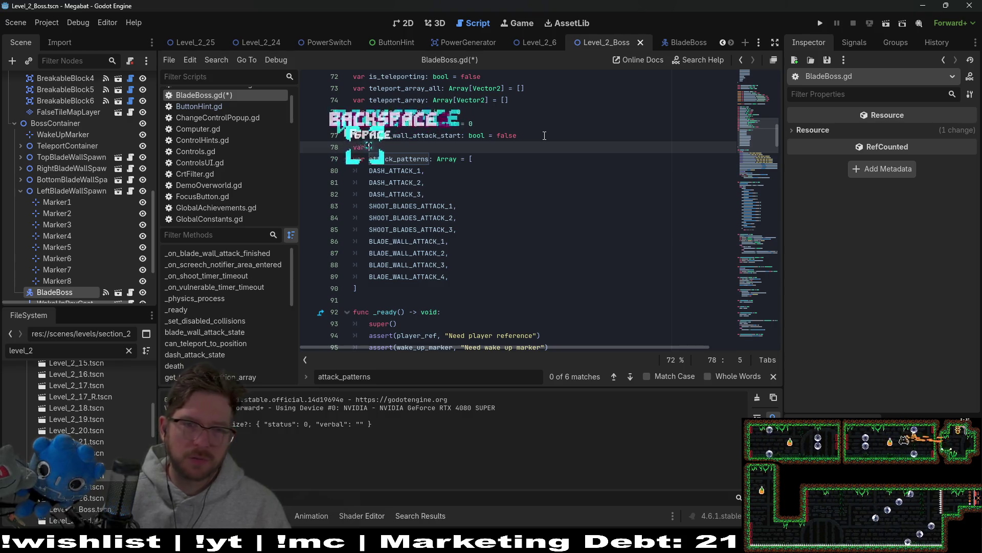
text(phase_count)
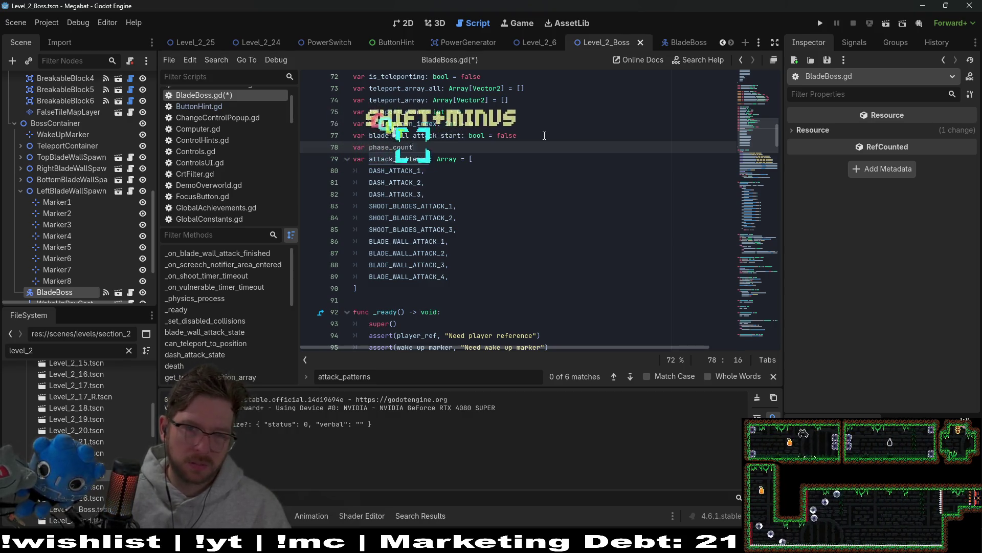
text(: int = 0)
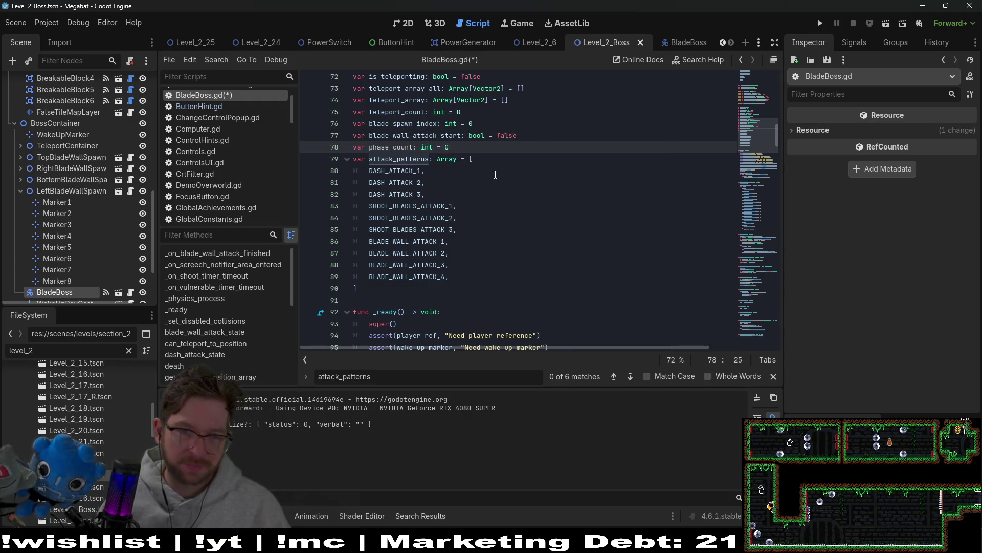
click(383, 158)
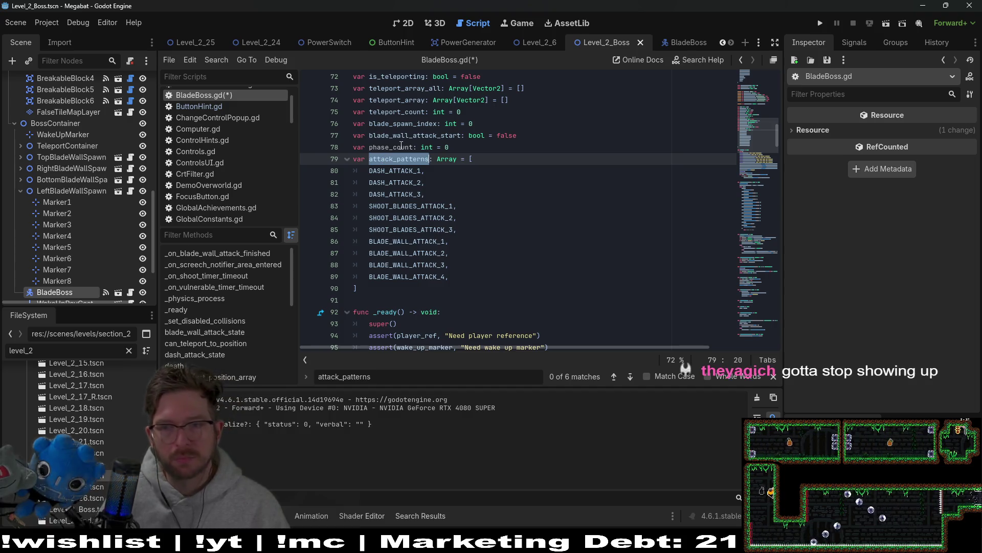
scroll(402, 144, down, 10)
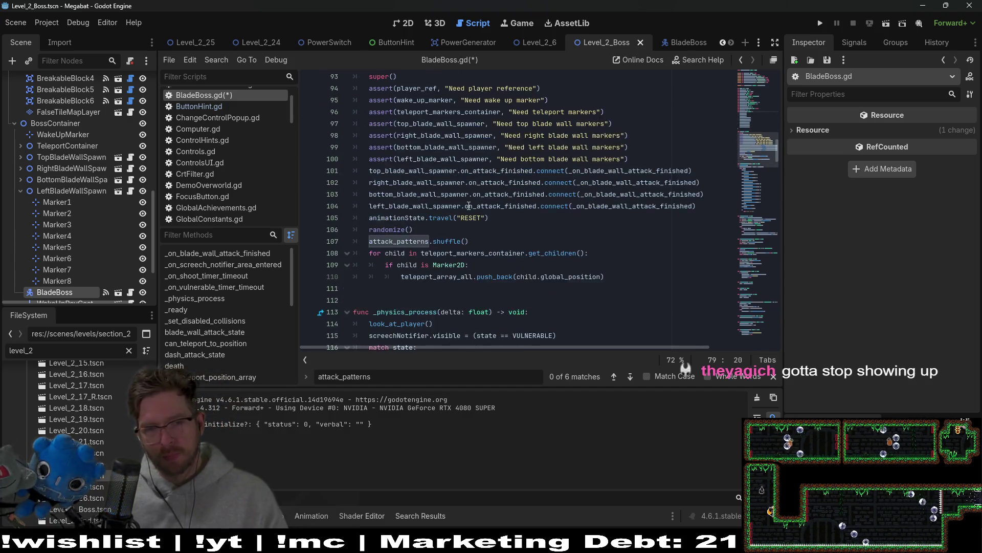
scroll(467, 151, down, 2)
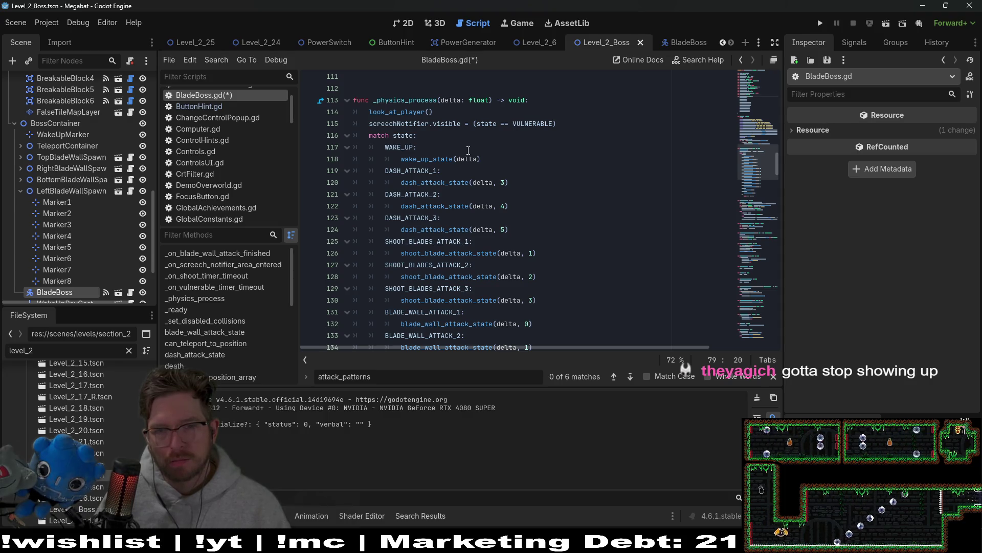
scroll(468, 151, up, 14)
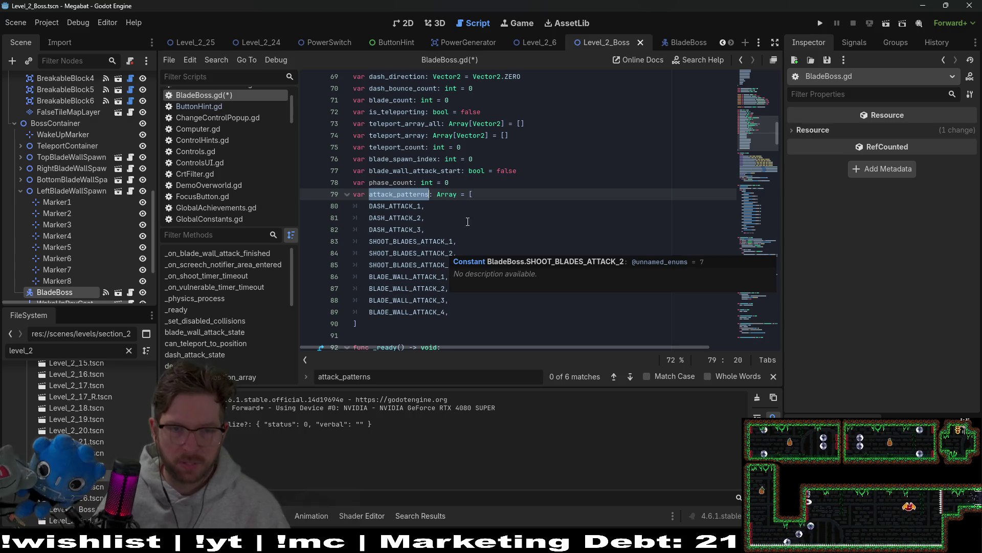
click(488, 187)
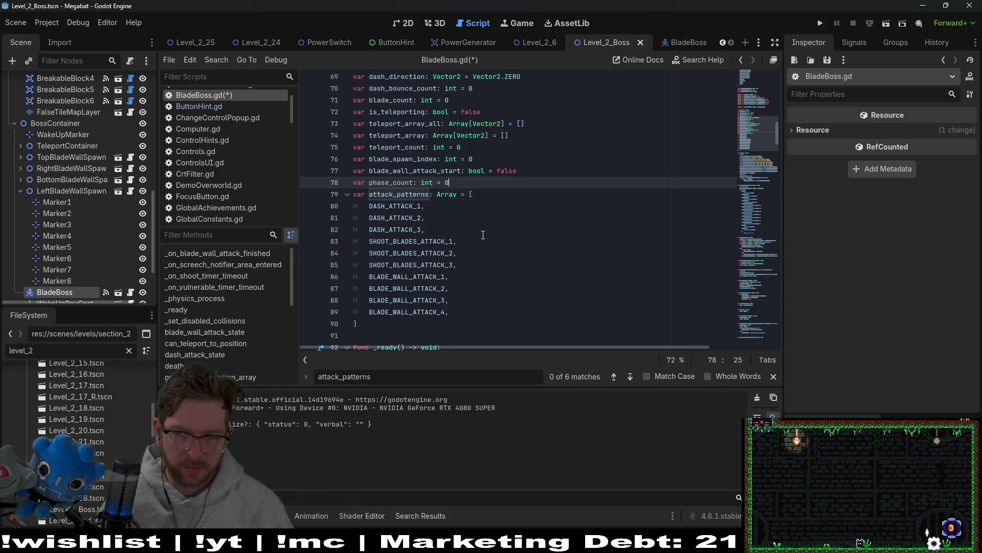
Look over the attack_patterns entries, leaving the caret after the array's opening bracket
scroll(483, 235, down, 2)
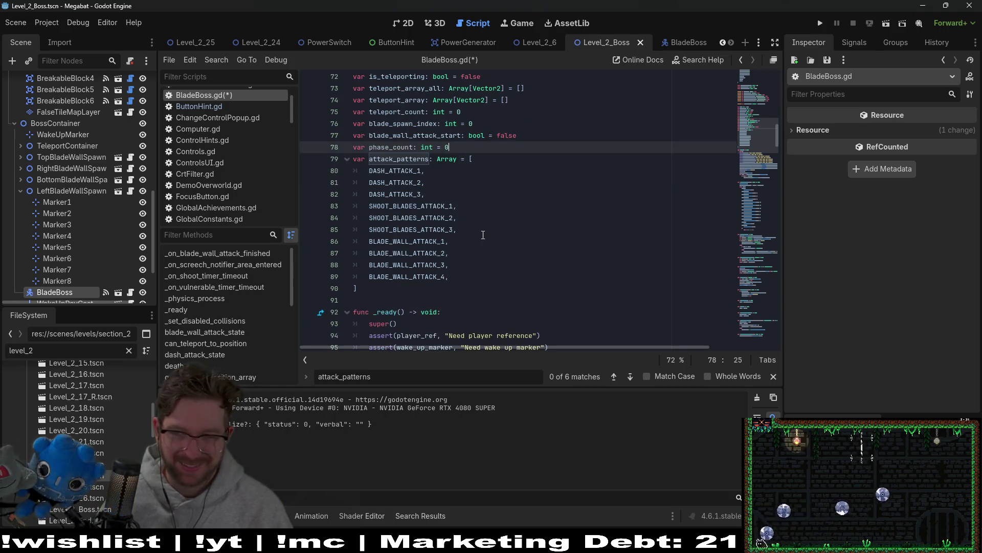
scroll(483, 235, down, 2)
scroll(484, 235, up, 5)
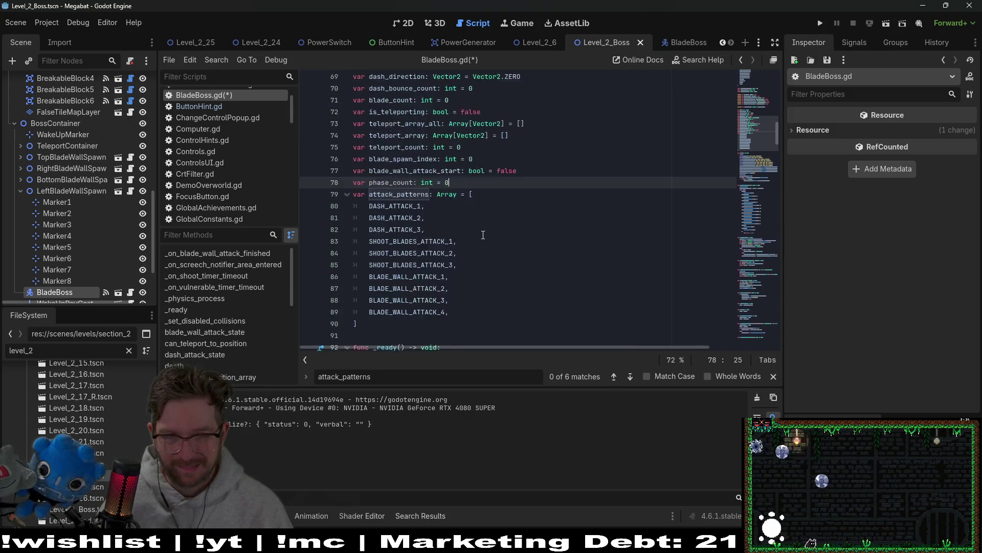
click(474, 266)
double_click(394, 241)
scroll(473, 274, down, 2)
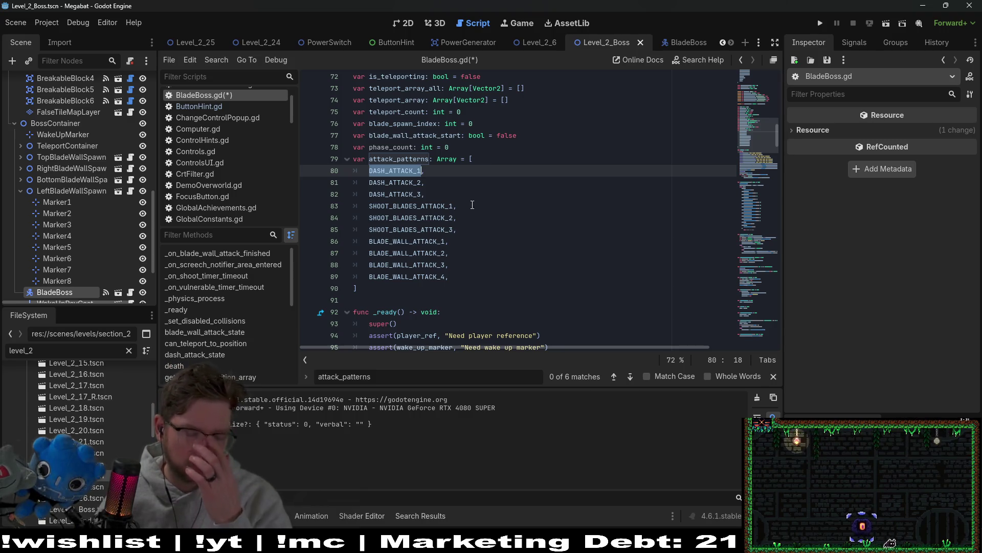
scroll(461, 225, down, 5)
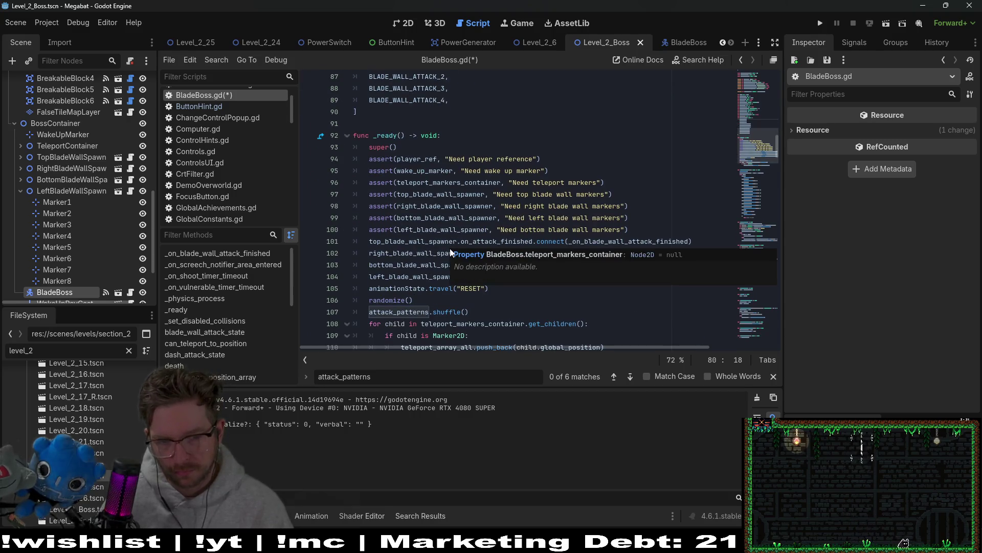
scroll(456, 299, up, 3)
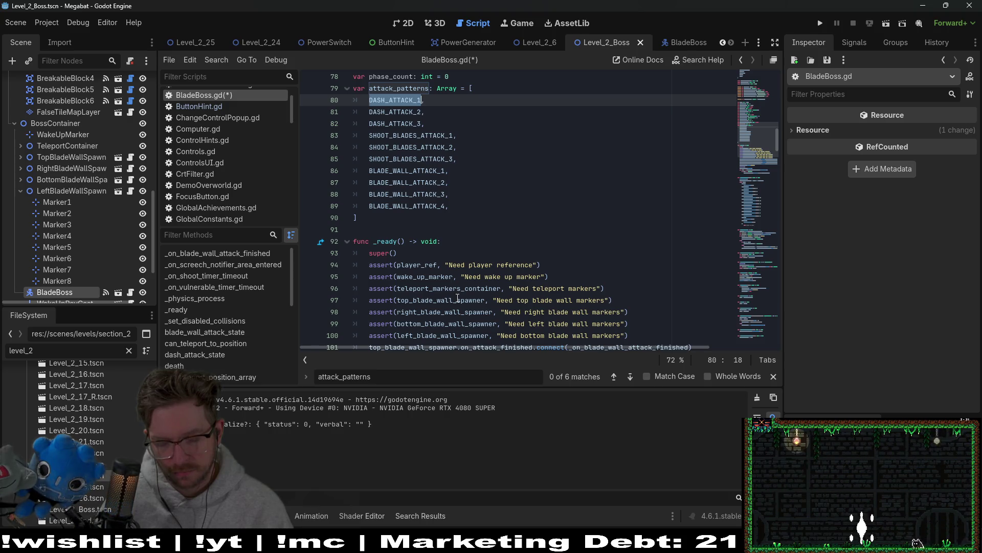
scroll(457, 298, up, 3)
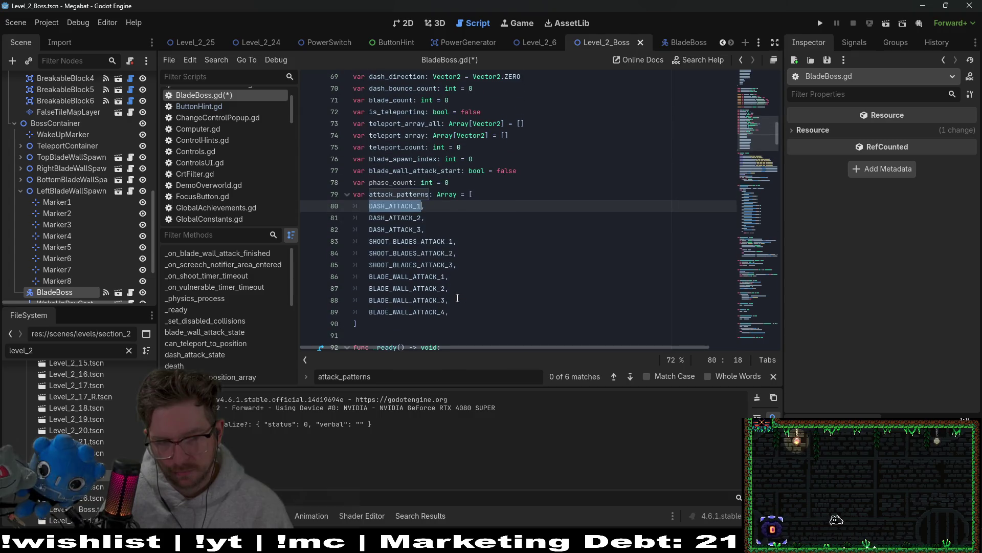
click(490, 192)
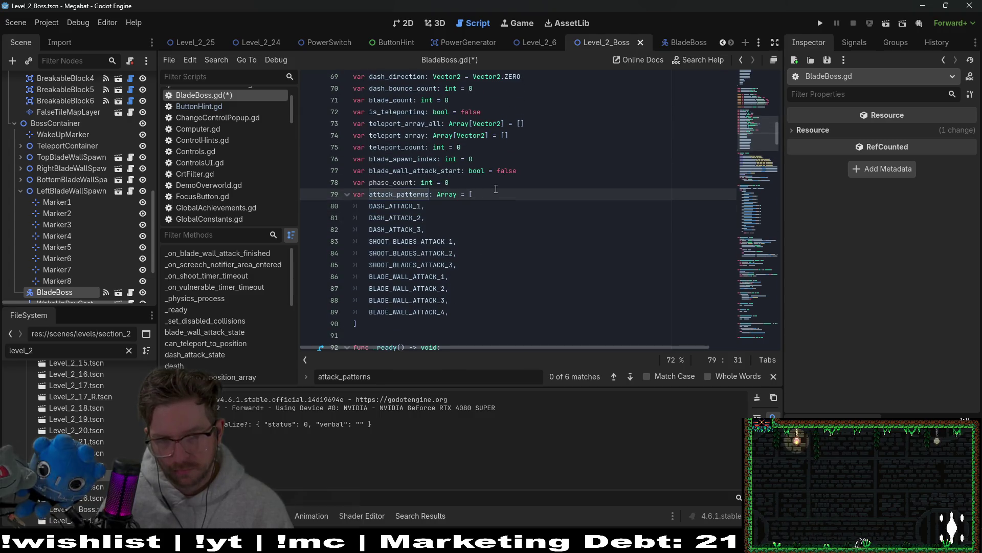
Delete the phase_count line and insert a new line right after the attack_patterns opening bracket
drag(496, 185, 544, 171)
key(BackSpace)
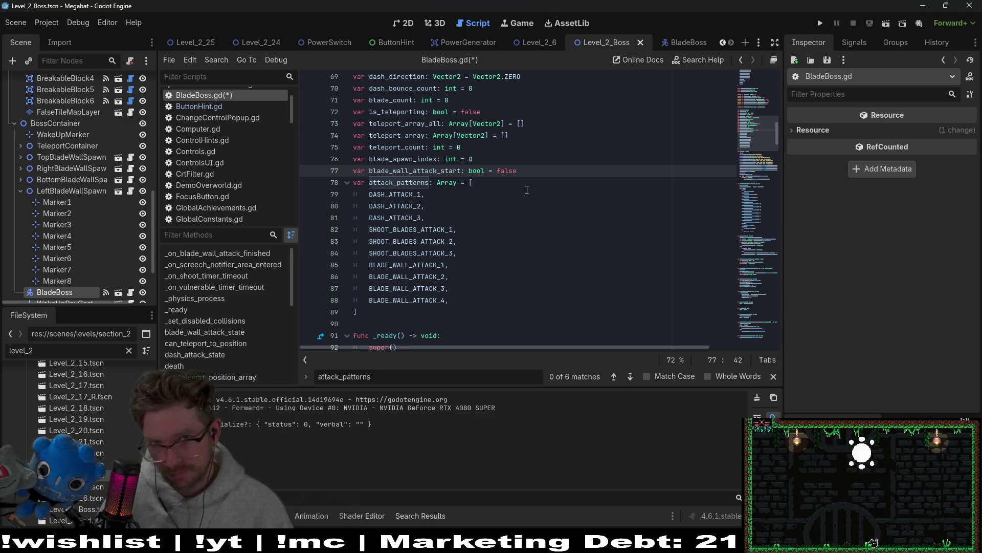
click(493, 183)
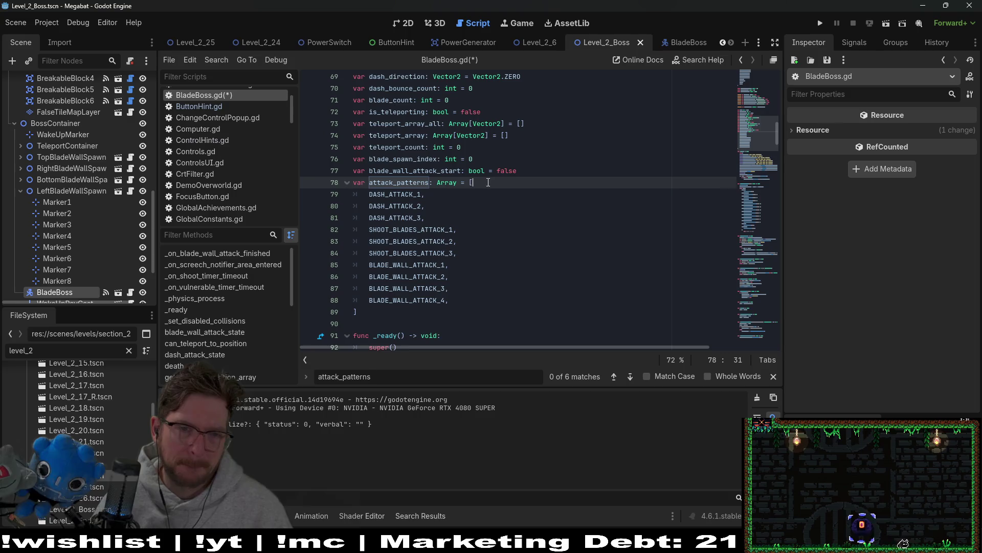
key(Return)
text(p)
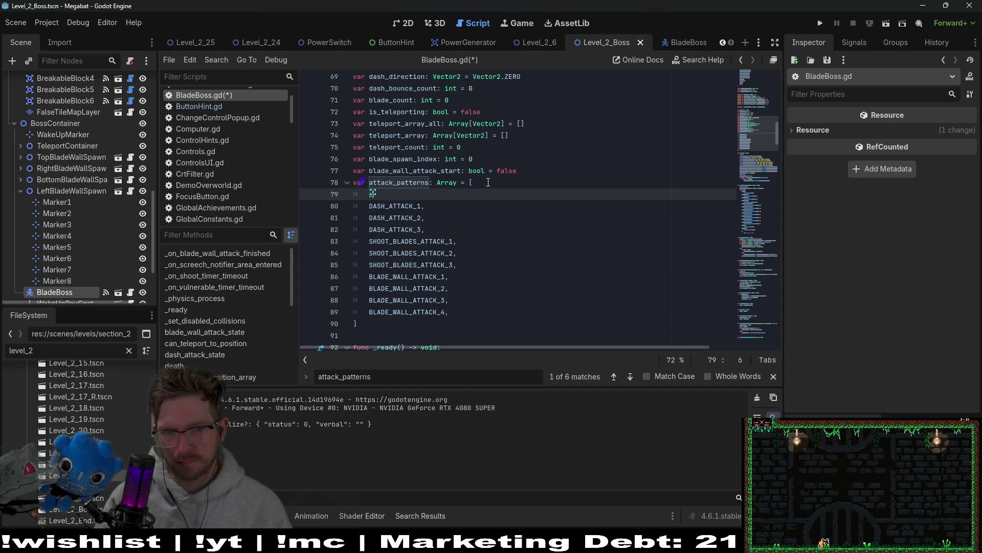
Type the "phase1": {}, entry as the array's first item and split its braces apart
text("p)
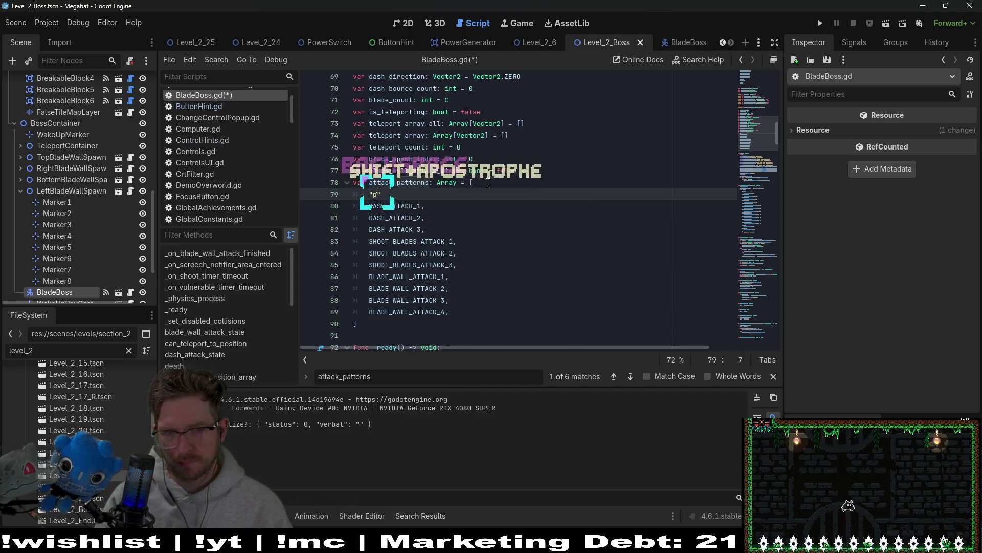
text(hase)
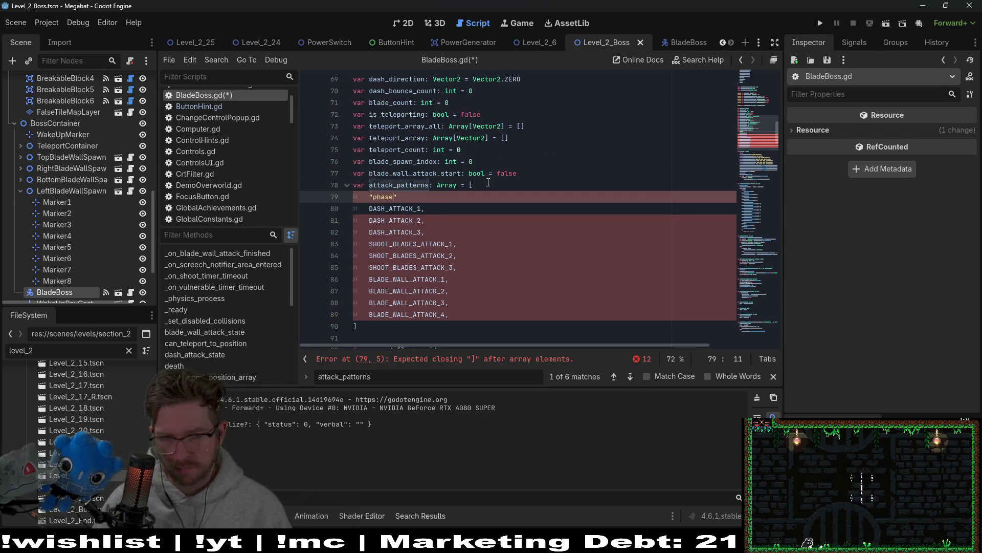
key(BackSpace)
key(BackSpace)
key(BackSpace)
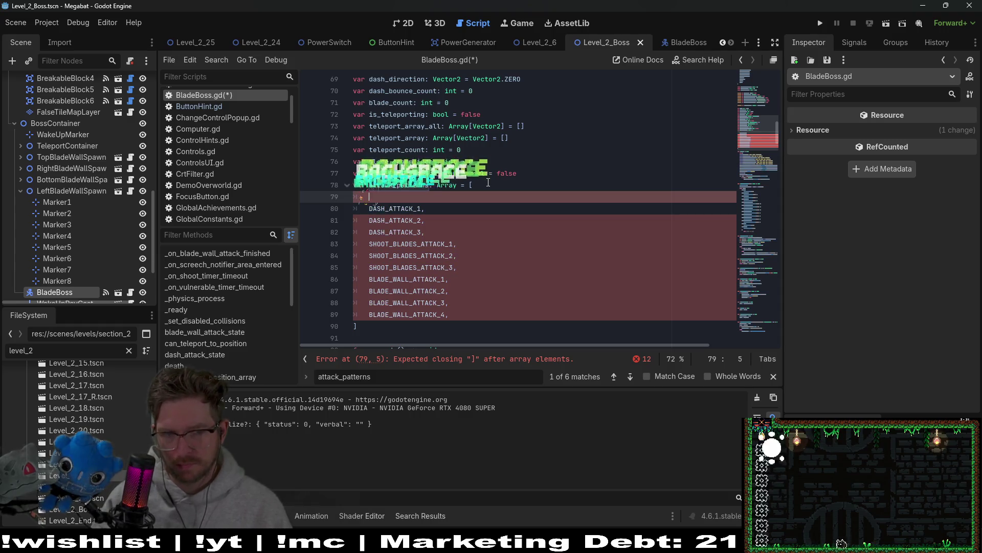
text(")
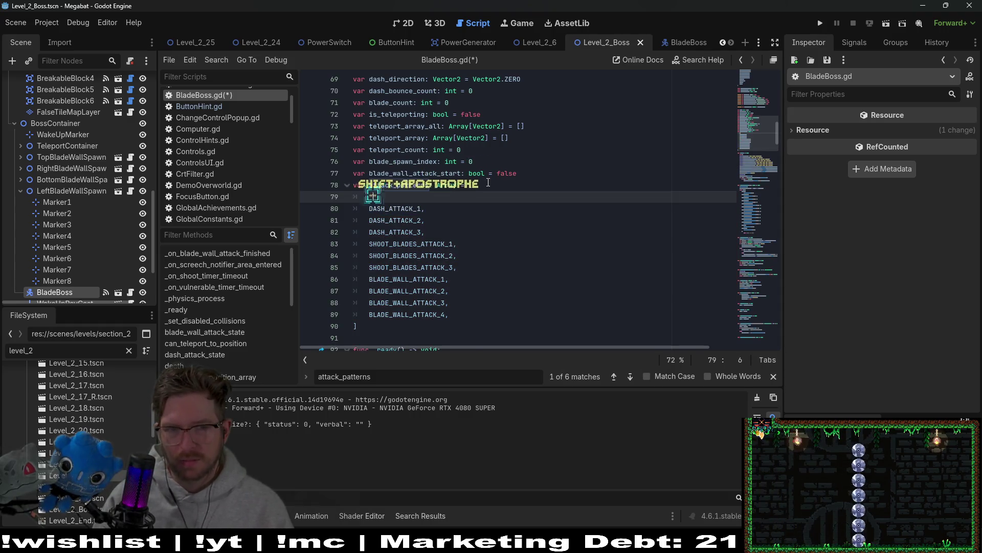
text(phse)
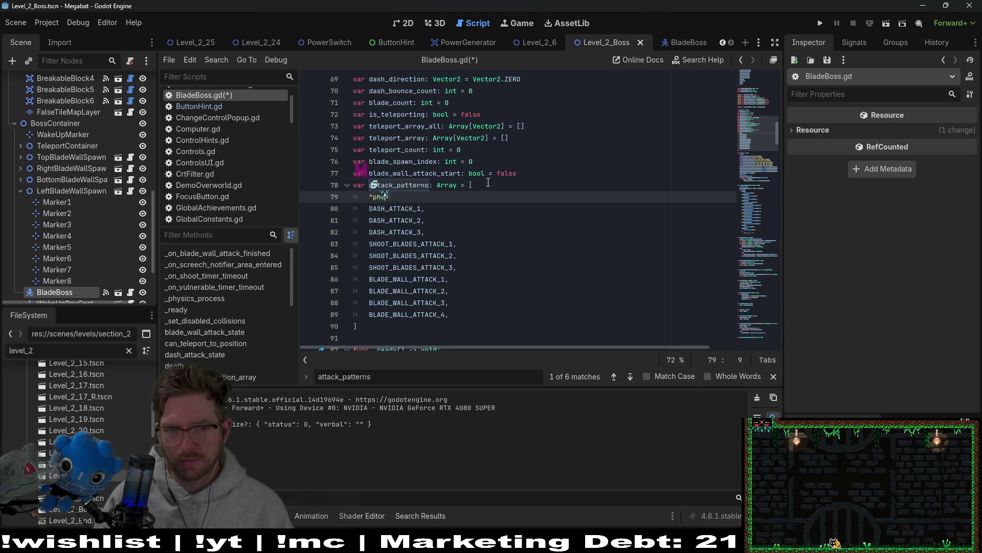
key(BackSpace)
key(BackSpace)
text(as)
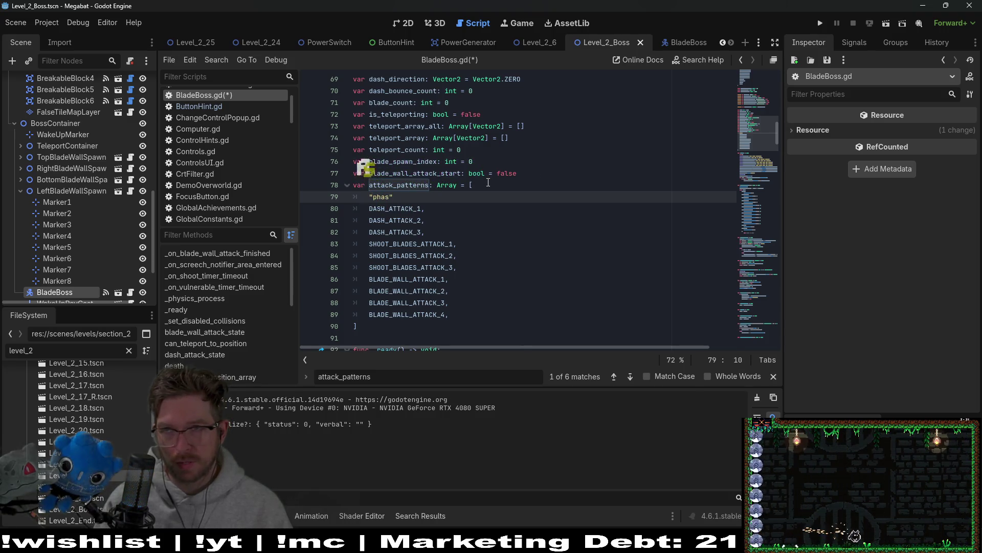
text(e1)
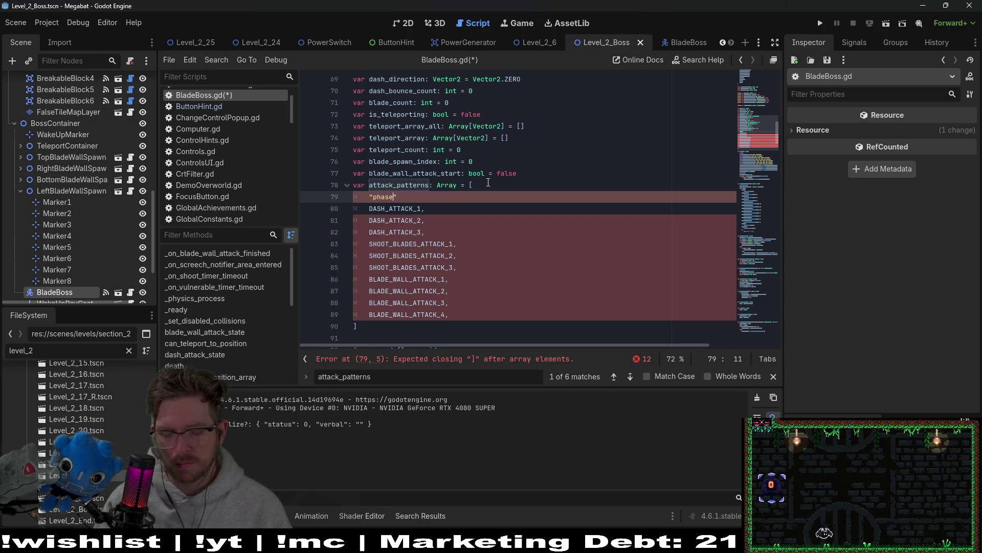
text(":)
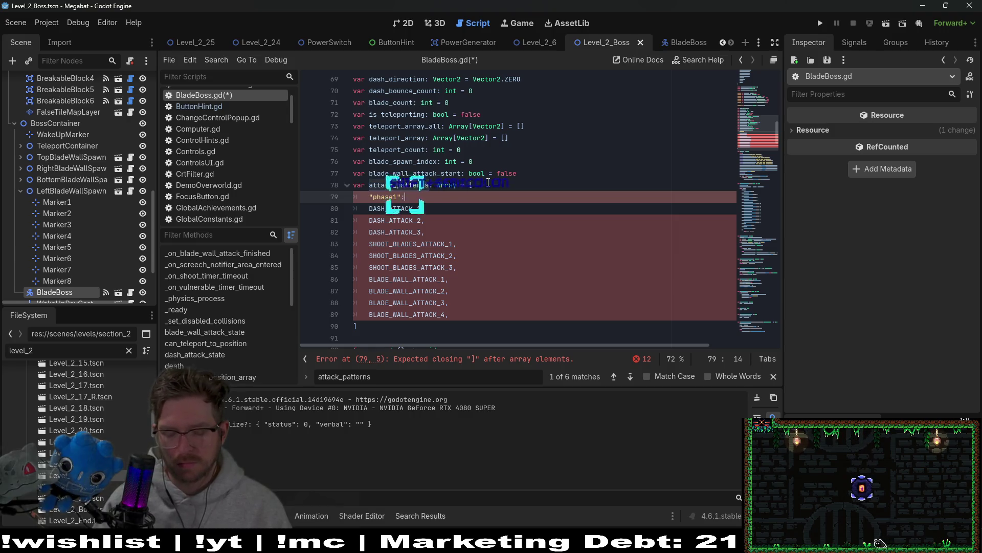
text( {},)
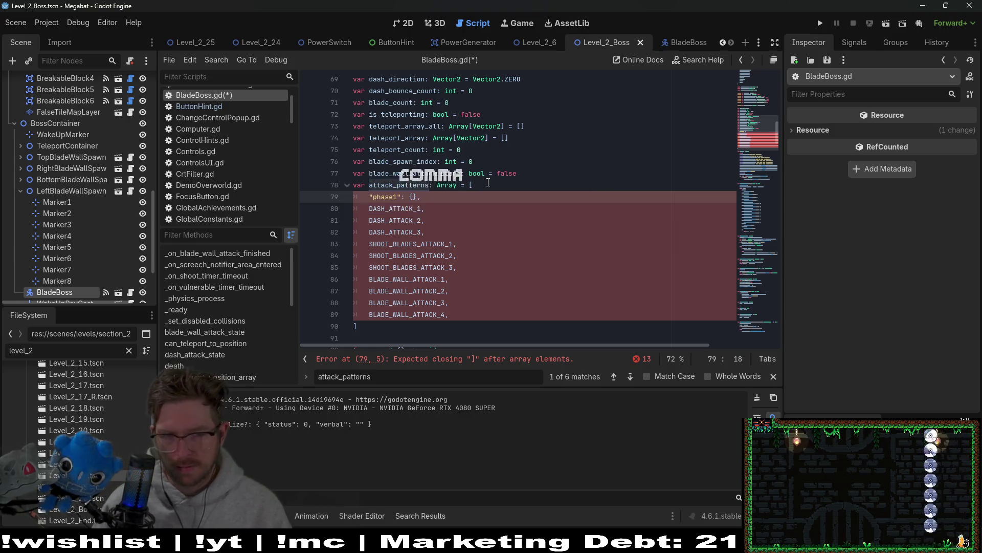
key(Left)
key(Left)
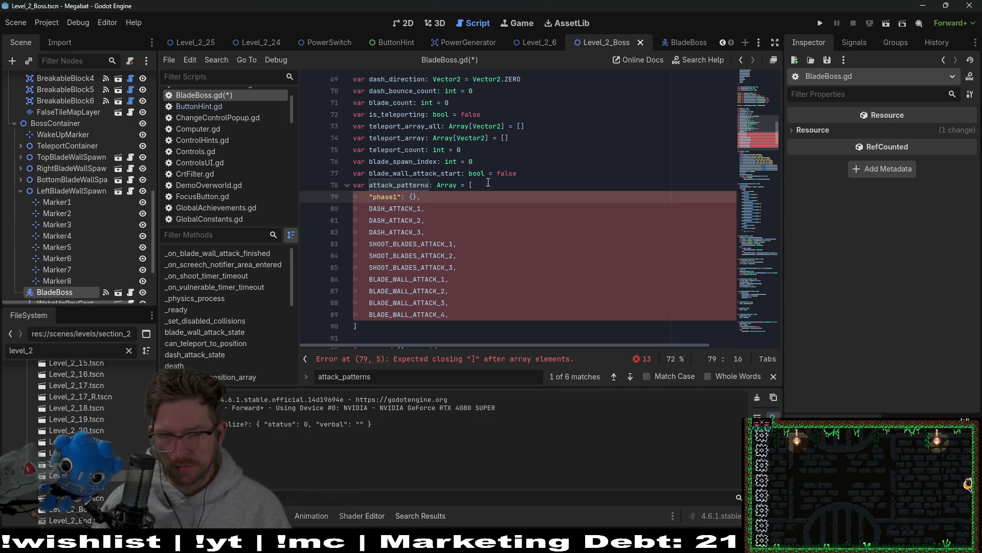
key(Return)
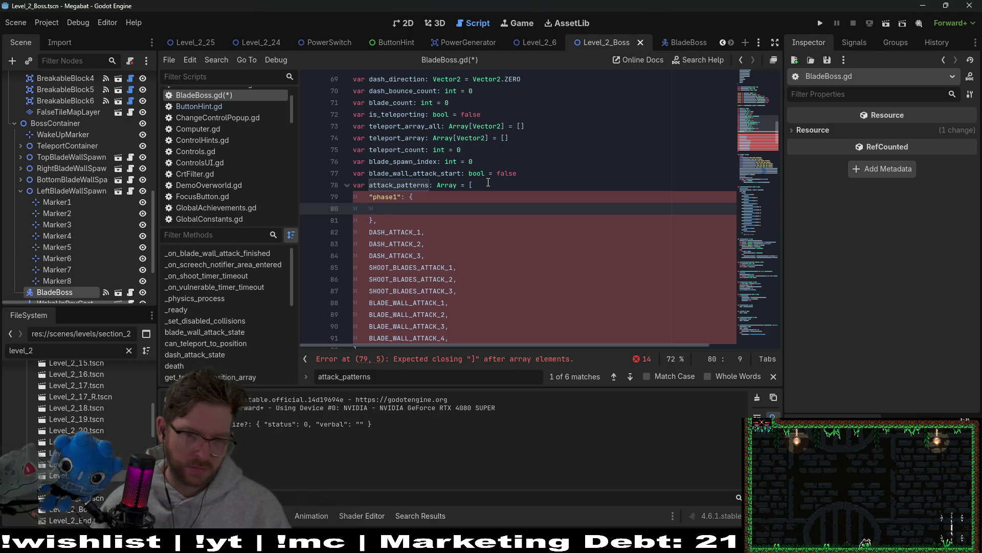
Wrap the phase1 entry in an outer { block and indent it, then undo the nesting
drag(386, 218, 369, 197)
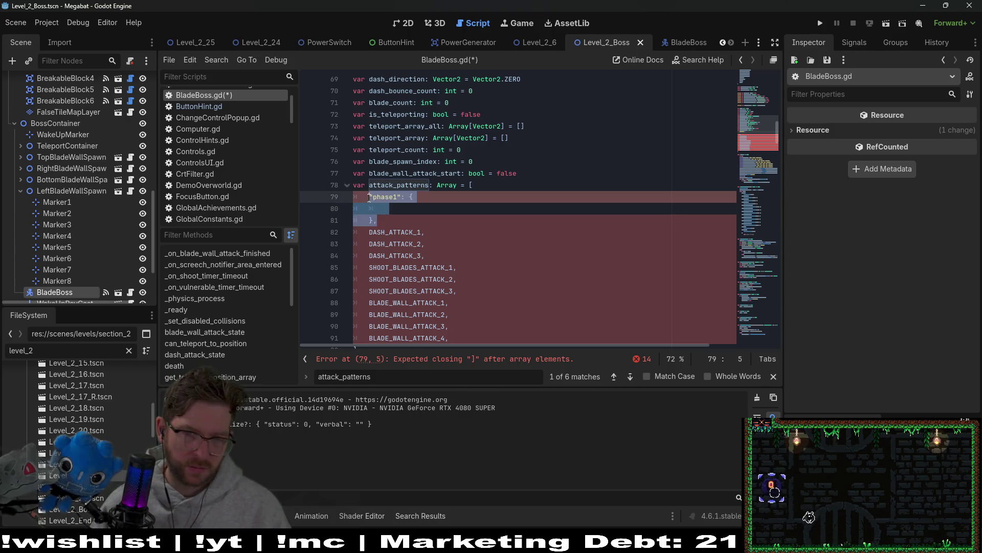
key(ctrl+x)
text({)
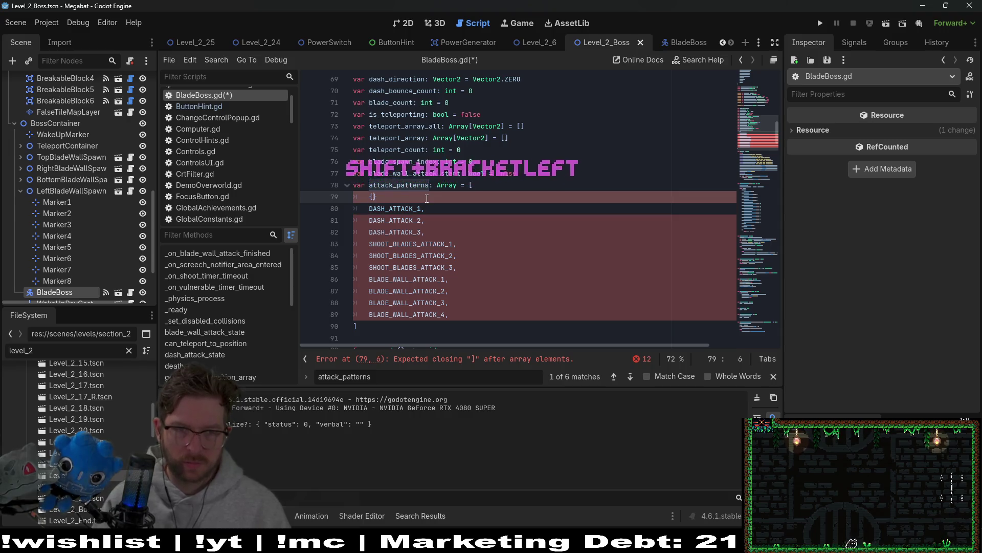
key(ctrl+v)
key(Return)
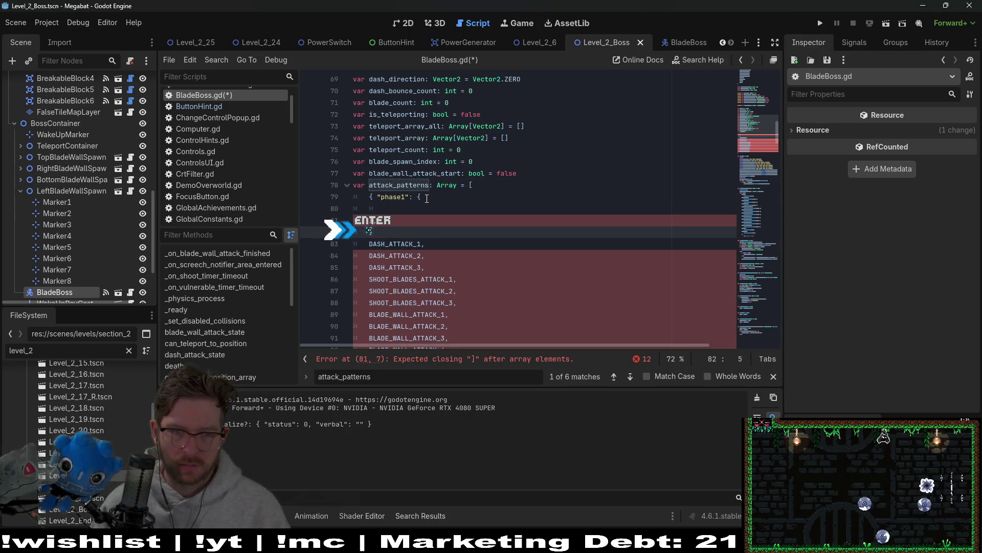
key(Up)
key(Up)
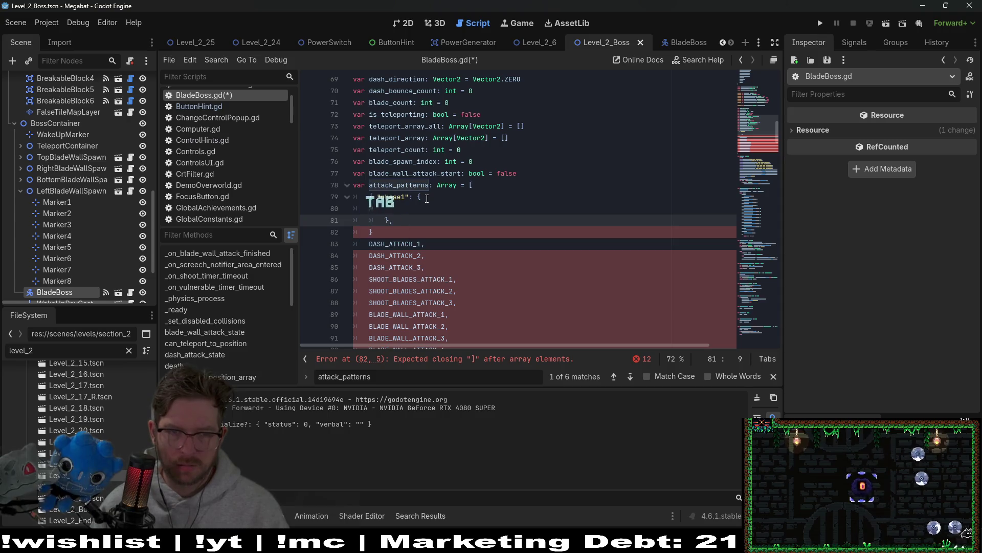
key(Tab)
key(Up)
key(Return)
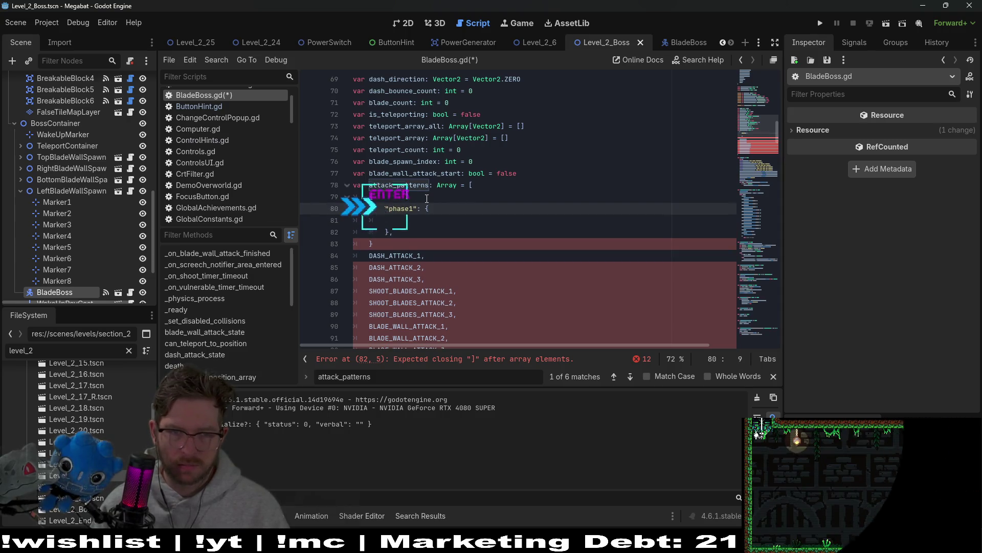
key(Down)
key(Down)
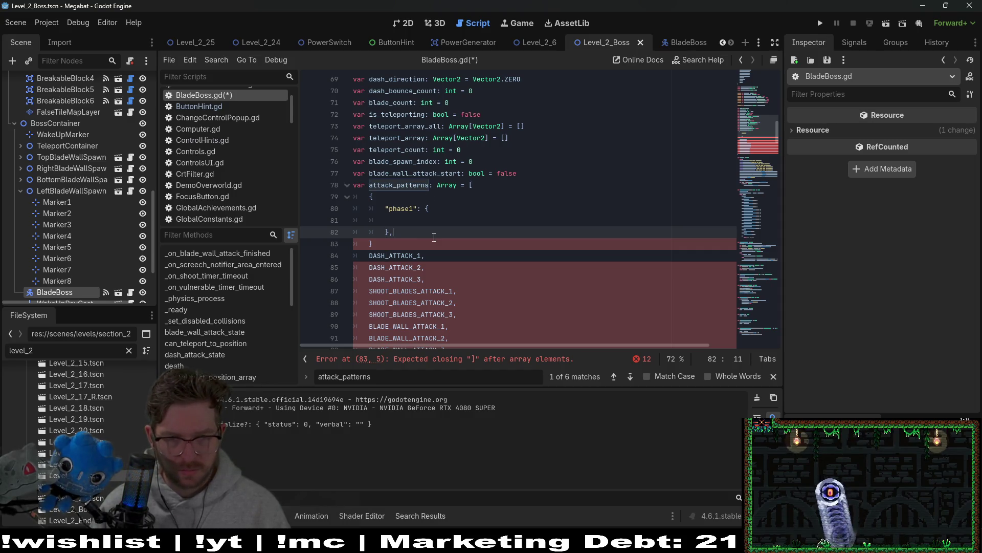
key(ctrl+z)
key(ctrl+z)
key(ctrl+z)
key(ctrl+z)
key(ctrl+z)
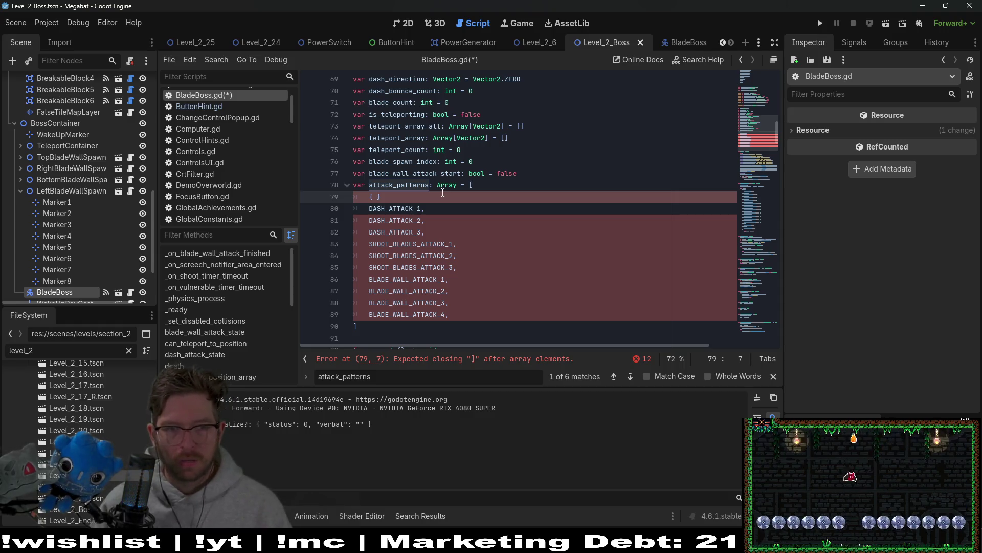
Delete the empty brace entry on lines 79–81 and add a blank line after line 77
key(BackSpace)
key(Return)
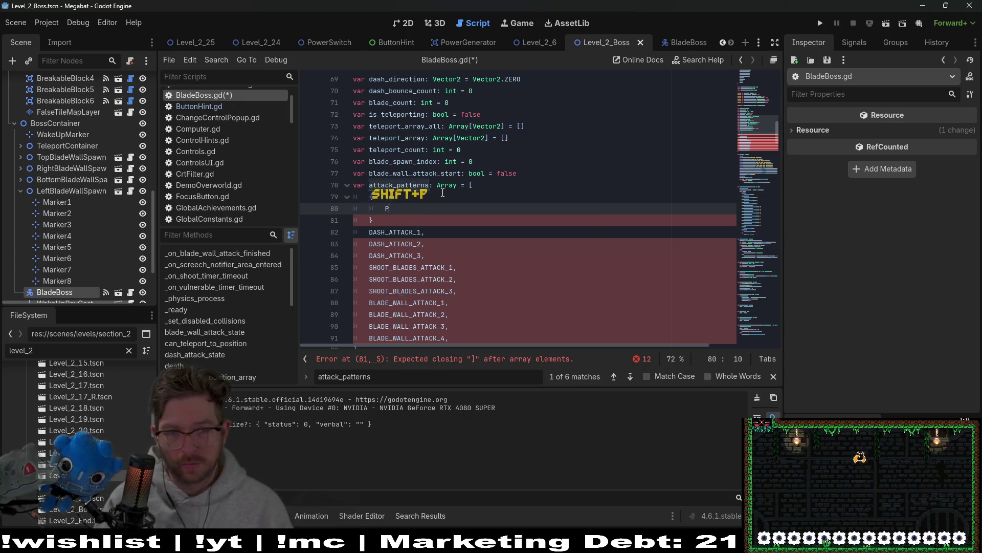
text(F)
key(BackSpace)
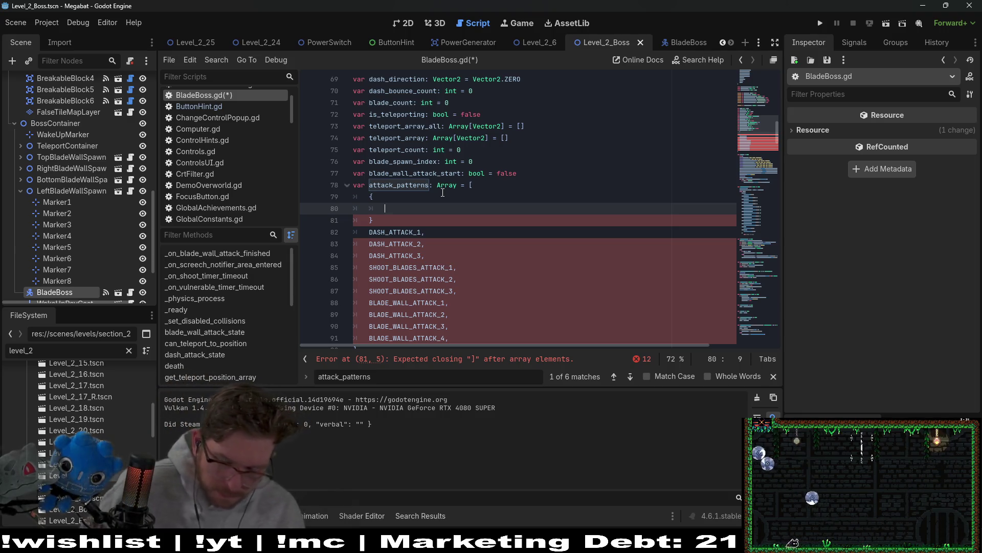
drag(406, 226, 527, 187)
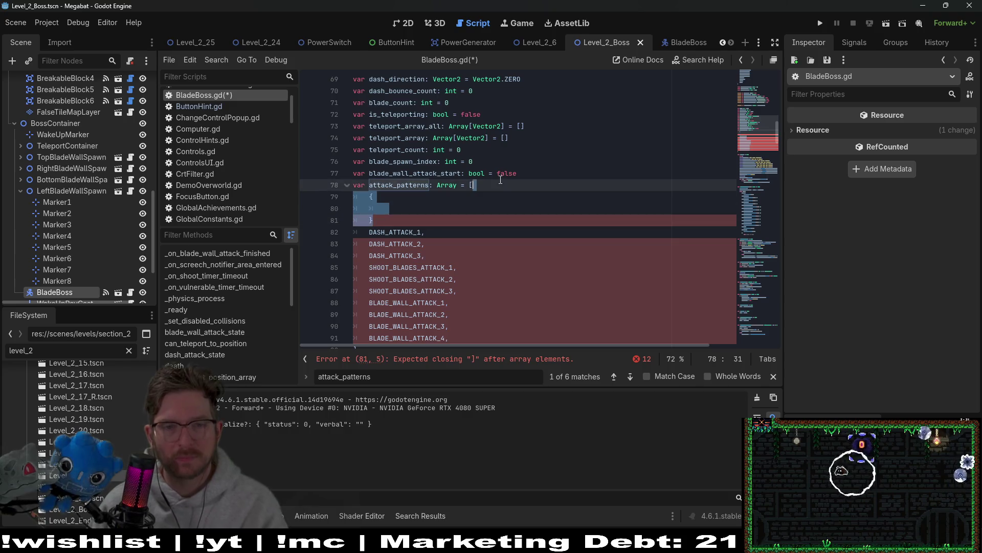
key(BackSpace)
click(527, 174)
key(Return)
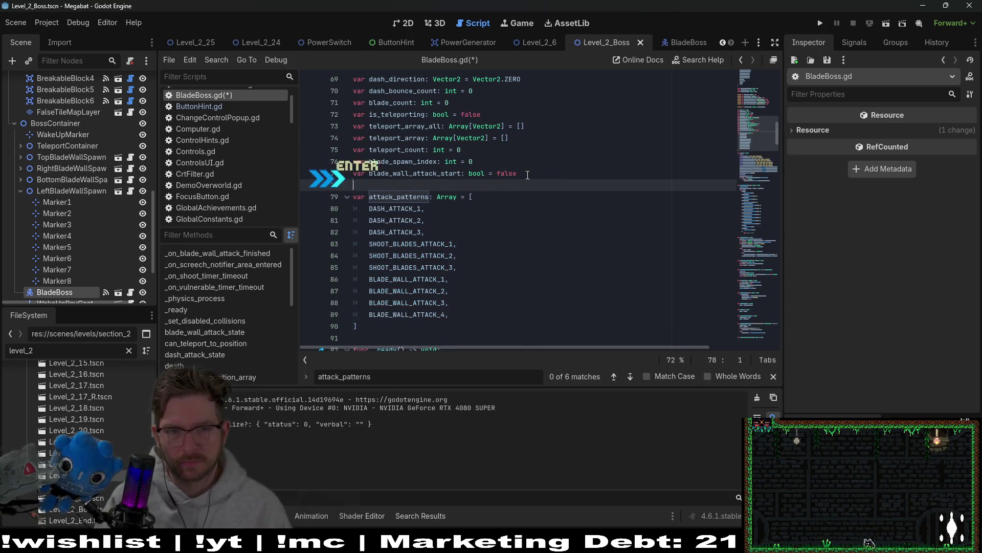
Declare 'var phase_1_attack_patterns: Array = [' with the bracket opened onto a new line
text(var pha)
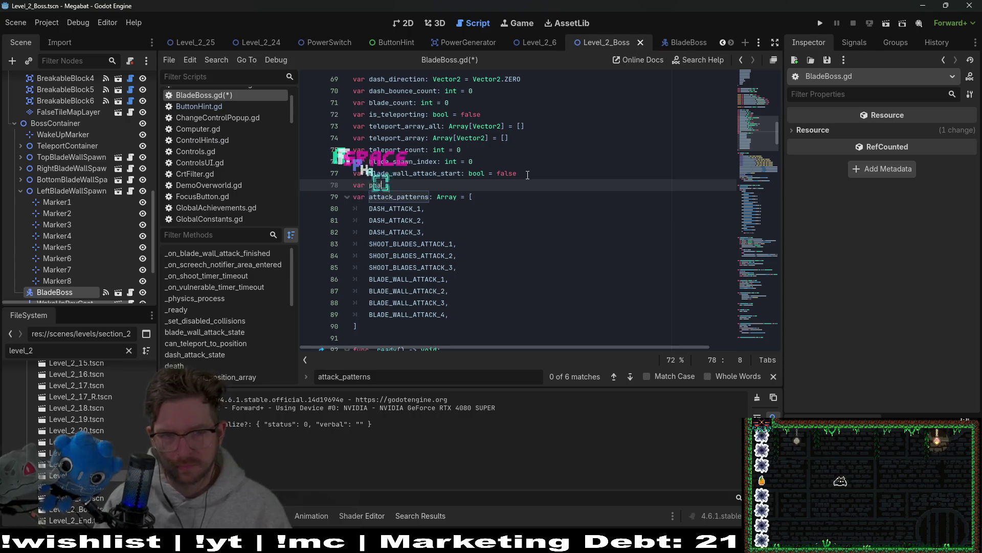
text(se_1_attack_pa)
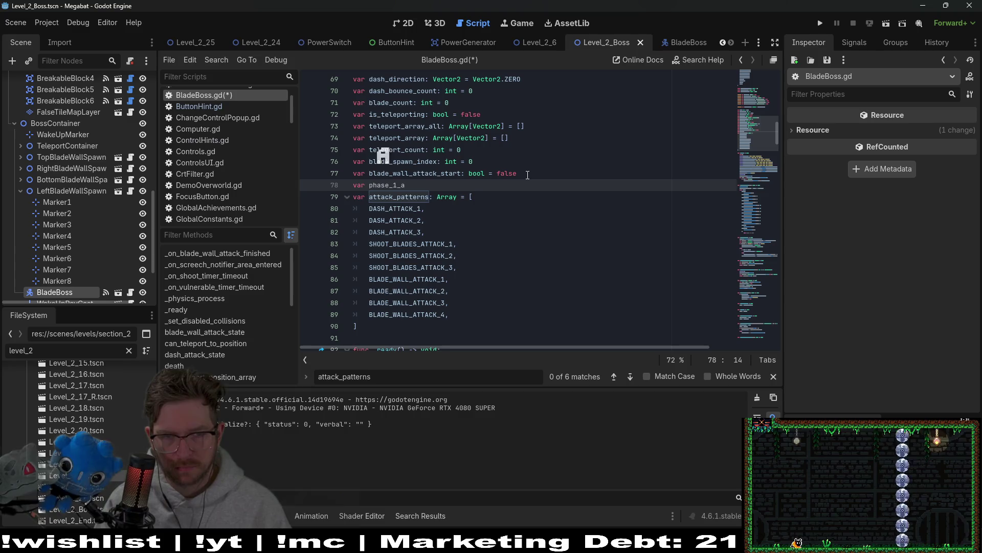
text(tterns)
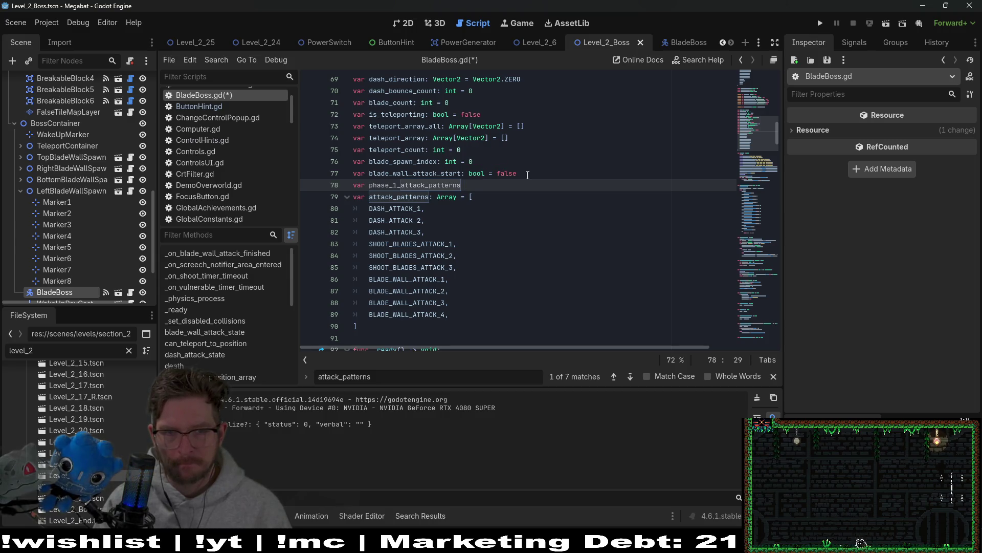
key(BackSpace)
key(BackSpace)
text(: Array = [)
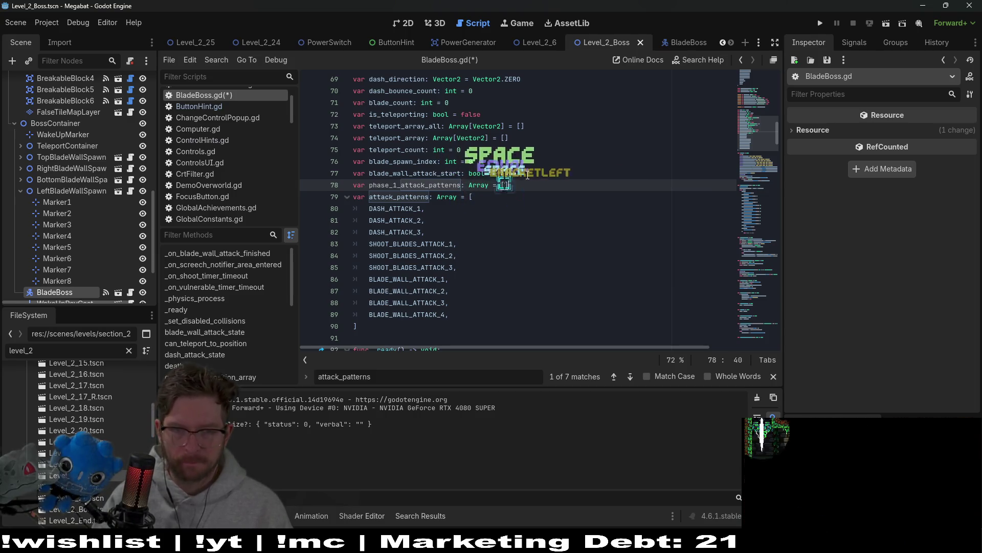
key(Return)
Copy DASH_ATTACK_1 and SHOOT_BLADES_ATTACK_1 from attack_patterns into phase_1_attack_patterns
drag(430, 253, 490, 226)
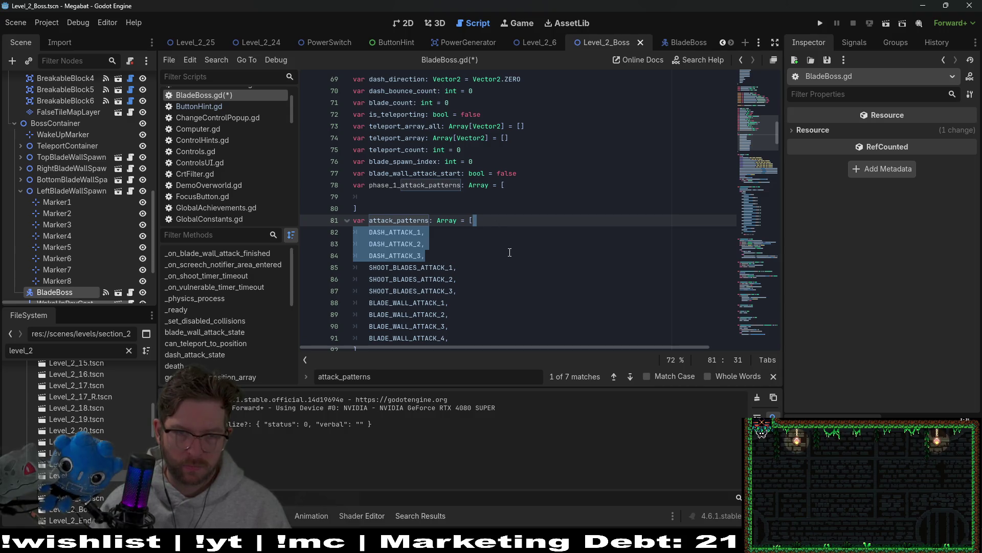
drag(494, 232, 489, 219)
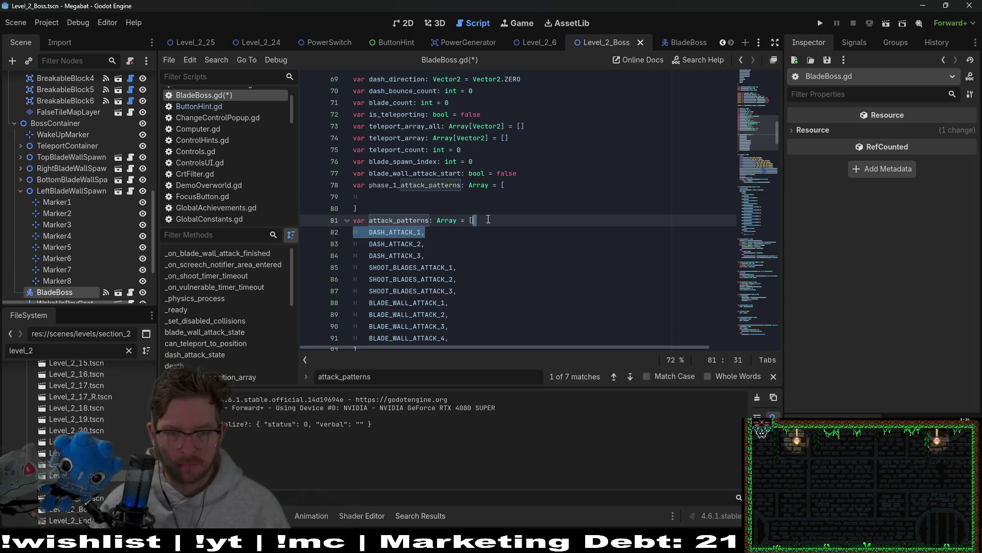
key(ctrl+c)
click(510, 201)
key(ctrl+v)
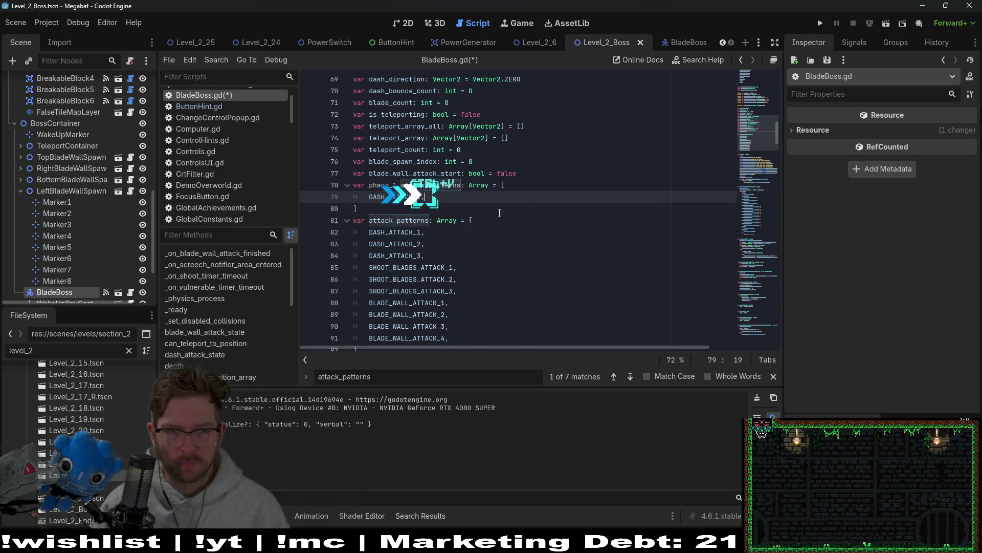
scroll(482, 216, down, 1)
drag(478, 233, 474, 222)
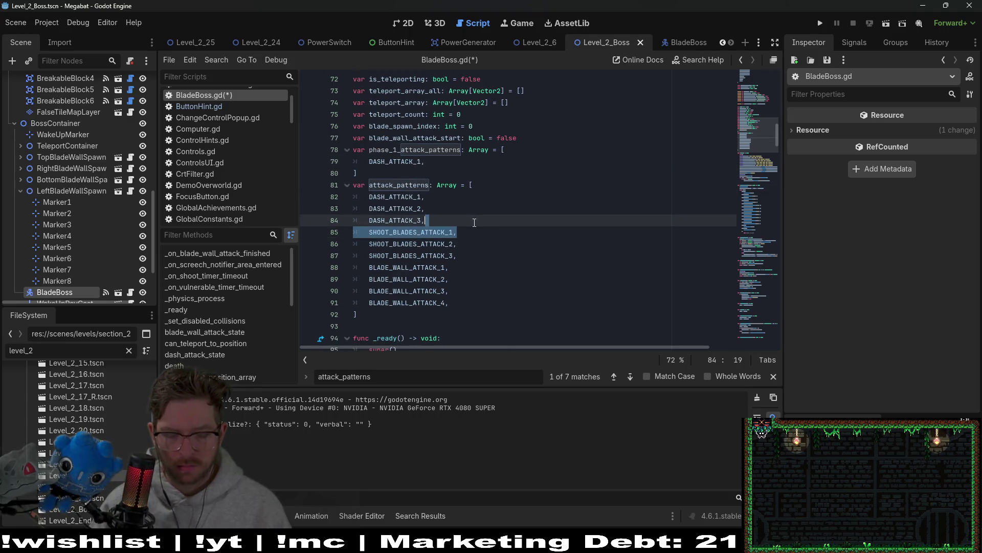
key(ctrl+c)
click(434, 150)
click(434, 161)
key(ctrl+v)
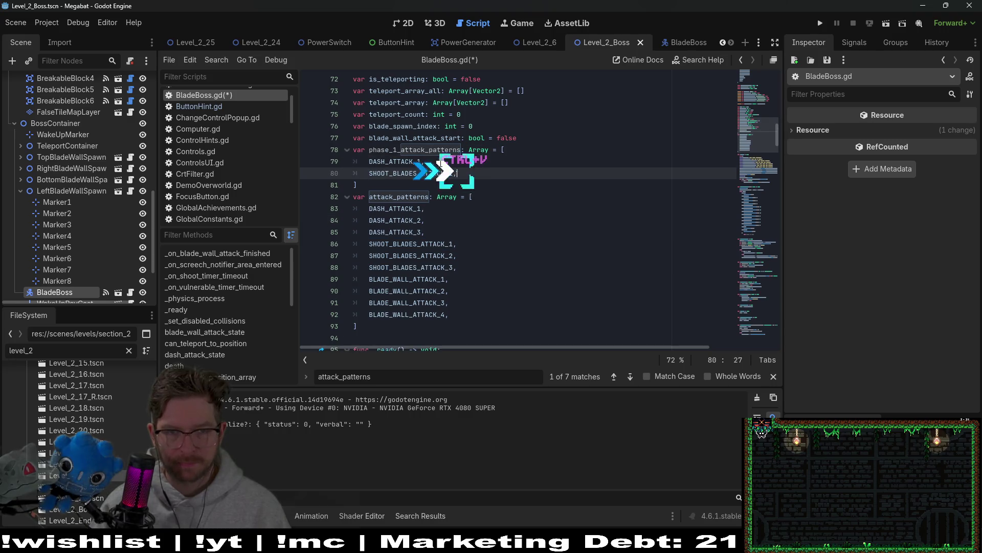
Select the four BLADE_WALL_ATTACK entries in attack_patterns
click(467, 274)
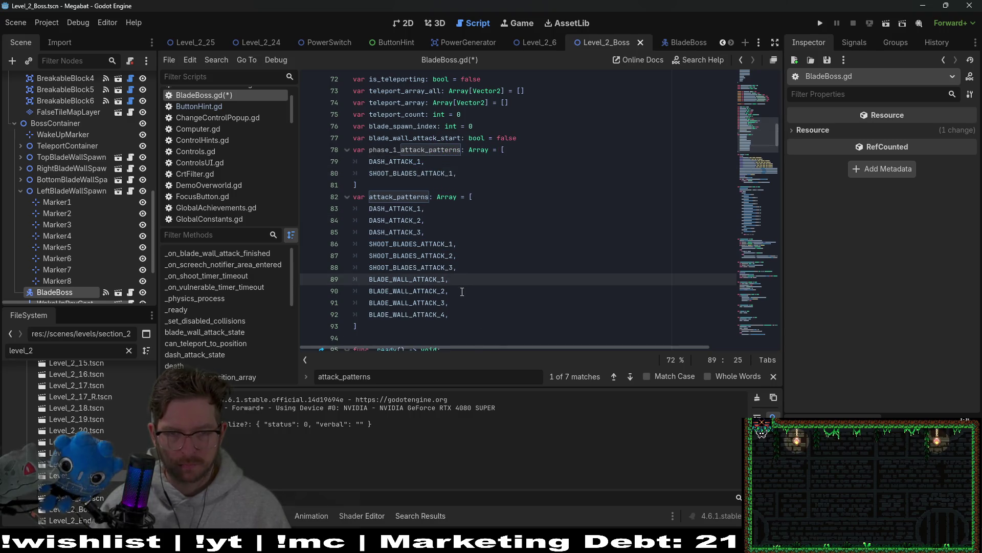
shift+click(471, 271)
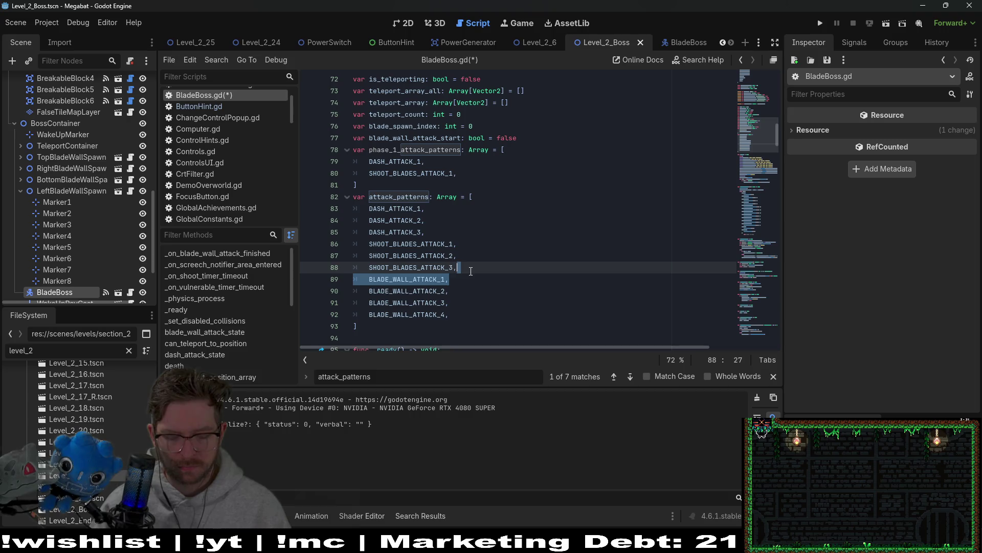
click(467, 176)
drag(464, 308, 304, 284)
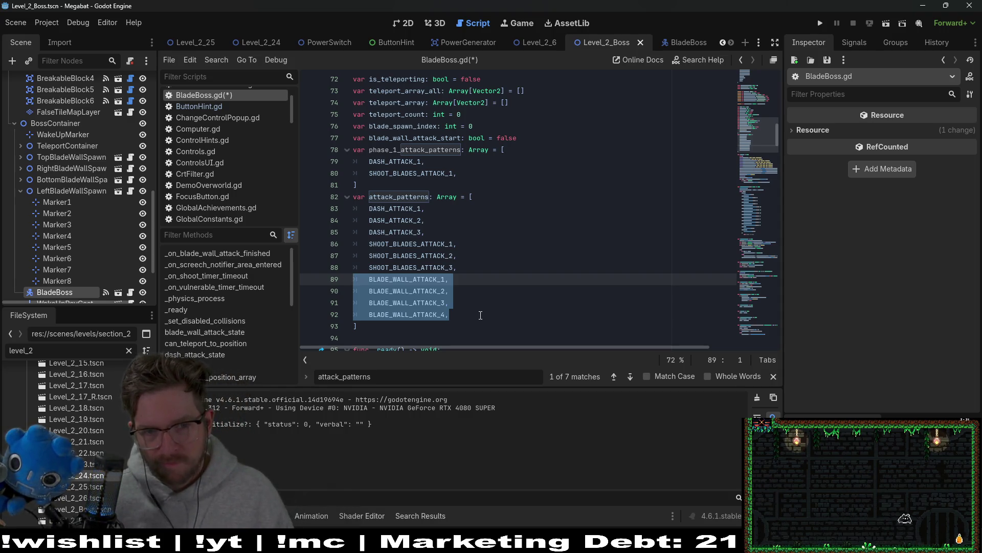
click(538, 136)
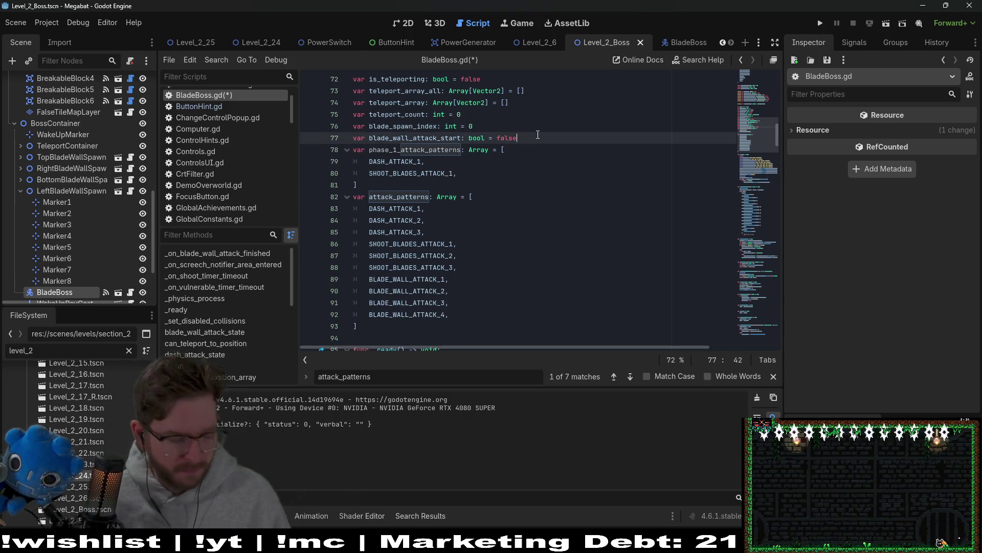
On line 78 declare blade_wall_attack_patterns and paste the four BLADE_WALL_ATTACK entries inside
key(Return)
key(Tab)
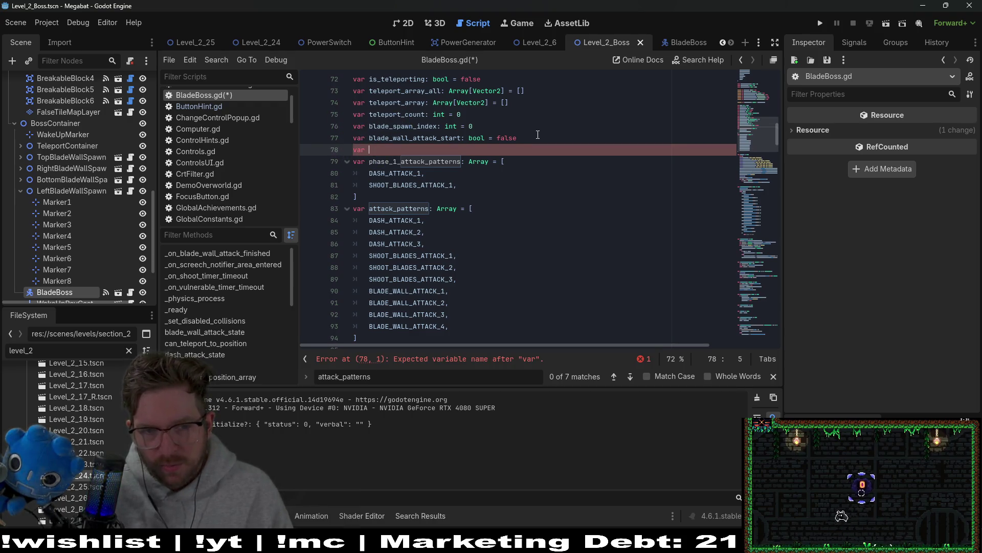
text(blade)
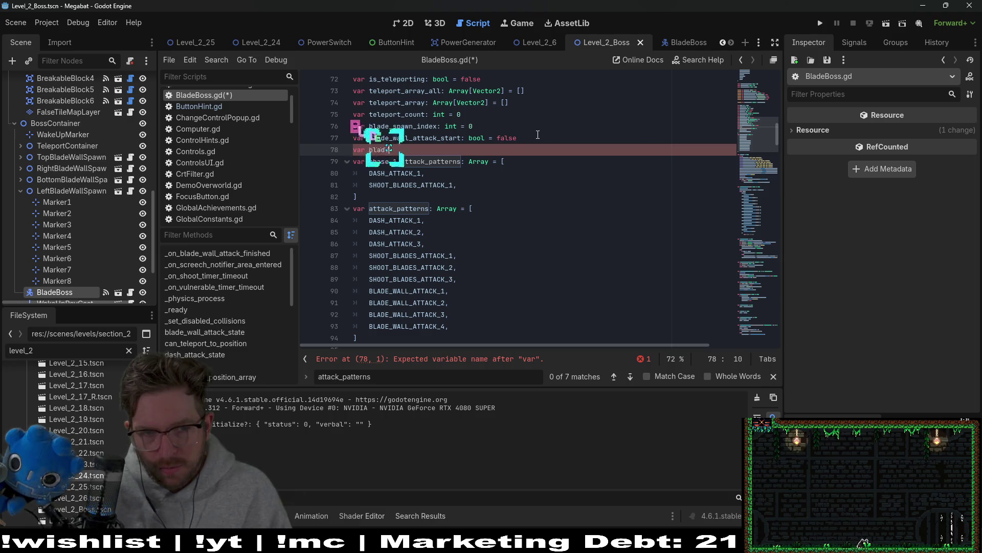
text(_wall_attack_pp)
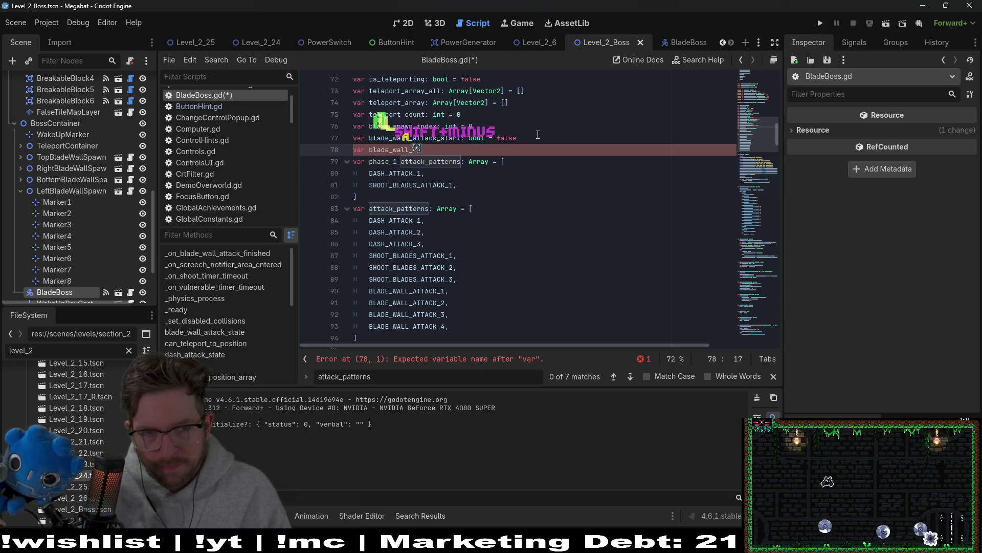
key(BackSpace)
key(BackSpace)
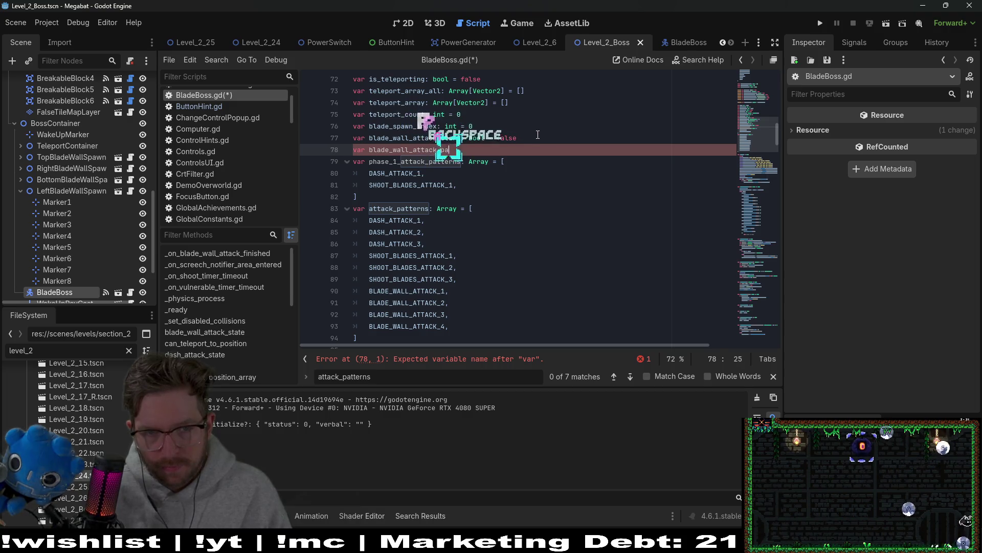
text(patternsn)
key(BackSpace)
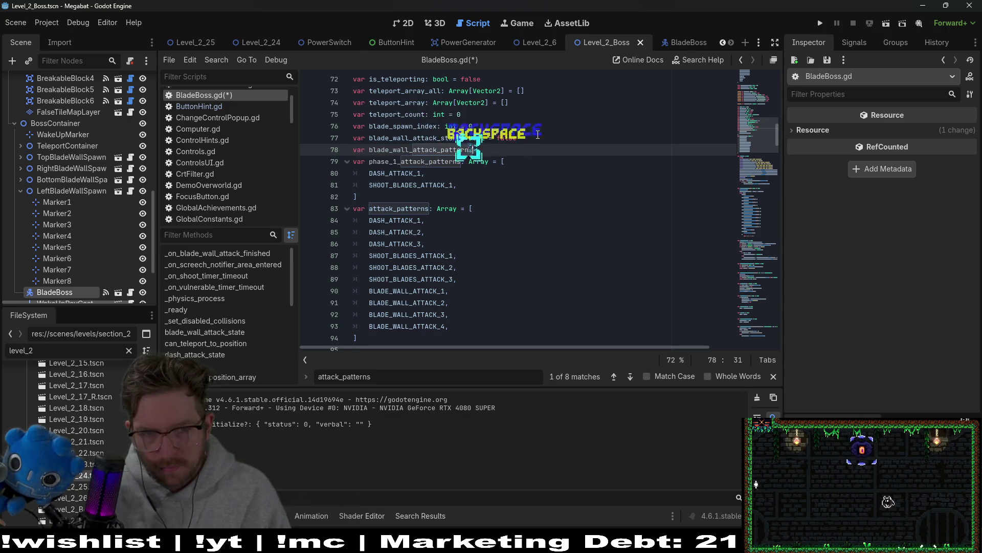
text(: Arrya= [)
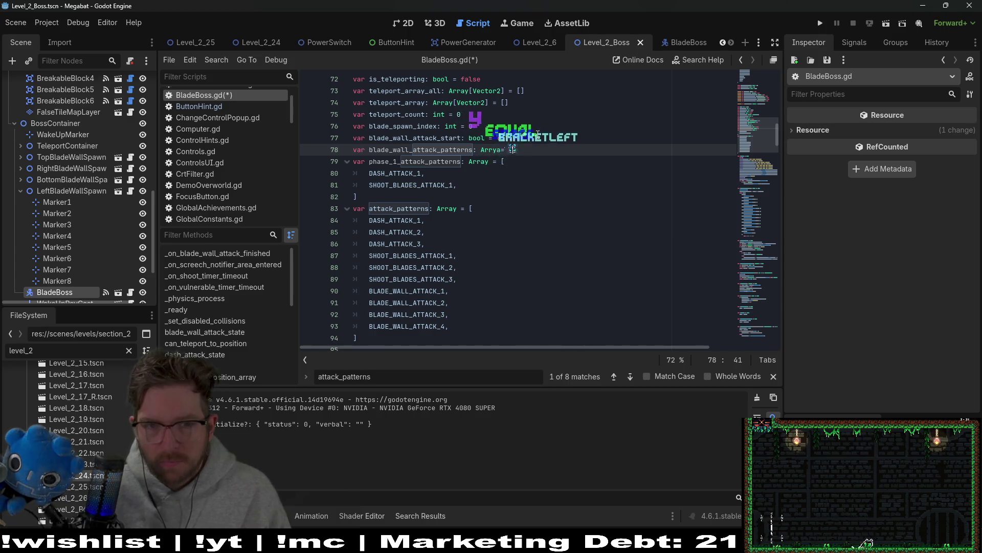
key(Return)
key(ctrl+v)
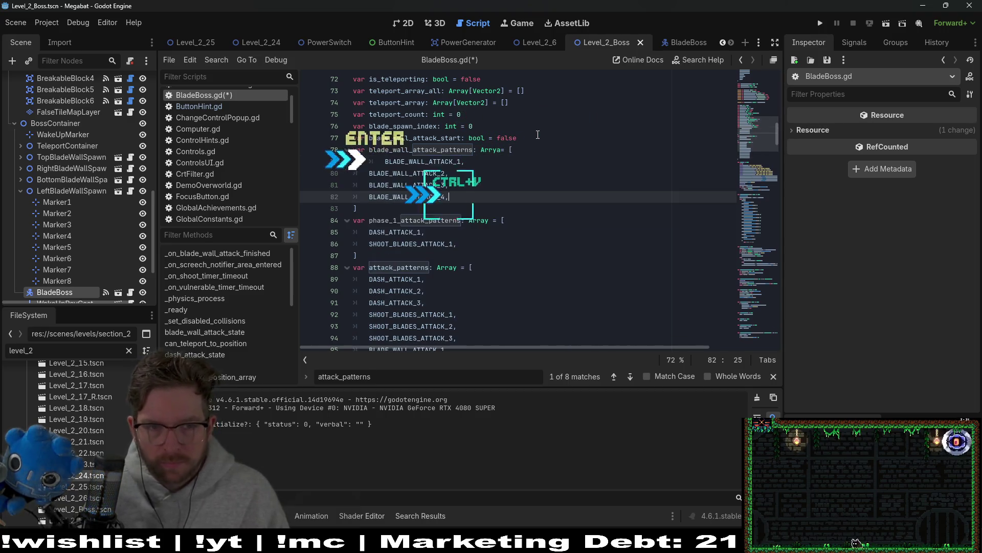
key(BackSpace)
Correct the misspelled 'Arrya' type to 'Array' in the blade_wall_attack_patterns declaration
click(471, 183)
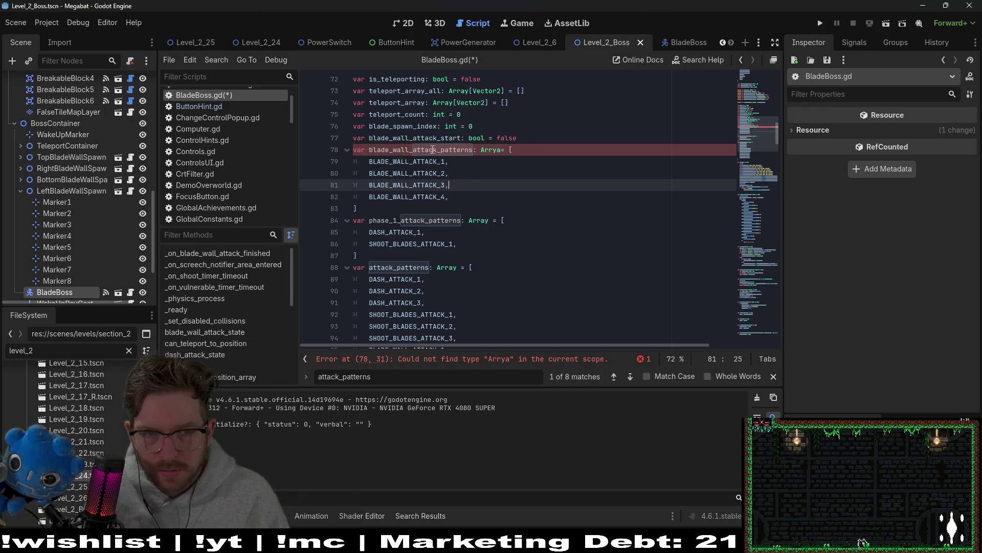
double_click(434, 149)
key(ctrl+Right)
double_click(491, 151)
text(rray)
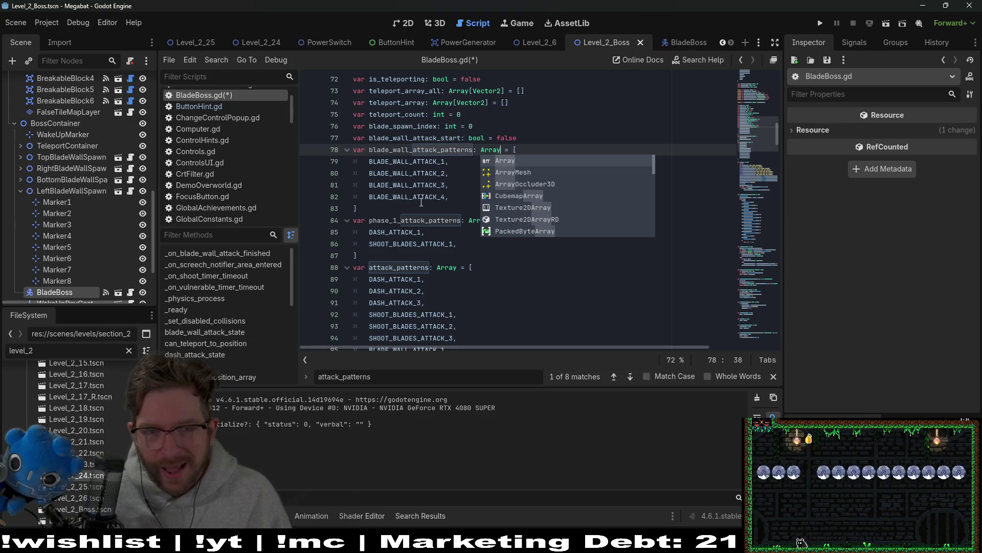
click(451, 187)
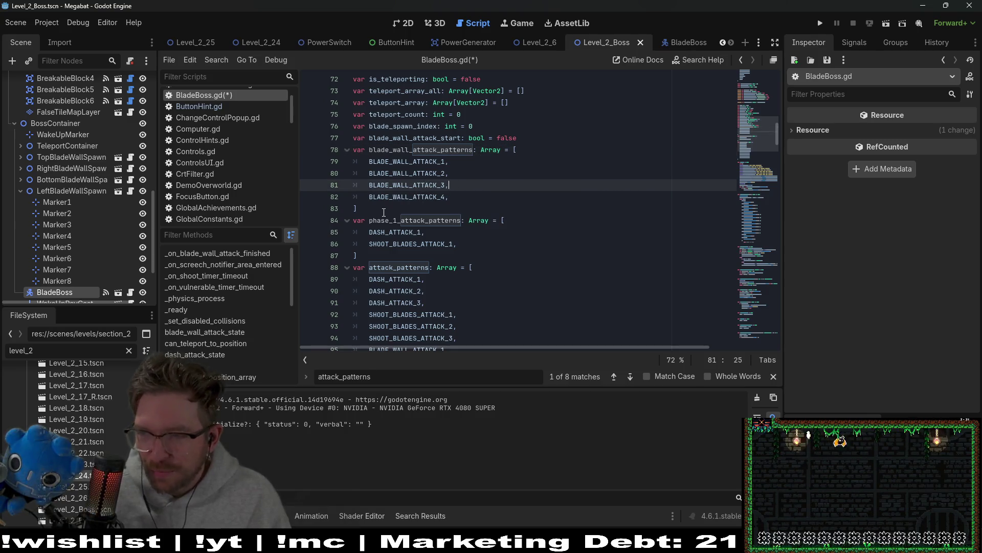
Select the blade_wall_attack_patterns name for copying
click(427, 205)
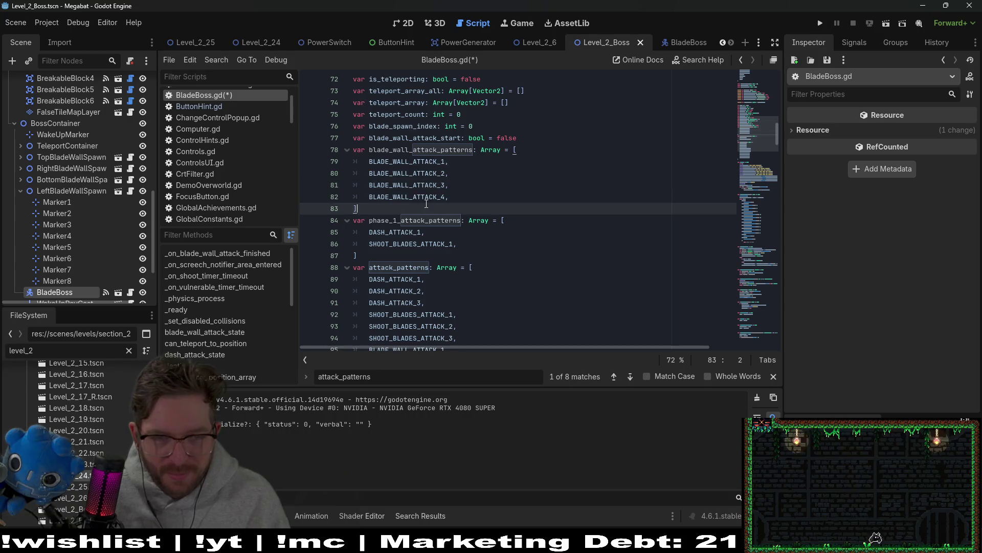
double_click(424, 149)
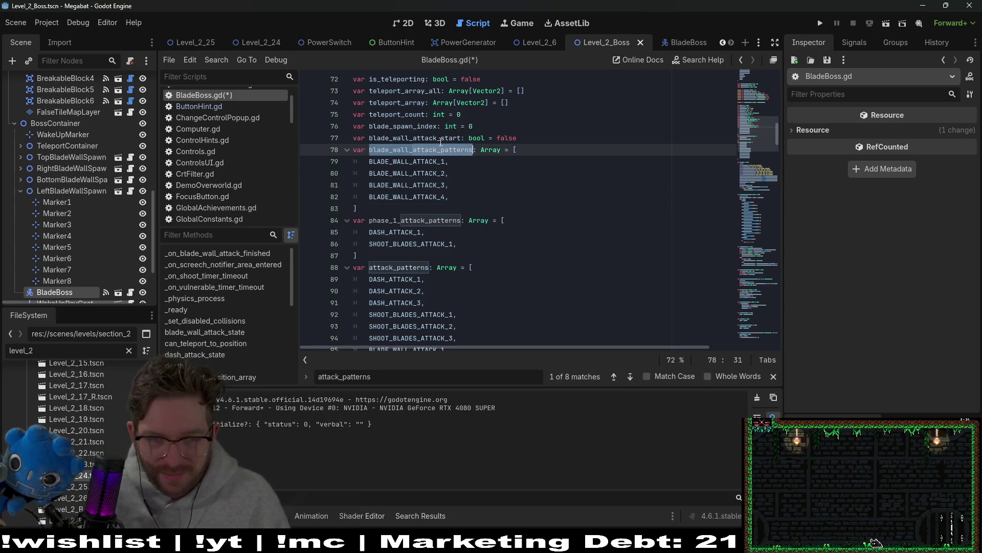
click(400, 209)
scroll(451, 255, down, 1)
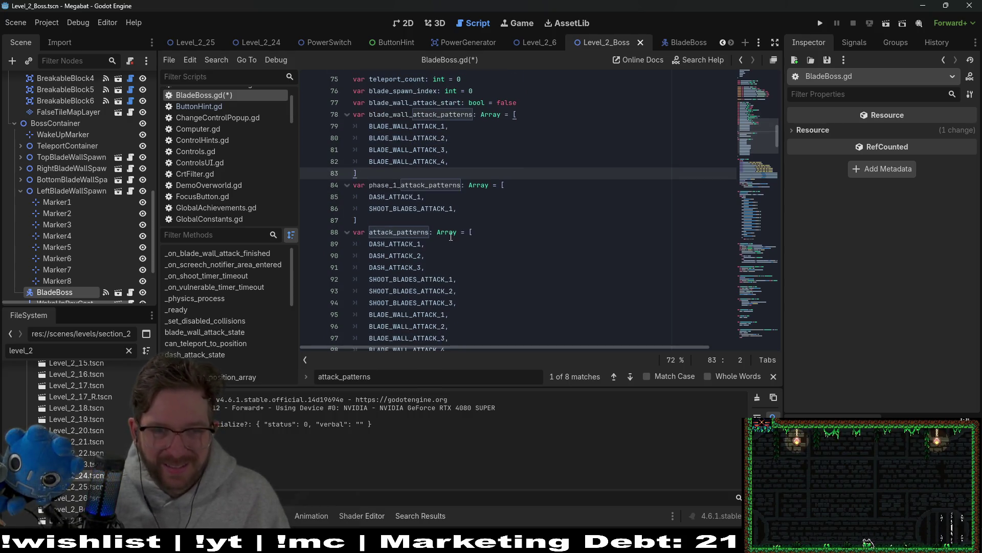
double_click(423, 115)
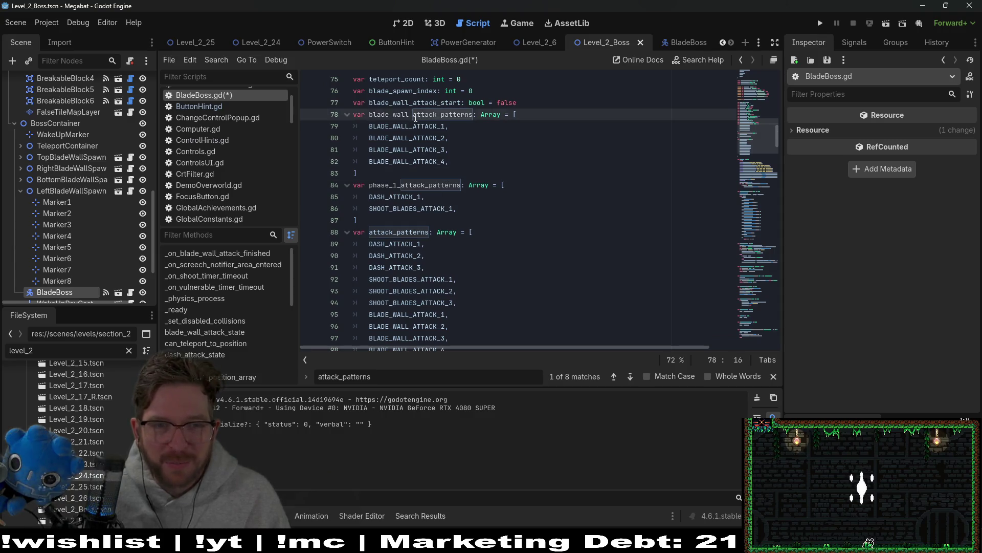
Add a 'blade_wall_attack_patterns[0' entry at the end of the phase 1 array
click(485, 209)
key(Return)
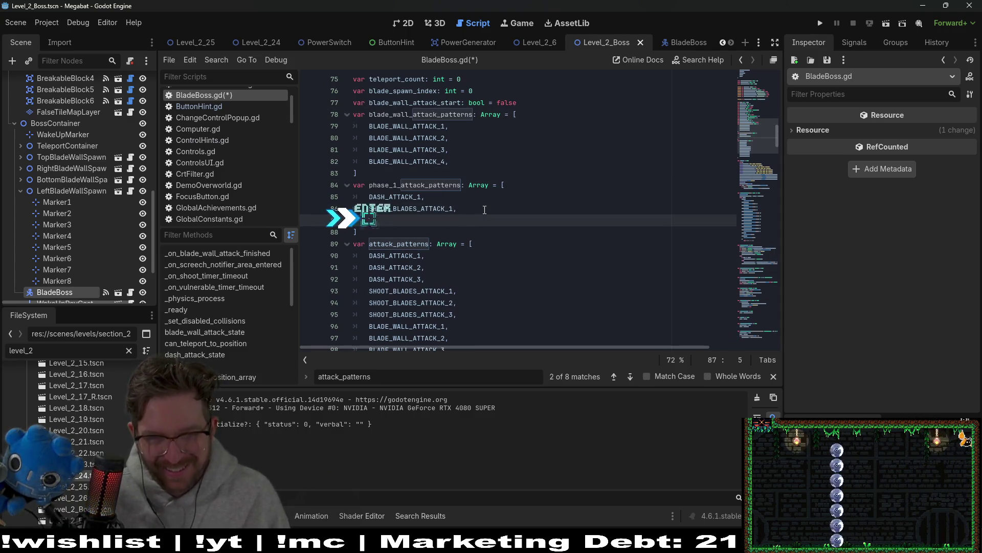
key(ctrl+v)
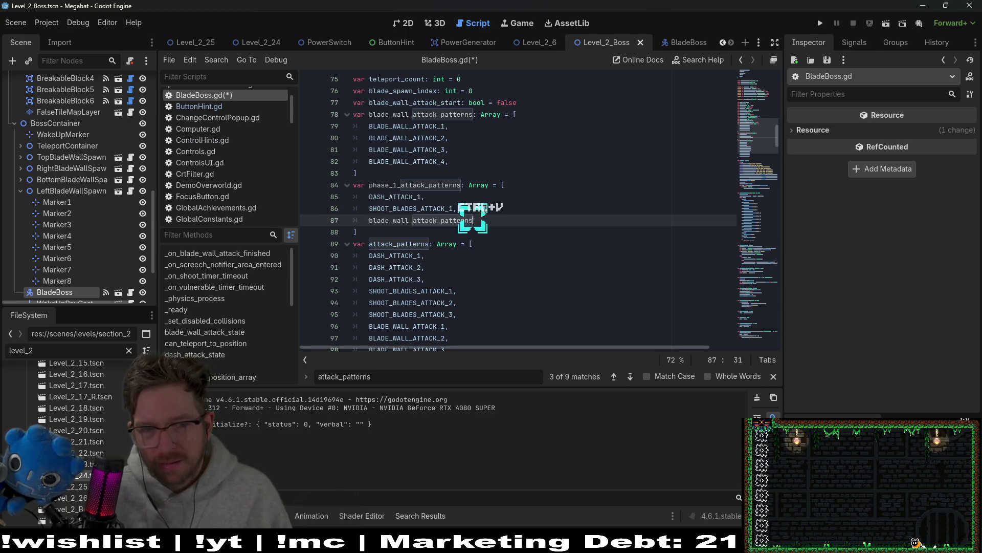
text(.)
key(BackSpace)
text([0)
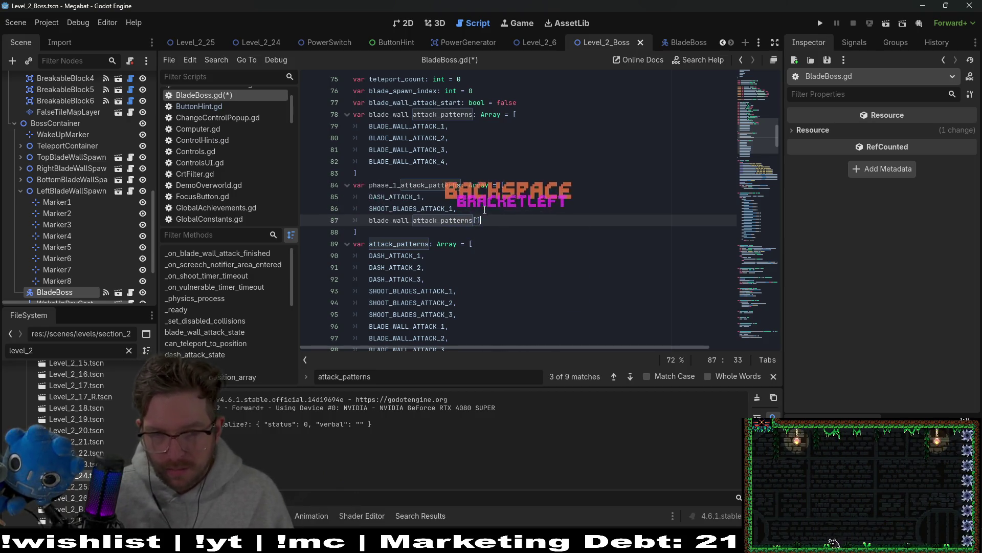
Cut the entire phase_1_attack_patterns block out of the variable declarations
click(400, 169)
key(Return)
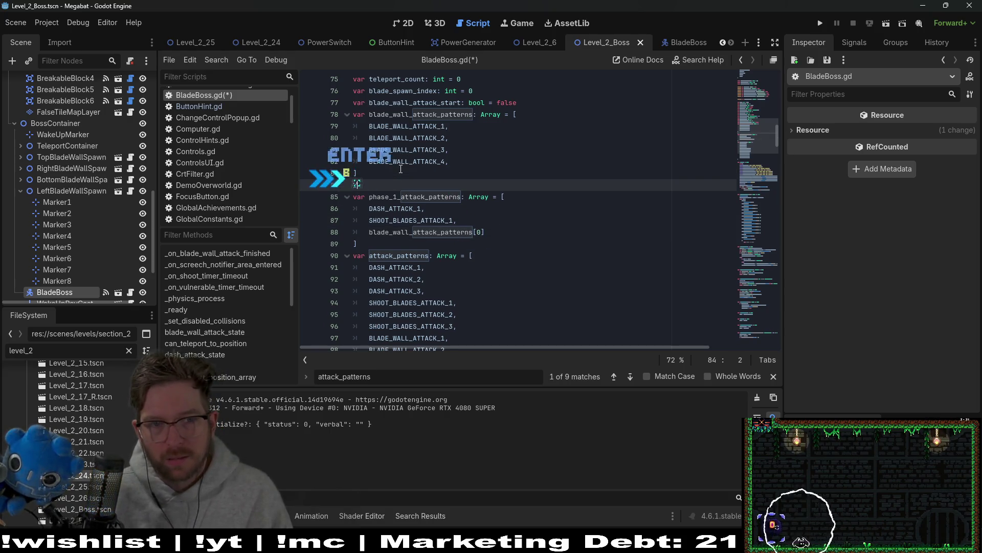
text(lab)
key(BackSpace)
text(blade_wall_a)
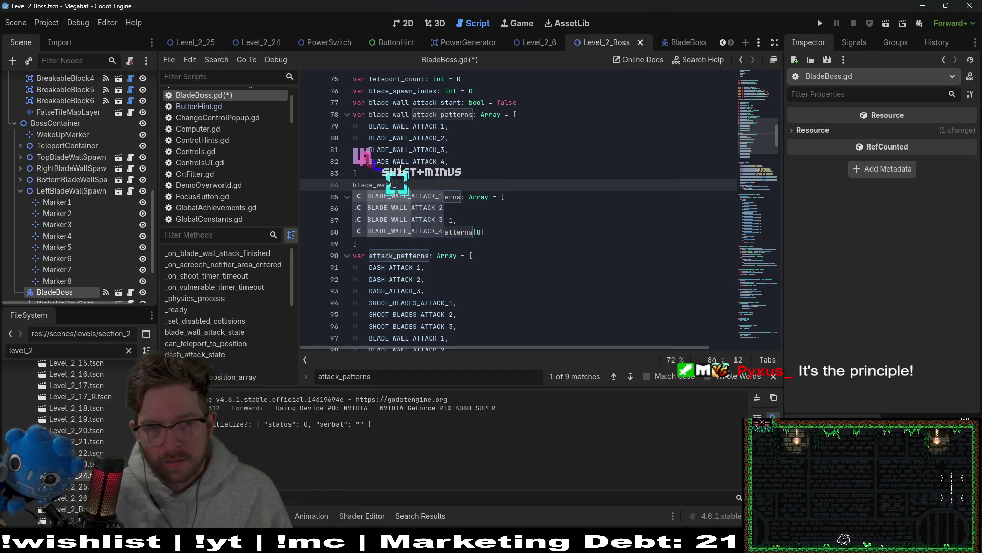
key(BackSpace)
key(BackSpace)
key(BackSpace)
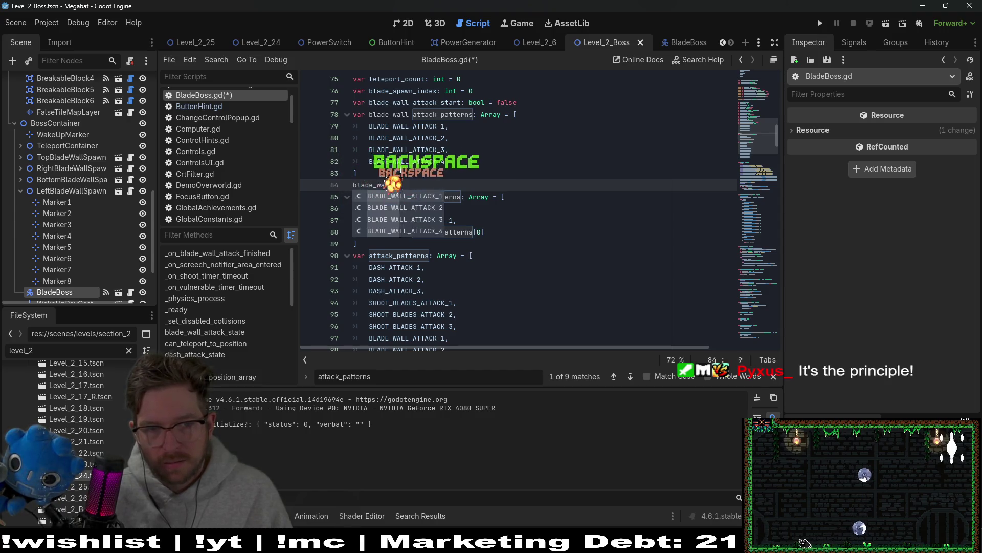
key(BackSpace)
key(BackSpace)
key(BackSpace)
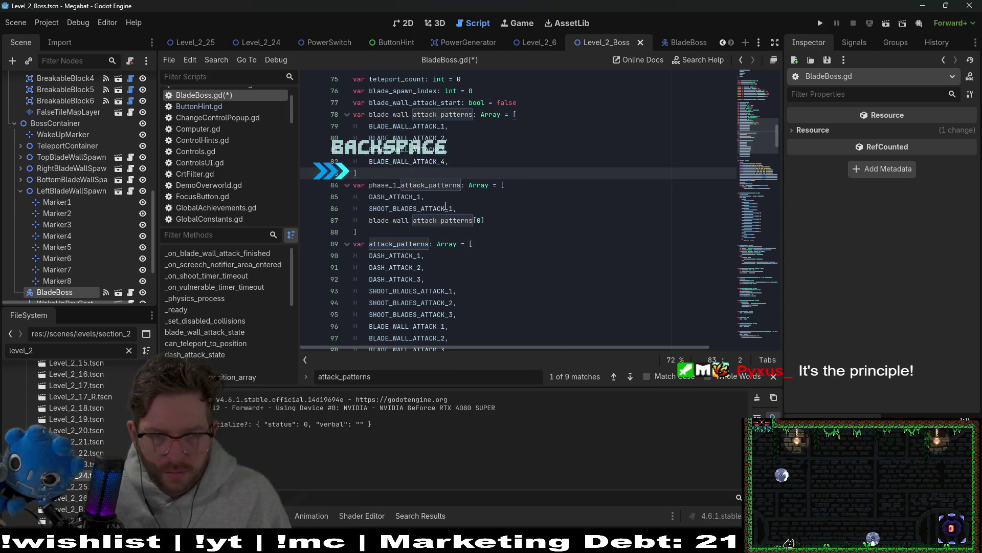
click(487, 221)
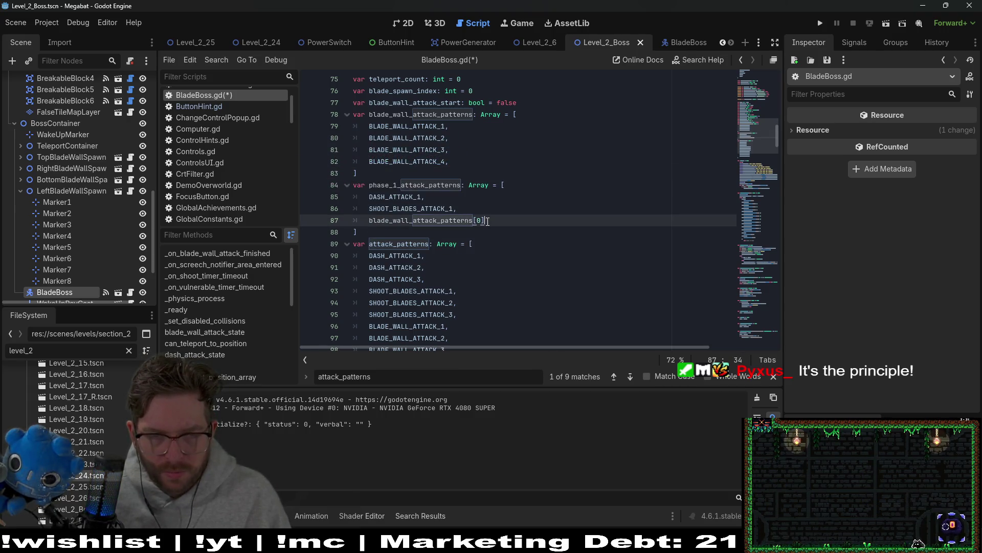
drag(404, 232, 358, 173)
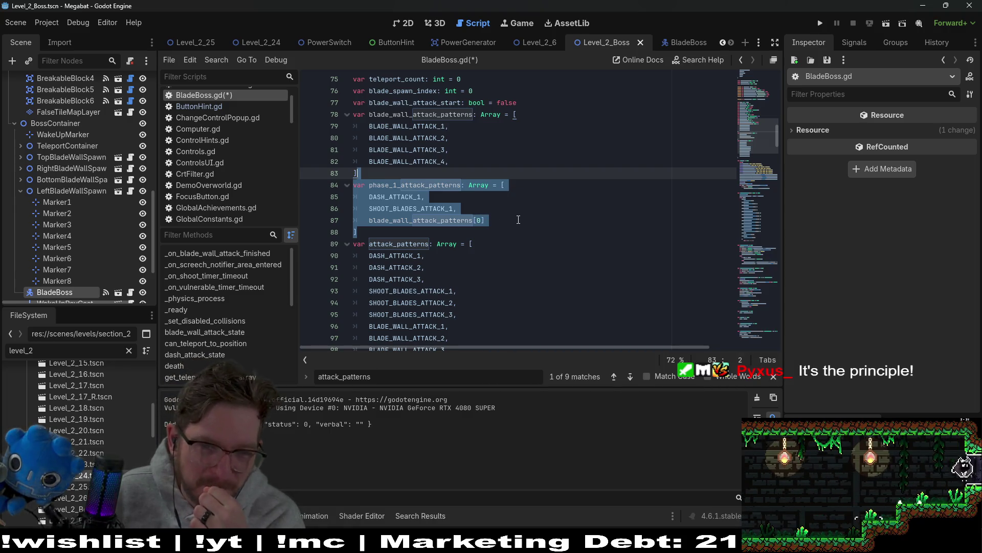
click(517, 220)
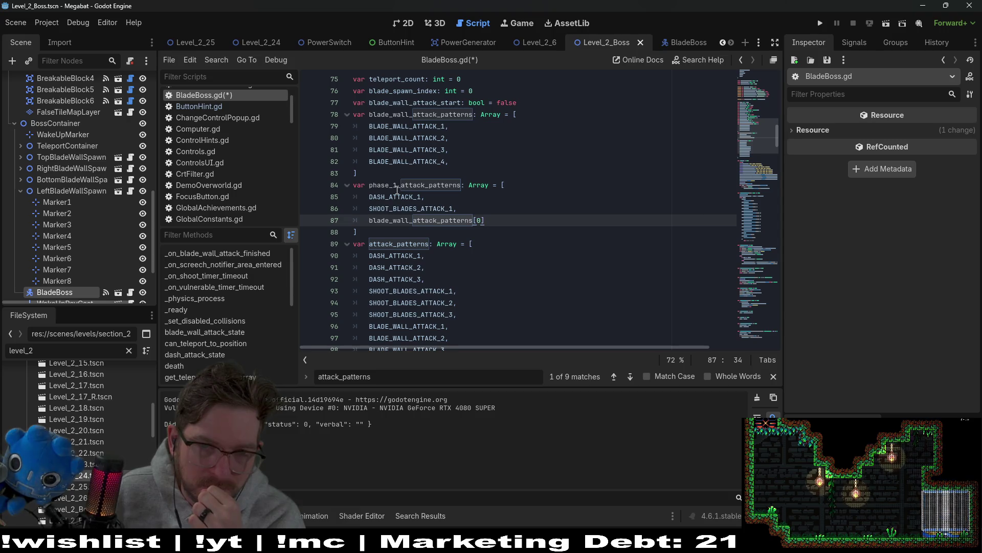
drag(386, 229, 397, 176)
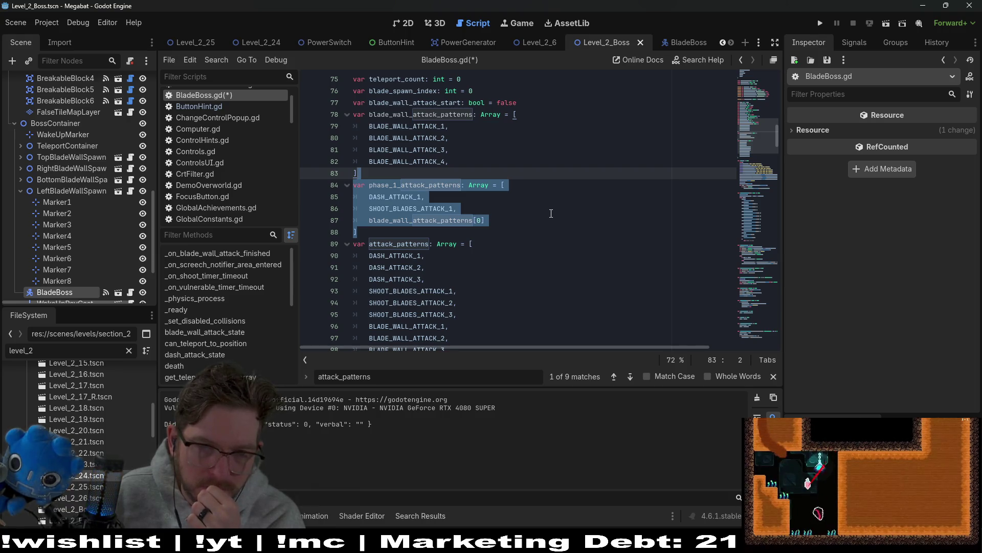
key(ctrl+x)
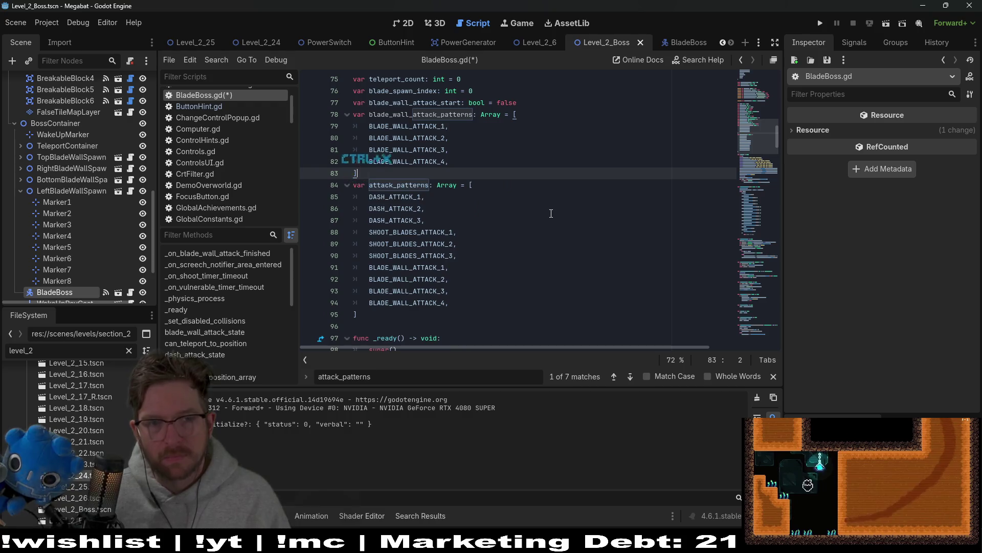
Below the _ready teleport marker loop, declare 'func get_attack_pattern_by_phase() -> Array:'
scroll(551, 213, down, 8)
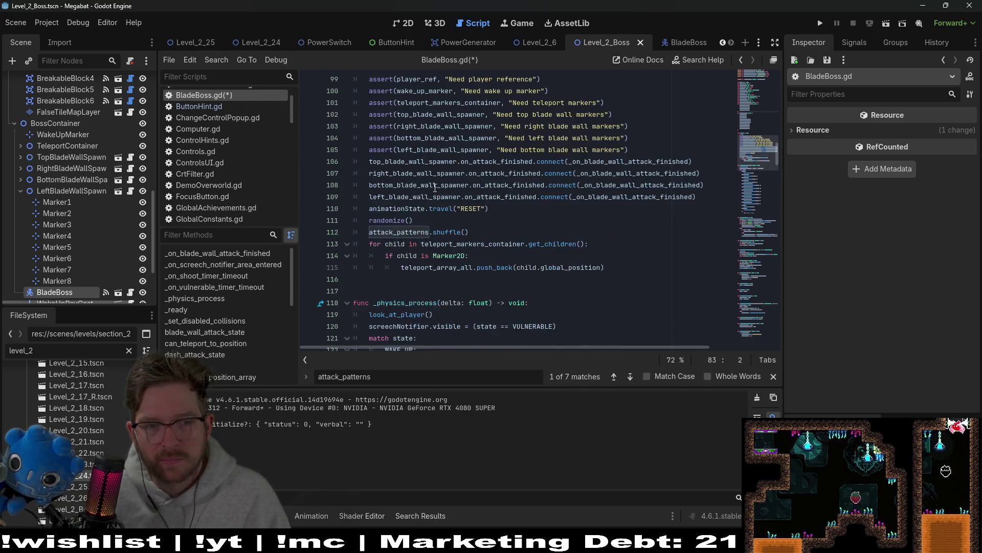
click(438, 186)
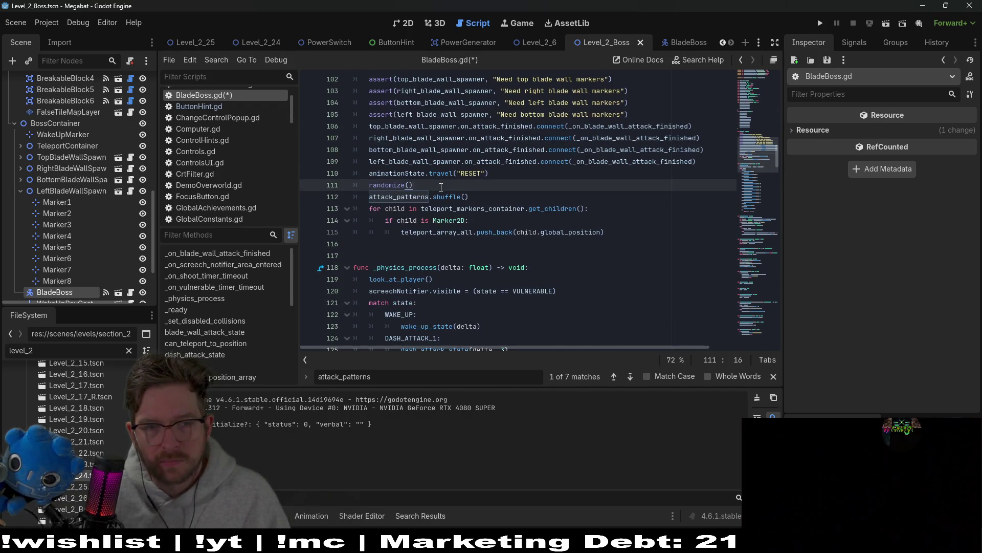
click(419, 244)
key(Return)
key(Return)
key(Return)
key(Up)
text(fu)
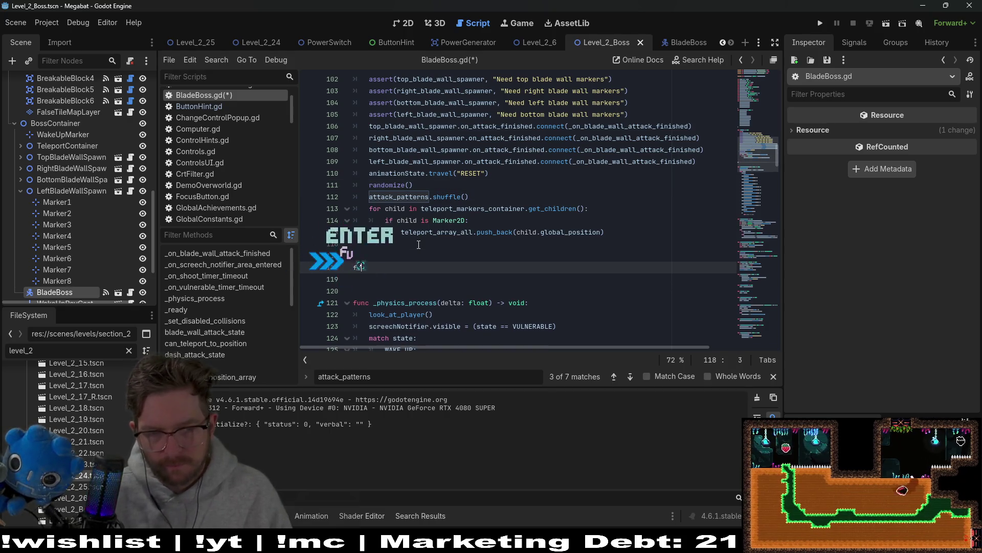
text(nc get_)
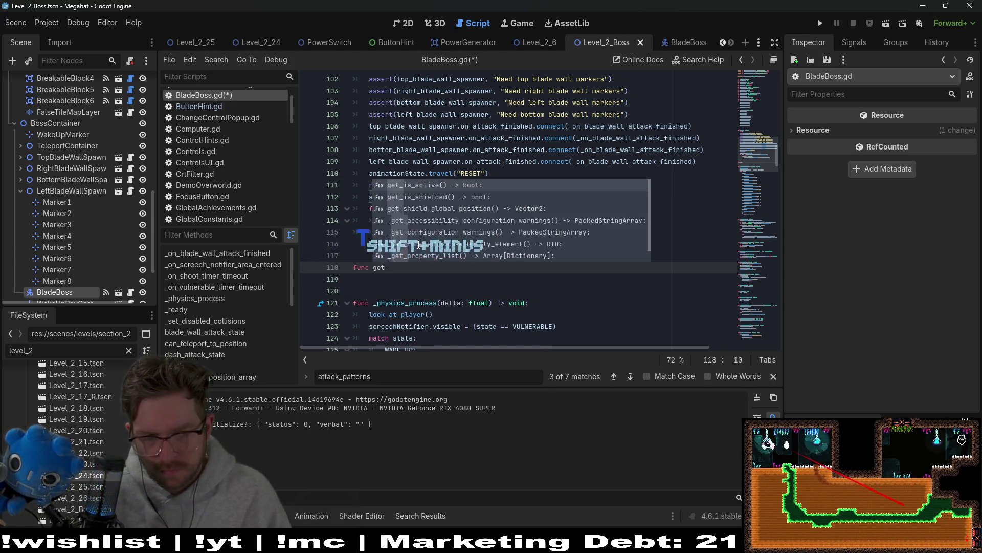
text(attack_pattern)
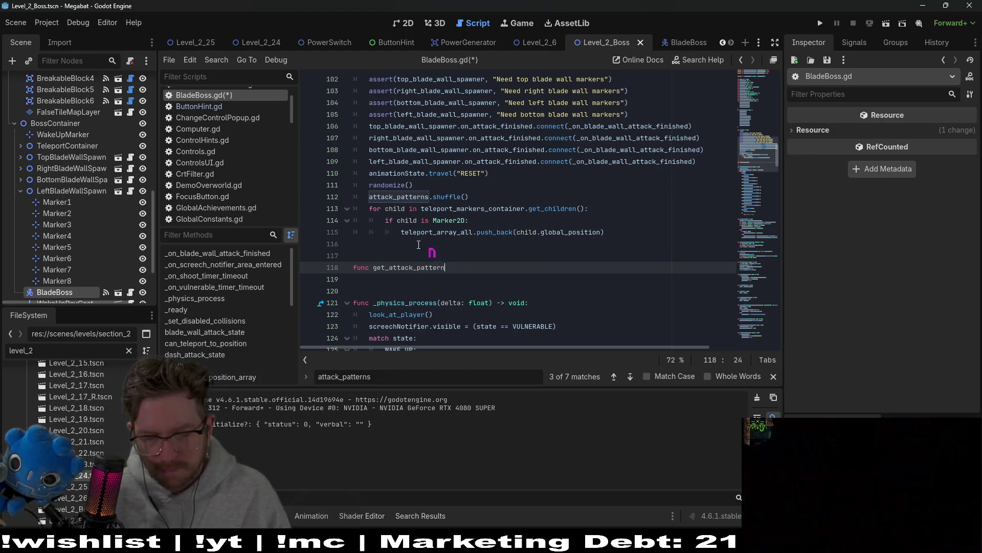
text(_by)
text(_phase():)
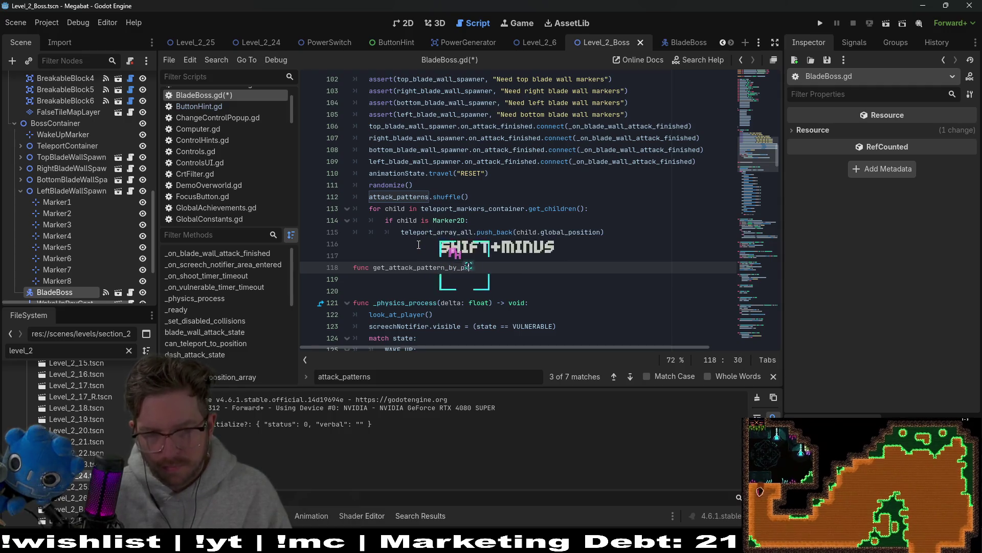
key(BackSpace)
text(-> A)
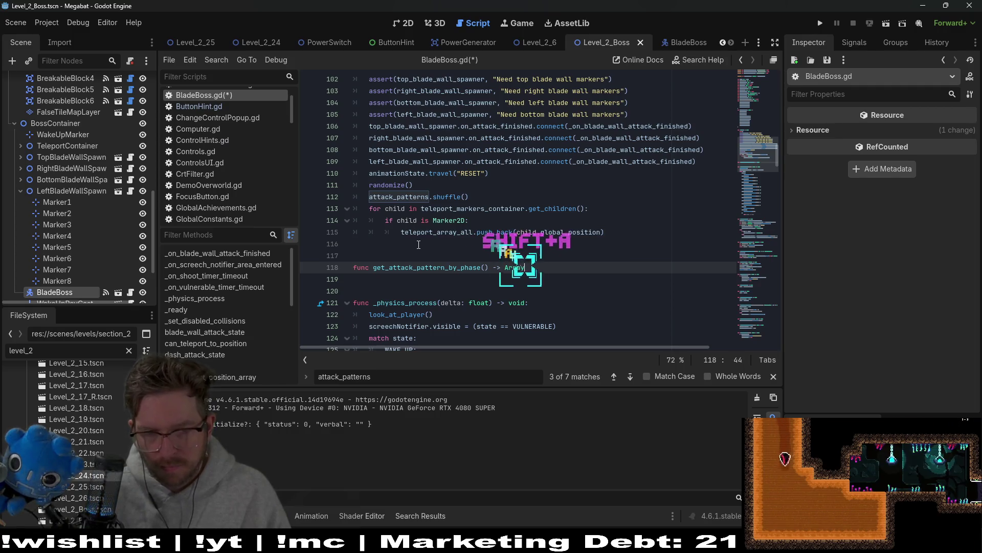
text(rray:)
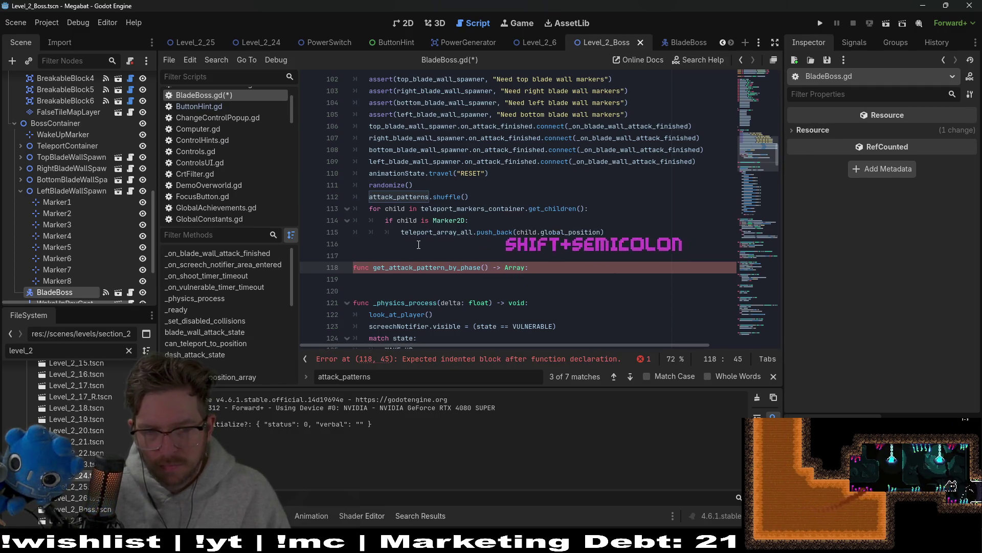
key(Return)
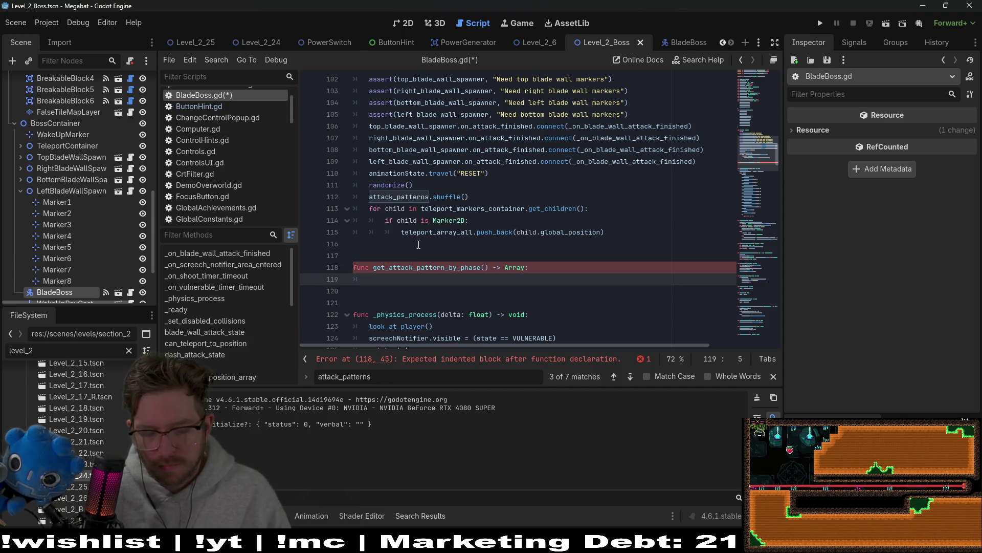
Paste the phase_1_attack_patterns block into the function body and indent it
key(ctrl+v)
key(shift+Up)
key(shift+Up)
key(shift+Up)
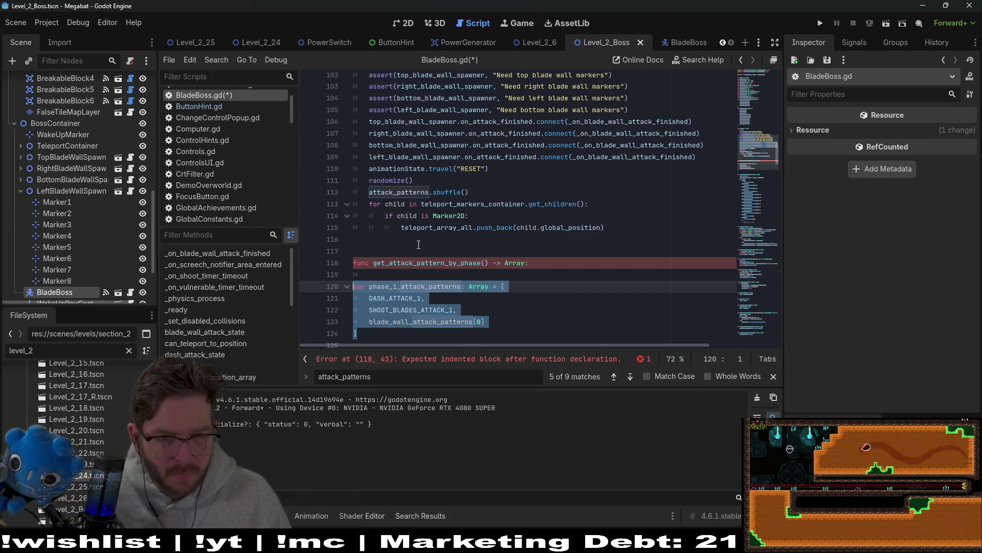
key(Tab)
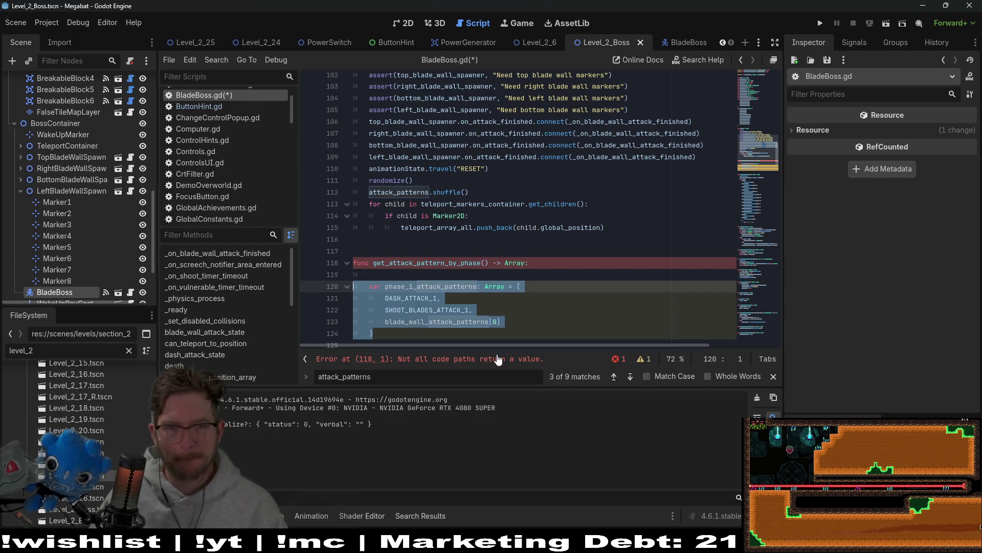
click(506, 172)
click(508, 189)
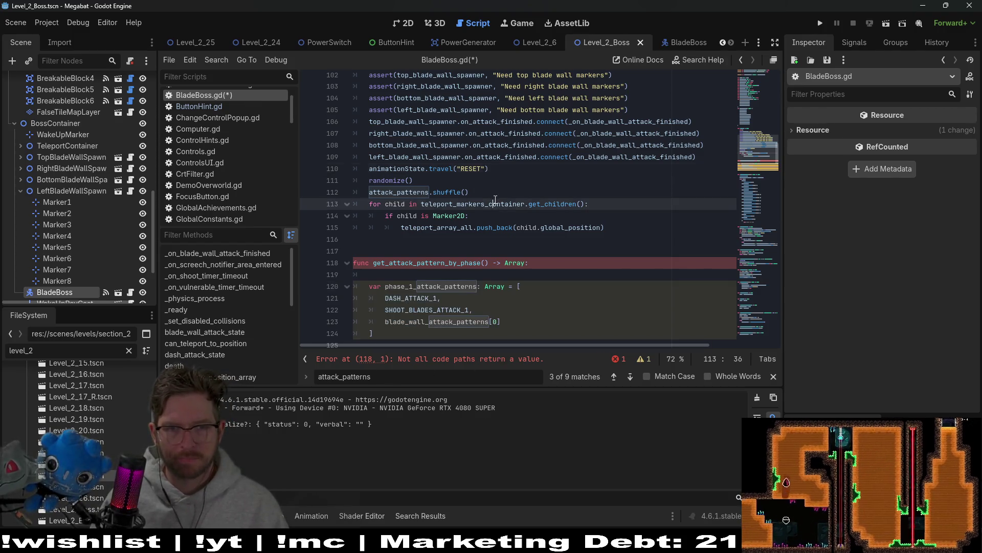
double_click(452, 321)
click(432, 182)
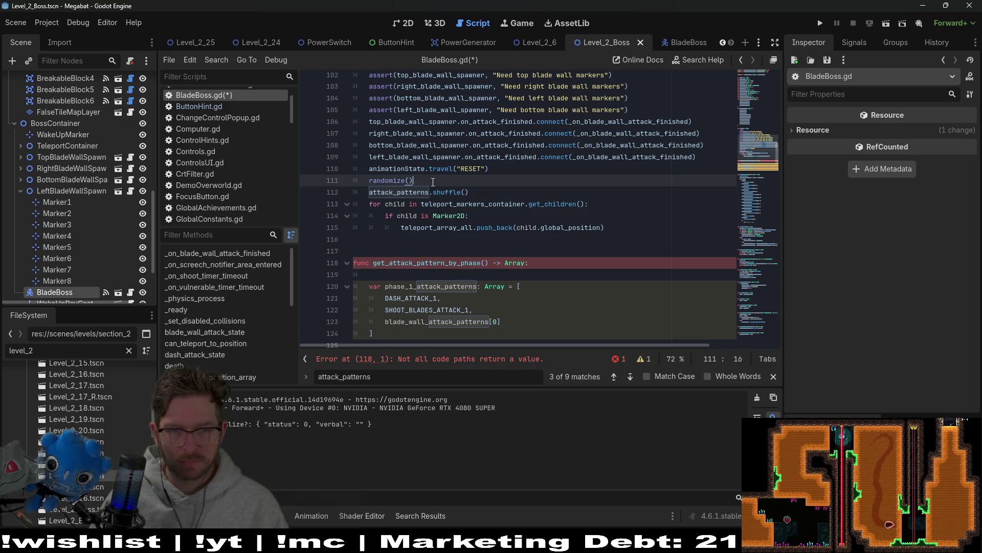
Add 'blade_wall_attack_patterns.shuffle()' on the line after randomize() in _ready
key(Return)
key(ctrl+v)
text(.s)
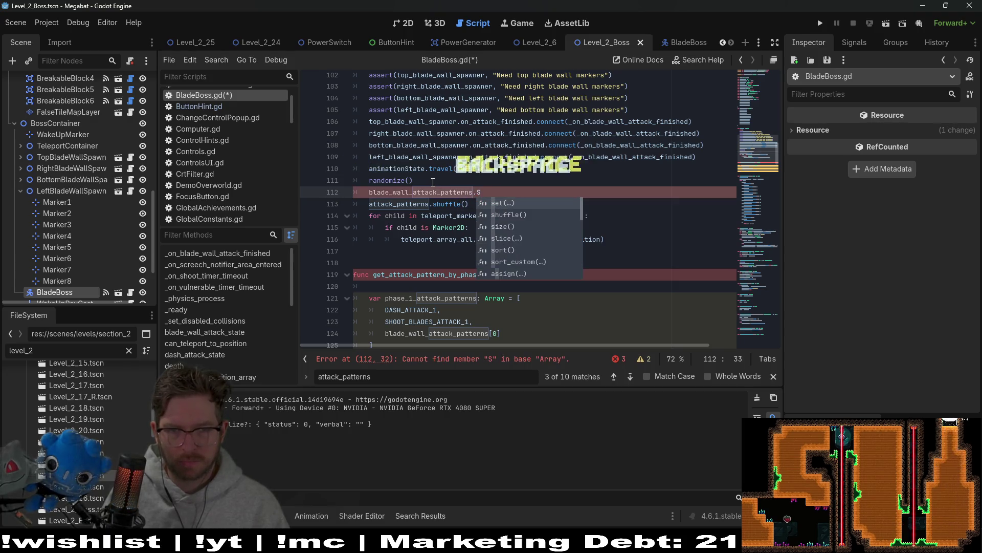
key(BackSpace)
text(shuffle())
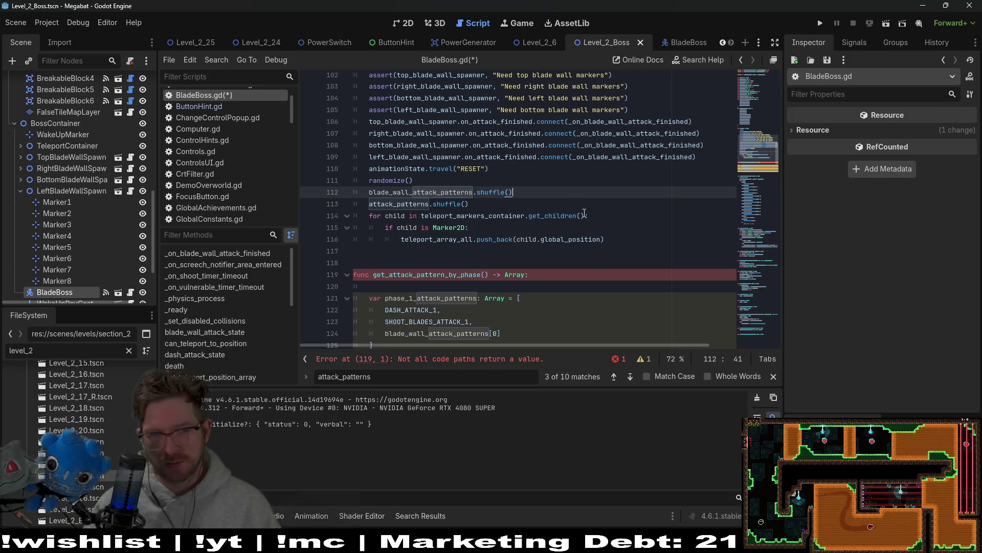
Rename phase_1_attack_patterns to phase_attack_patterns and delete the blank line above it
scroll(559, 206, down, 1)
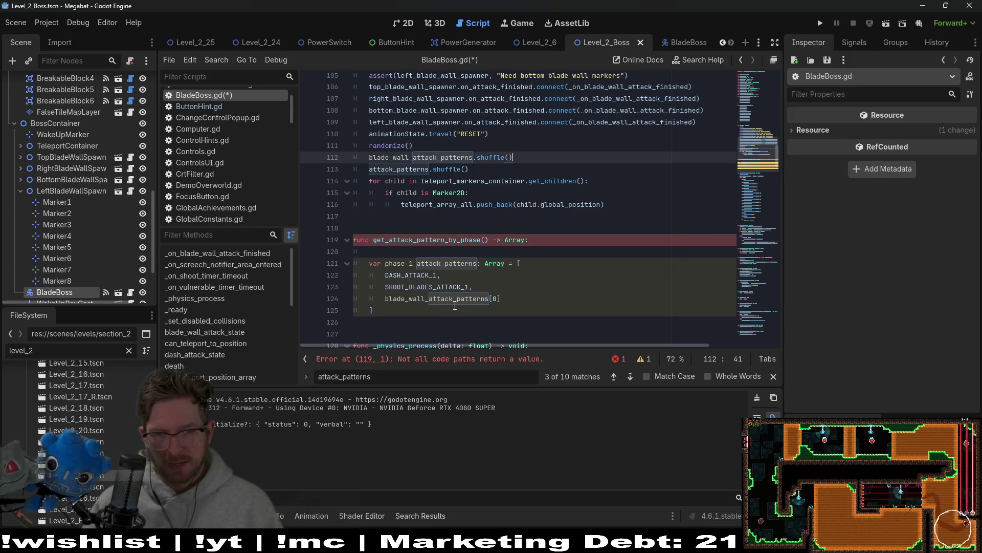
click(414, 263)
key(BackSpace)
key(BackSpace)
key(BackSpace)
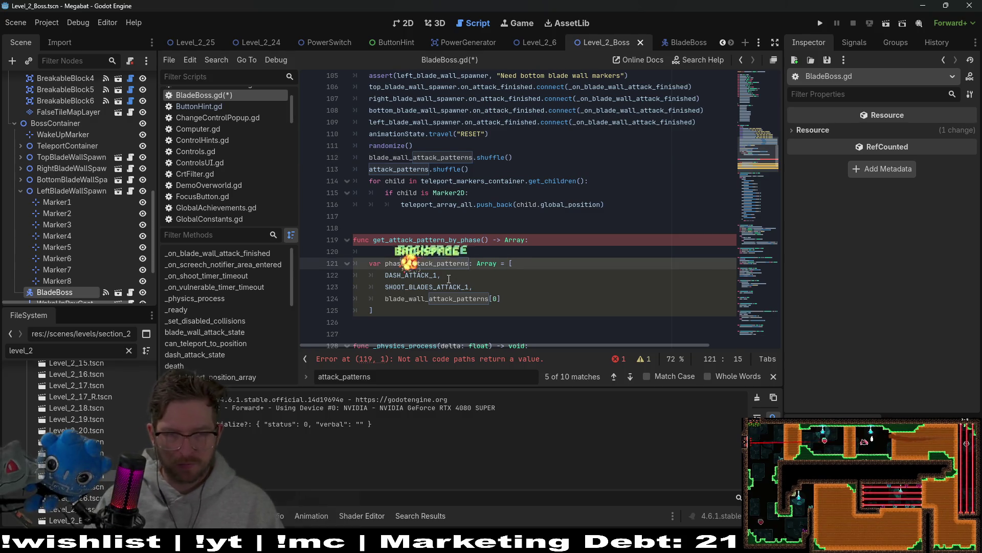
text(_)
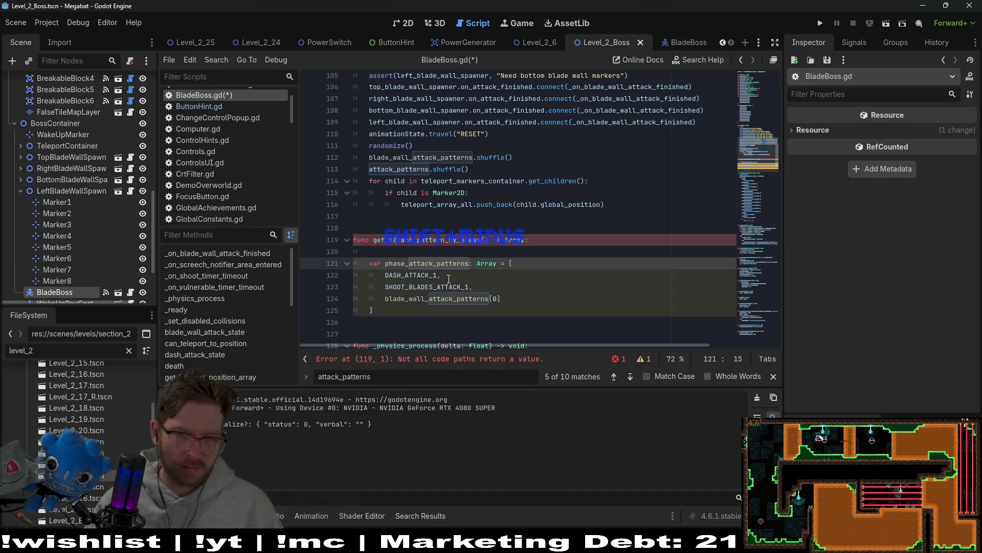
click(391, 250)
key(BackSpace)
key(BackSpace)
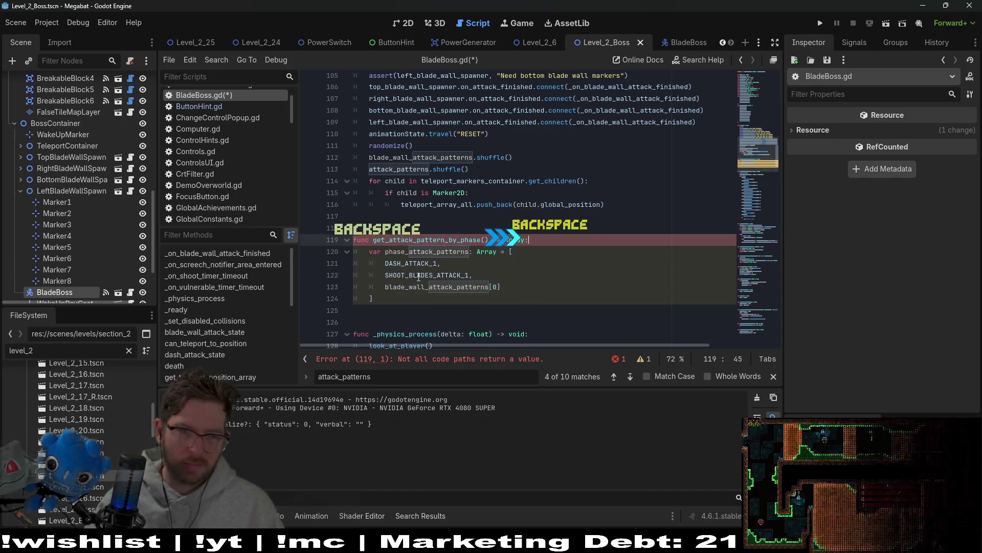
click(453, 264)
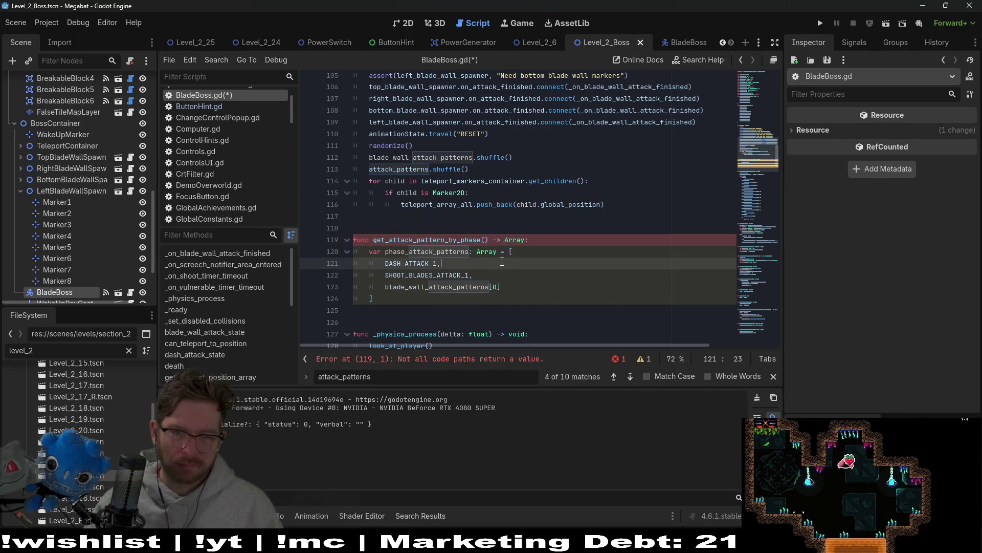
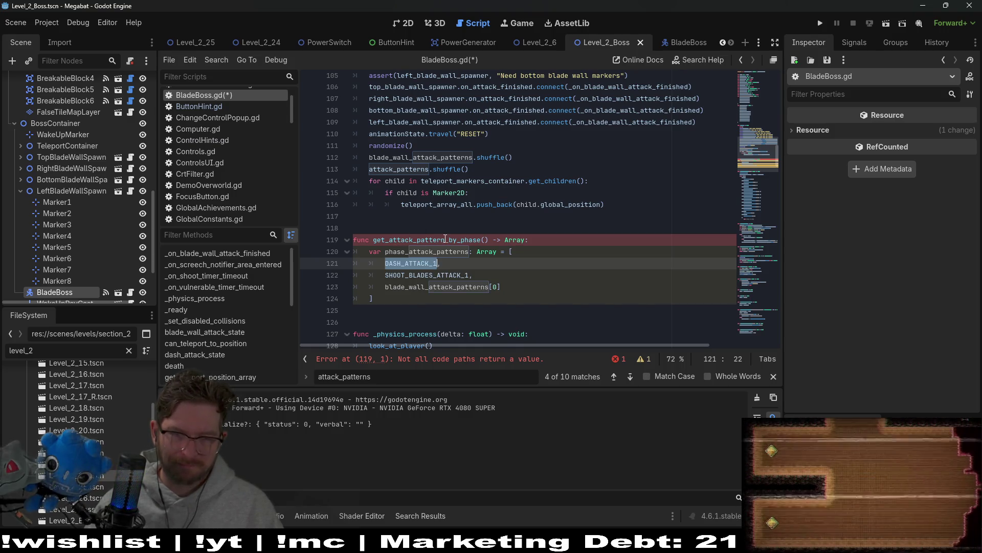
Give get_attack_pattern_by_phase a 'phase_count: int' parameter
click(484, 239)
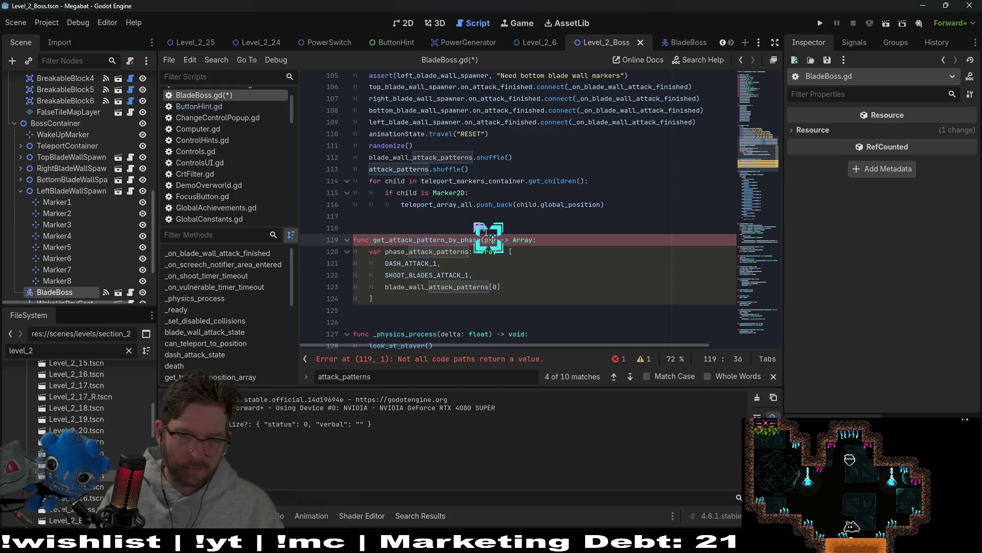
text(ase_count: 1)
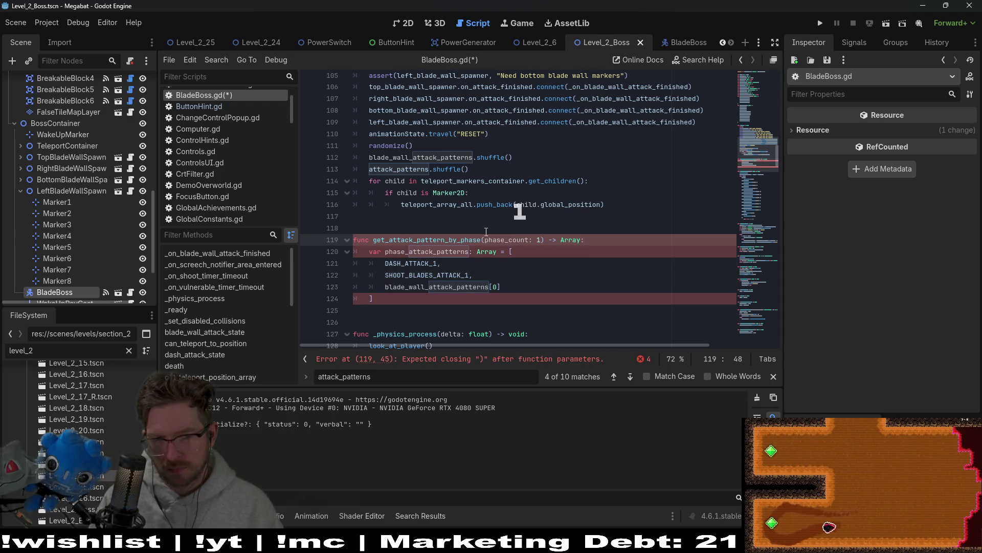
key(BackSpace)
text(int)
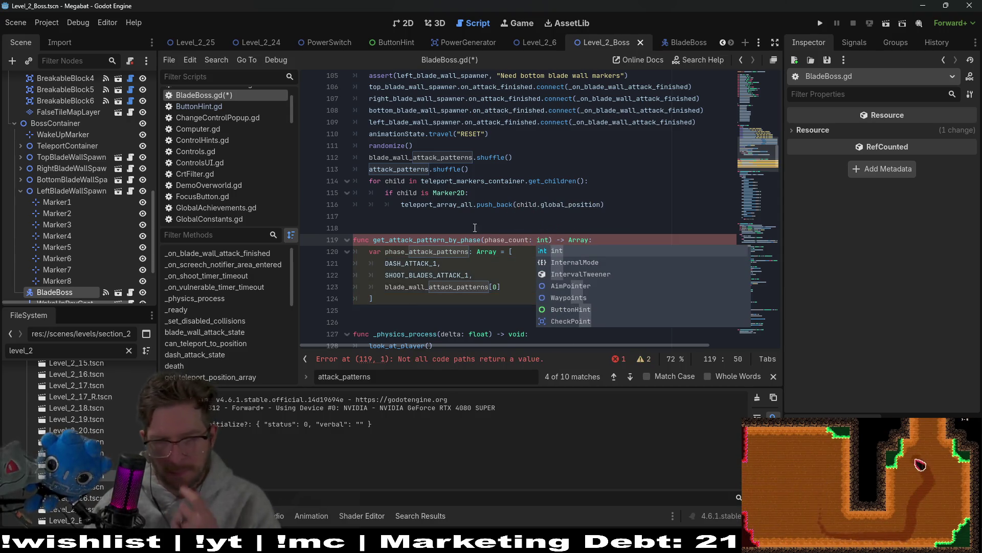
click(486, 232)
Rename the array to phase_1_attack_patterns and add 'return phase_1_attack_patterns' below it
click(406, 251)
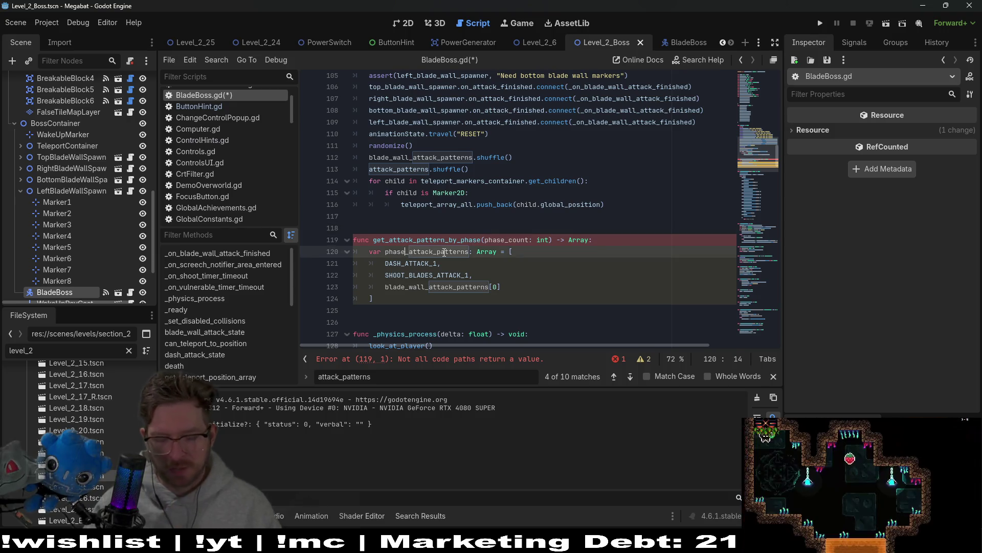
text(_1)
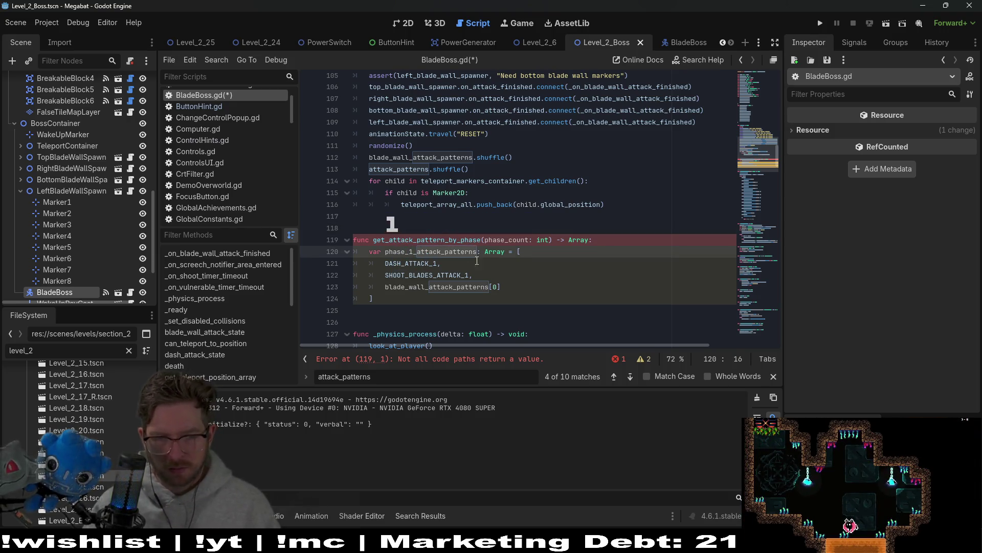
click(425, 302)
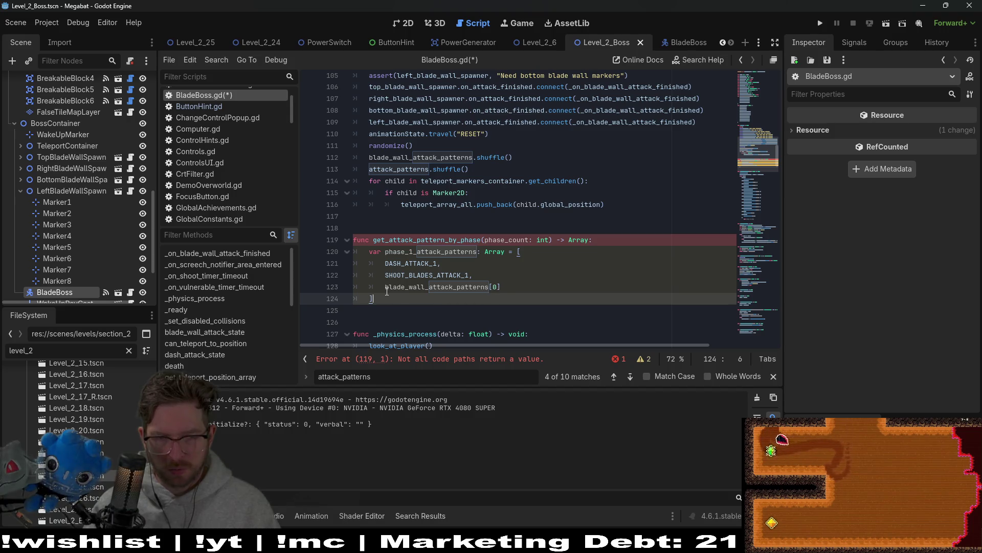
key(Return)
key(Return)
text(retur)
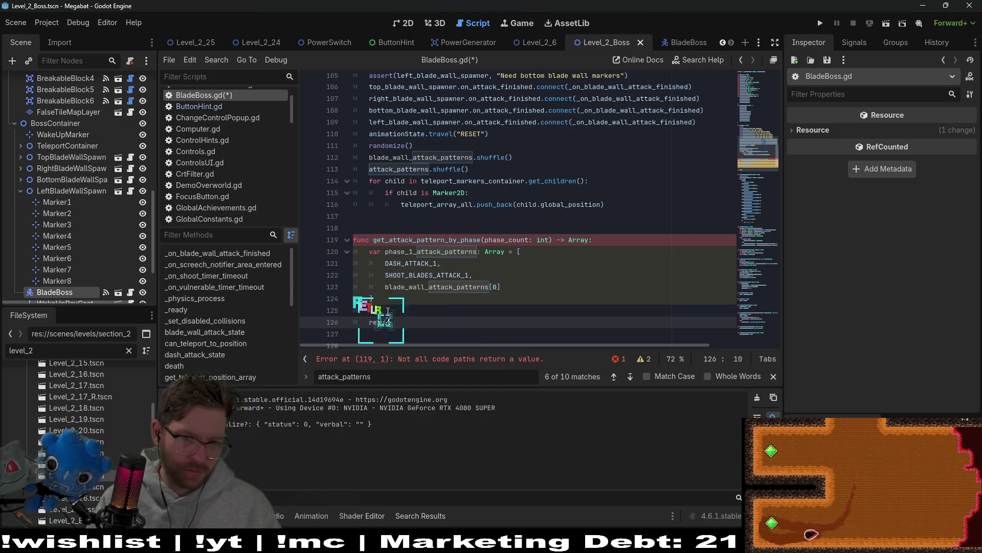
text(n phas)
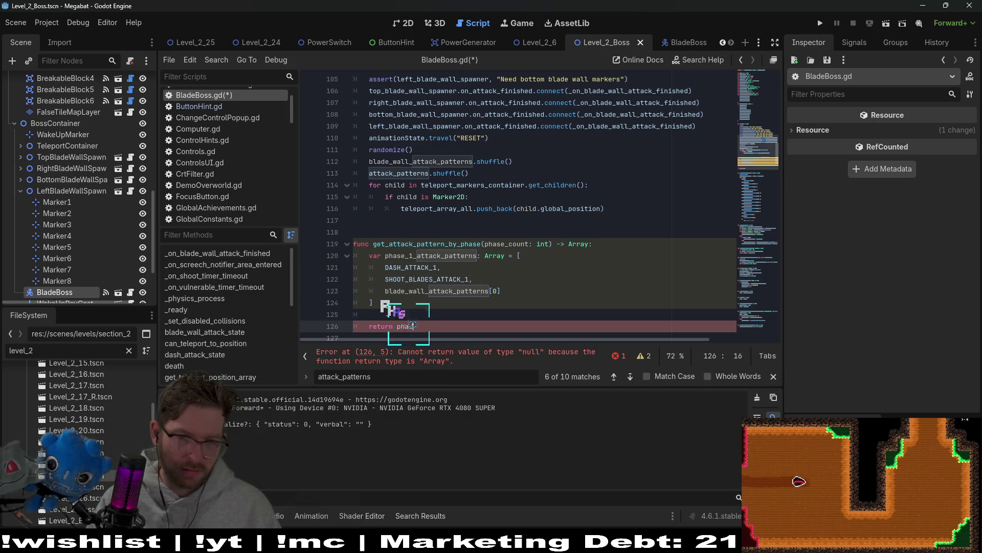
text(e_1)
key(Return)
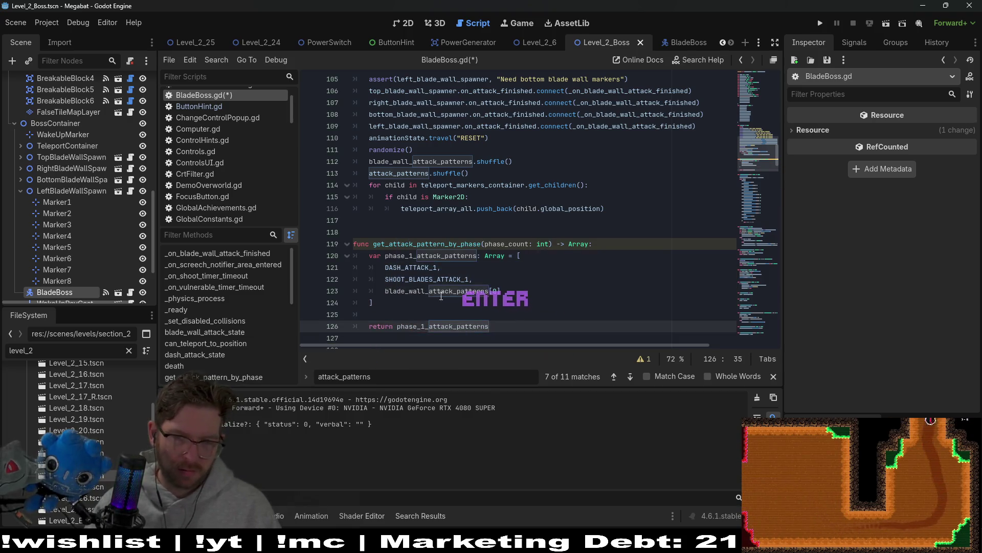
Select the phase_1_attack_patterns array block and open a new line beneath it
click(465, 291)
drag(416, 305, 352, 255)
key(ctrl+c)
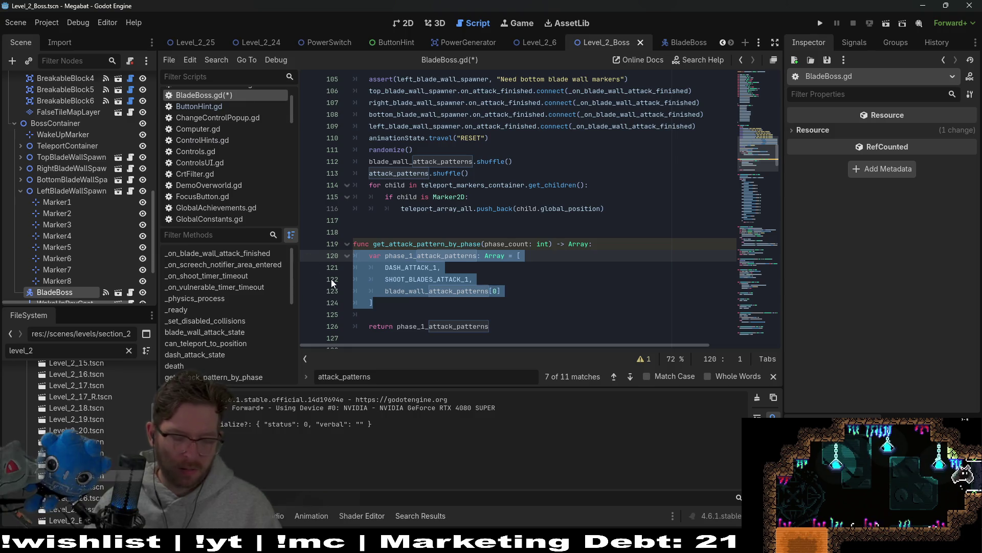
click(401, 314)
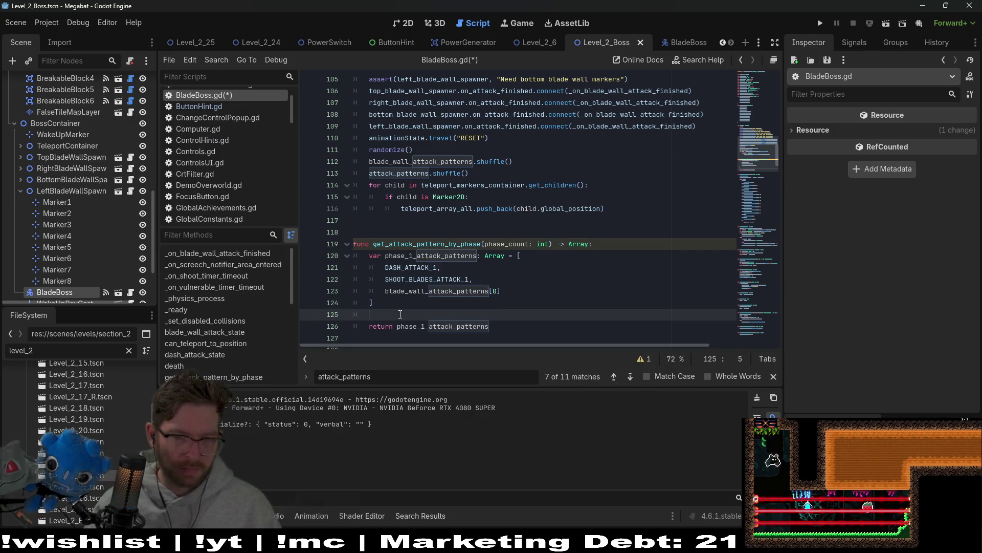
key(Return)
Paste a copy of the array and rename it phase_2_attack_patterns
key(ctrl+v)
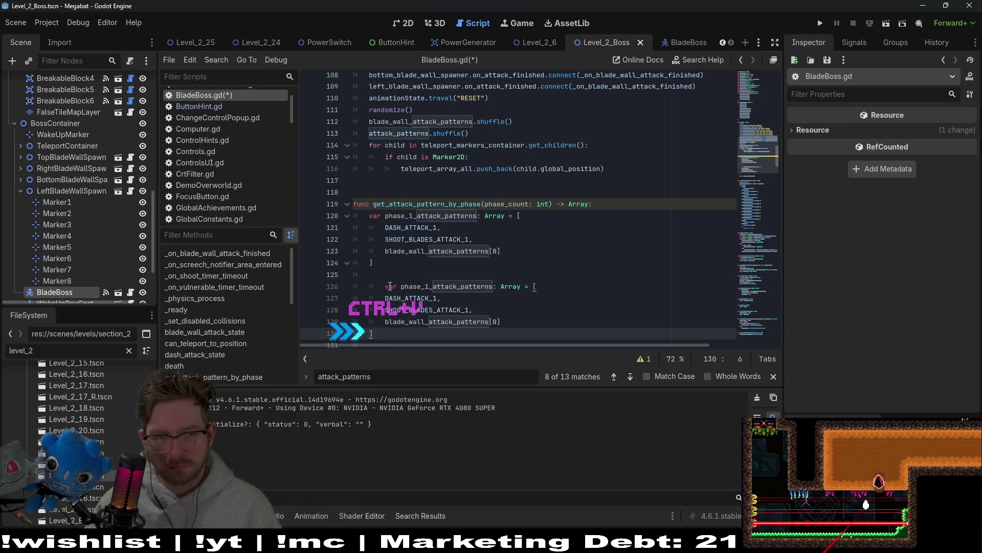
click(382, 288)
key(BackSpace)
scroll(411, 217, down, 2)
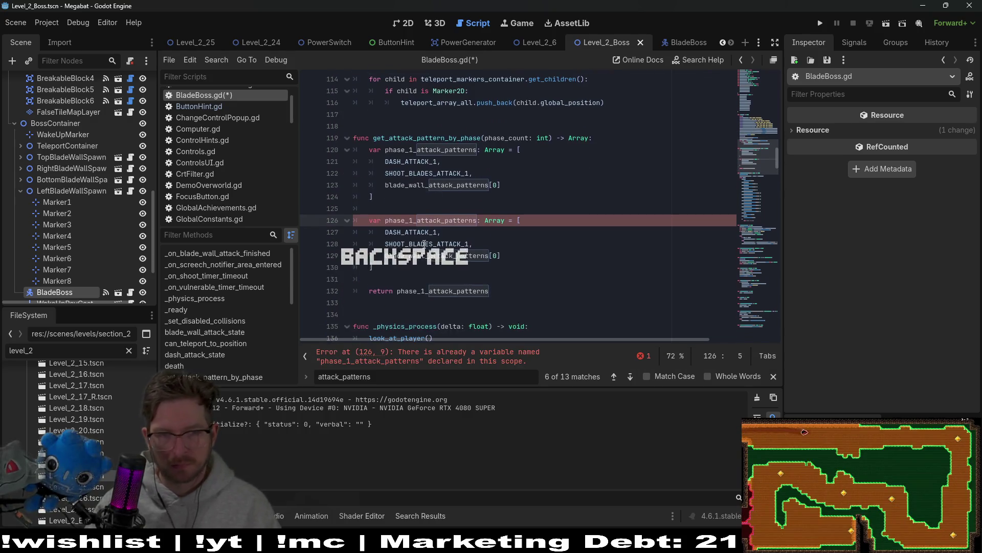
key(BackSpace)
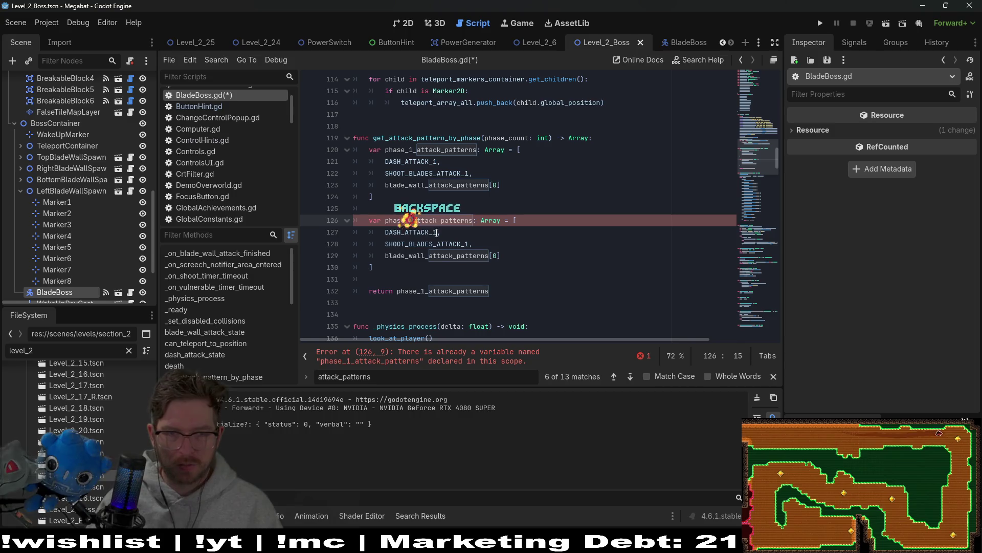
text(2)
Change the copy's entries to DASH_ATTACK_2, SHOOT_BLADES_ATTACK_2 and blade_wall_attack_patterns[1], then select it
click(438, 233)
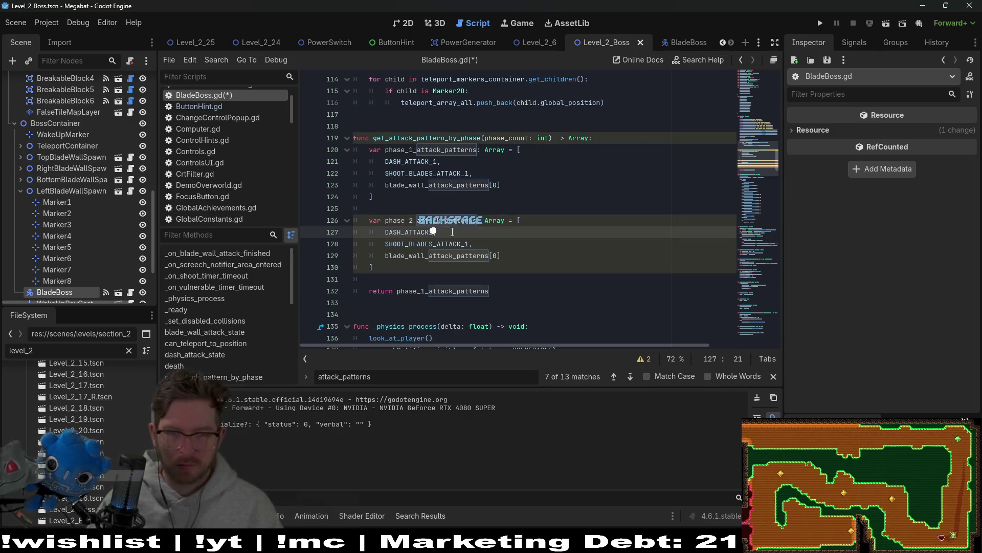
text(2)
key(Down)
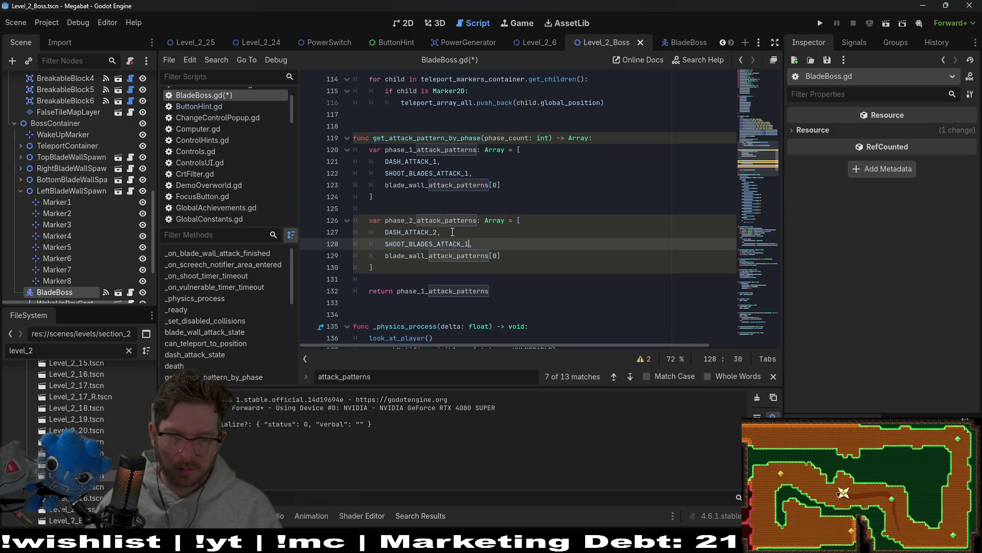
key(Down)
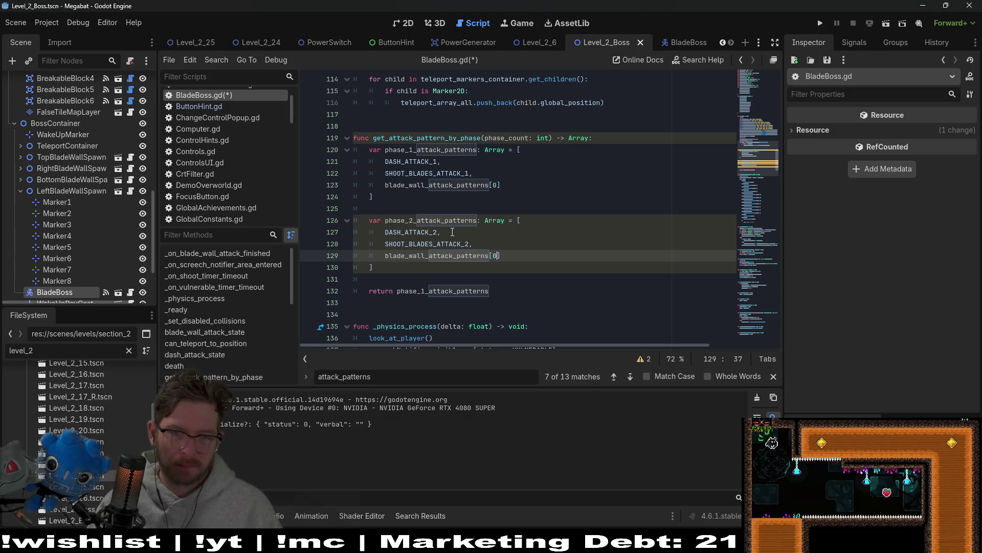
text(1)
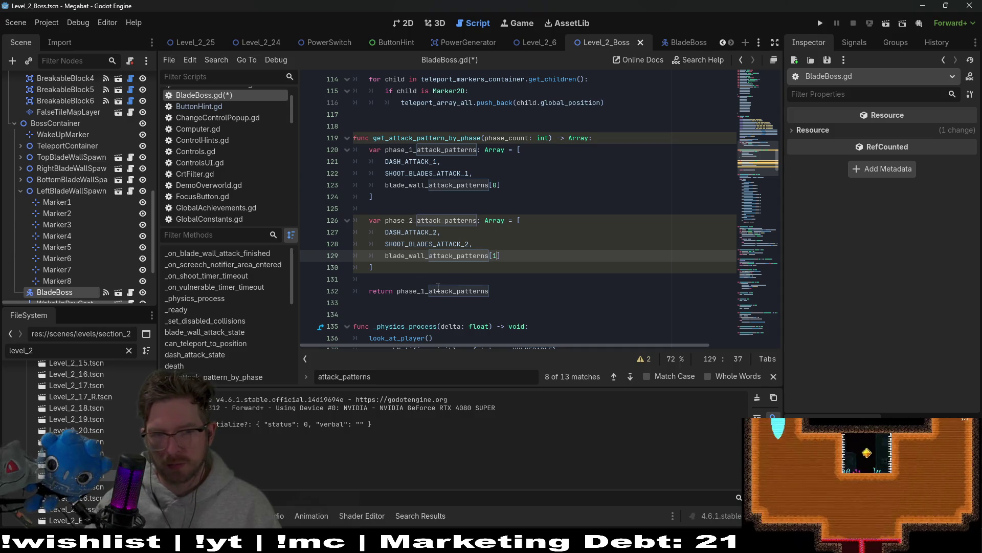
click(380, 269)
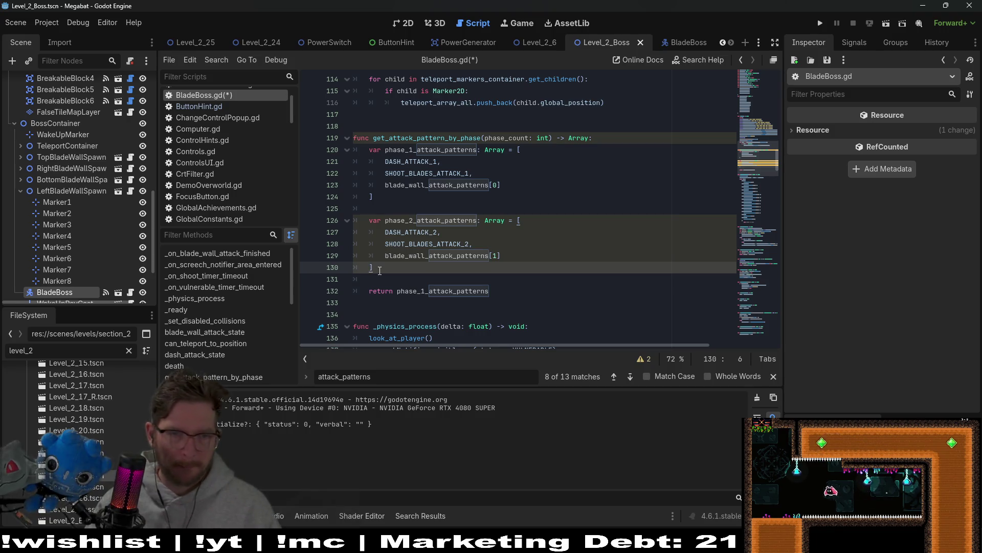
drag(379, 269, 353, 208)
key(ctrl+c)
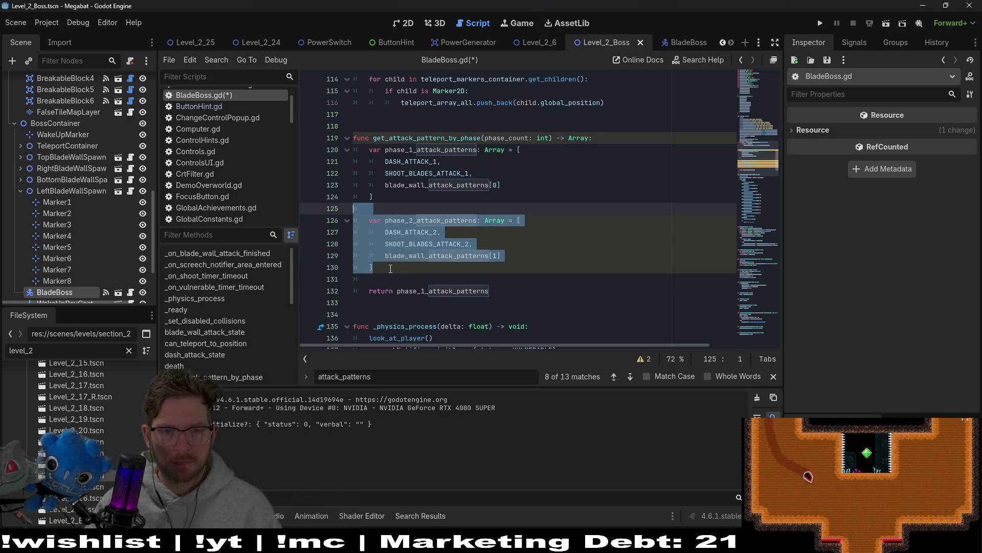
Paste another copy of the phase_2 block and rename it phase_3_attack_patterns
click(391, 269)
key(ctrl+v)
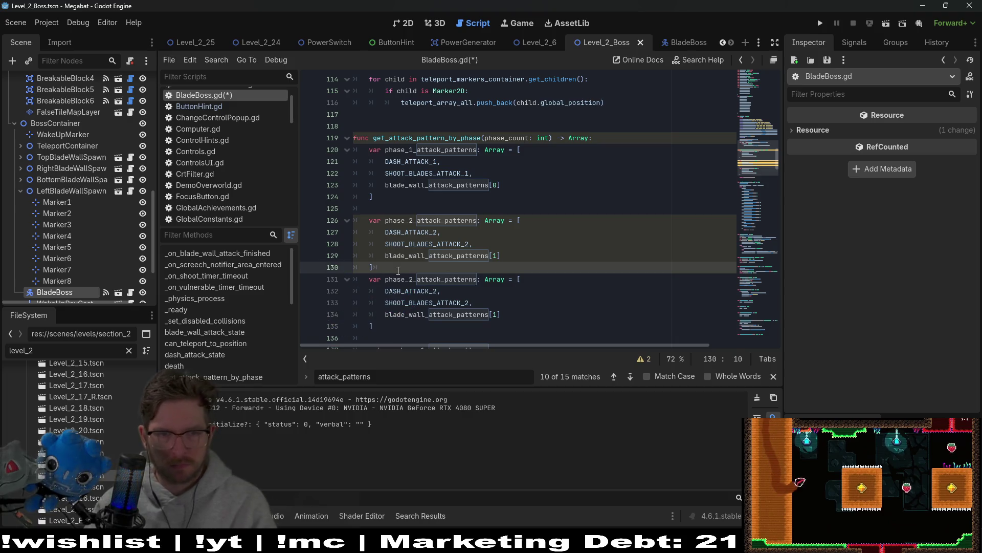
key(BackSpace)
key(BackSpace)
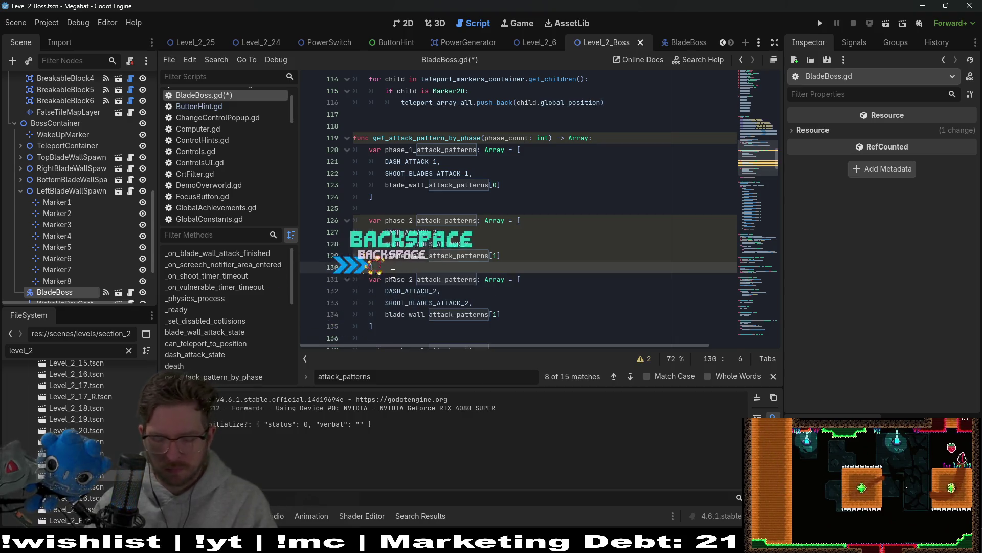
key(Return)
click(420, 255)
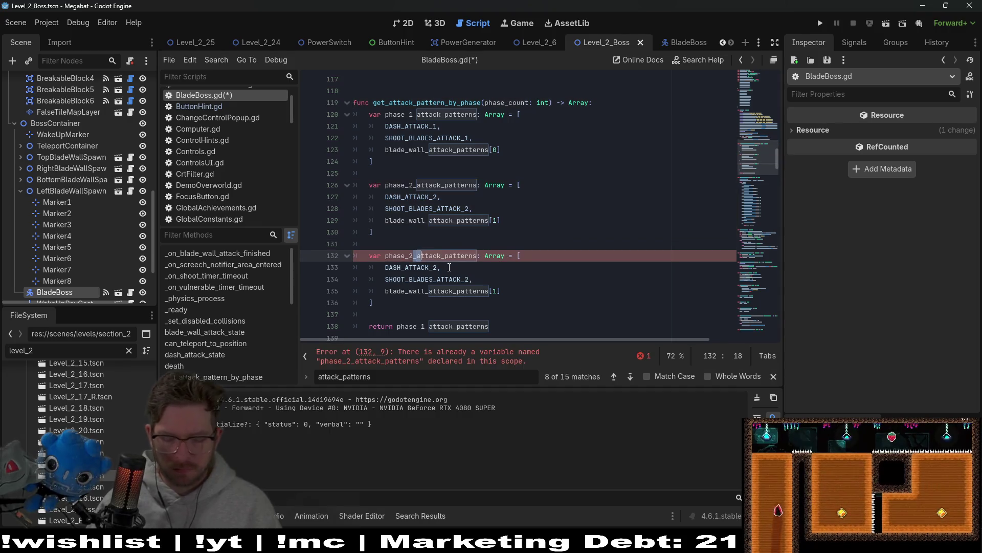
key(BackSpace)
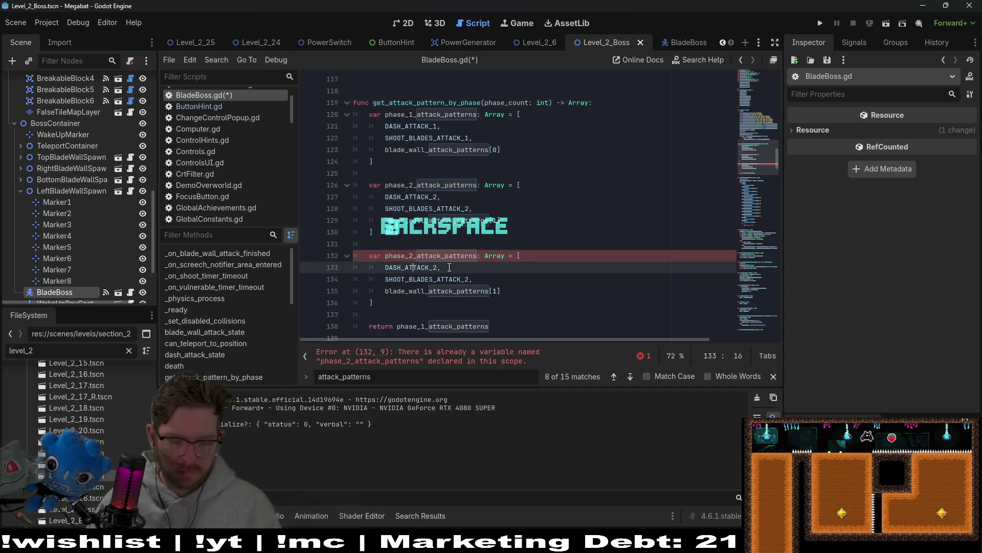
text(3)
Change its entries to DASH_ATTACK_3, SHOOT_BLADES_ATTACK_3 and blade_wall_attack_patterns[2]
key(Down)
key(ctrl+Right)
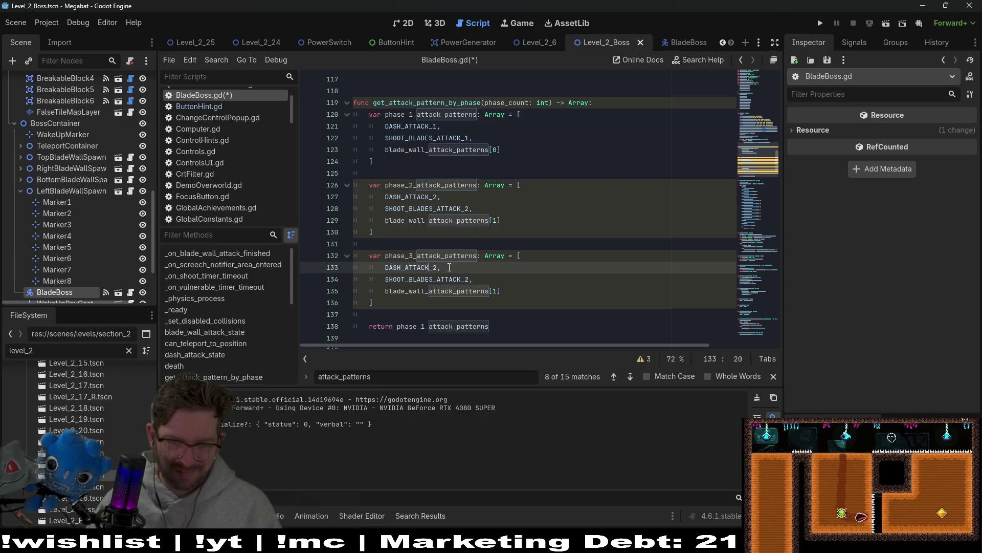
key(Down)
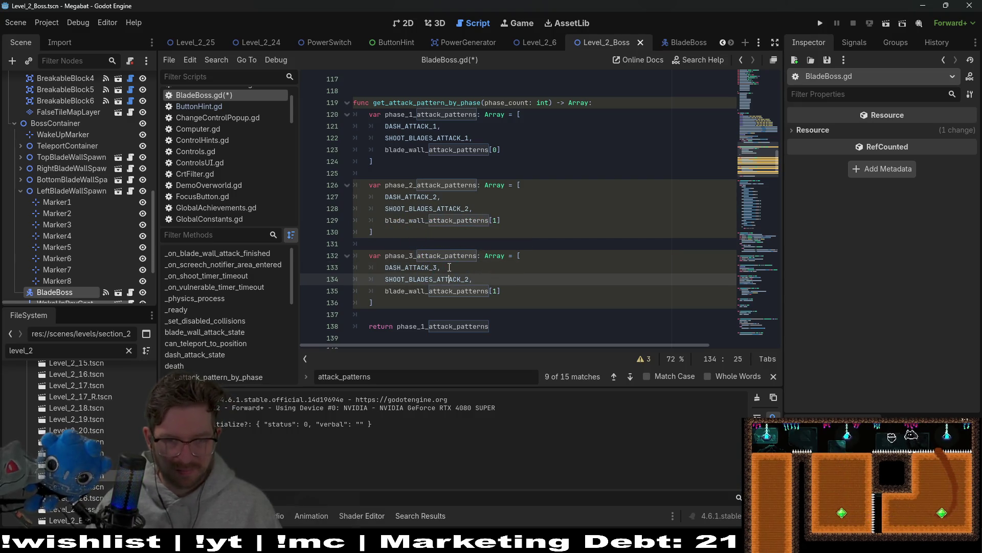
key(BackSpace)
text(3)
key(Down)
key(ctrl+Right)
key(ctrl+Right)
key(BackSpace)
text(2)
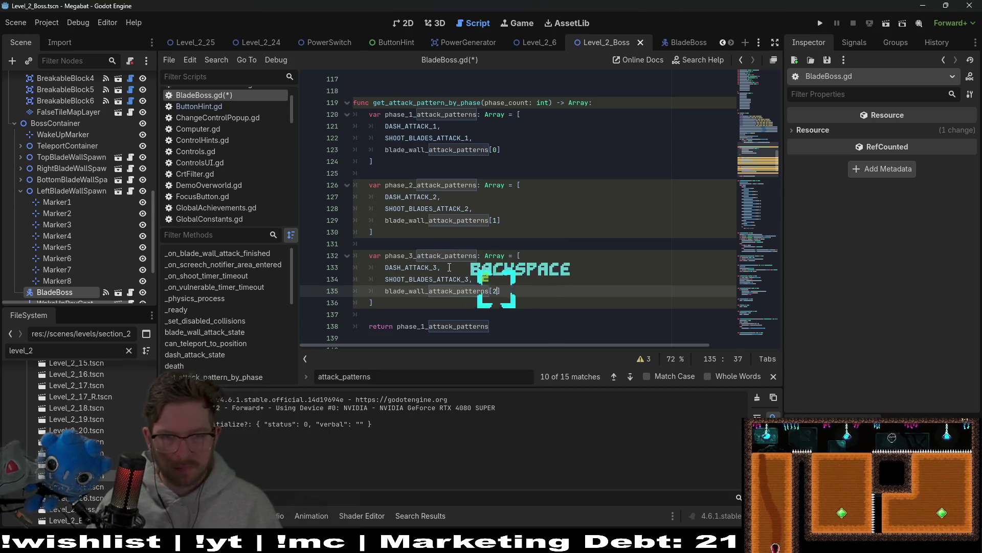
Duplicate the blade wall line as blade_wall_attack_patterns[3], adding a comma after the [2] entry
key(shift+Up)
key(ctrl+c)
key(Right)
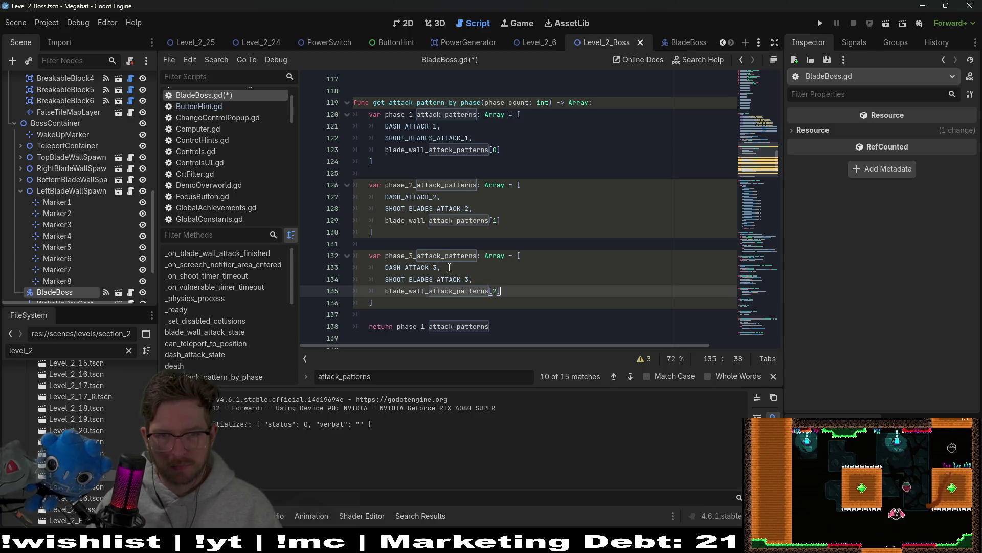
key(ctrl+v)
key(Left)
key(BackSpace)
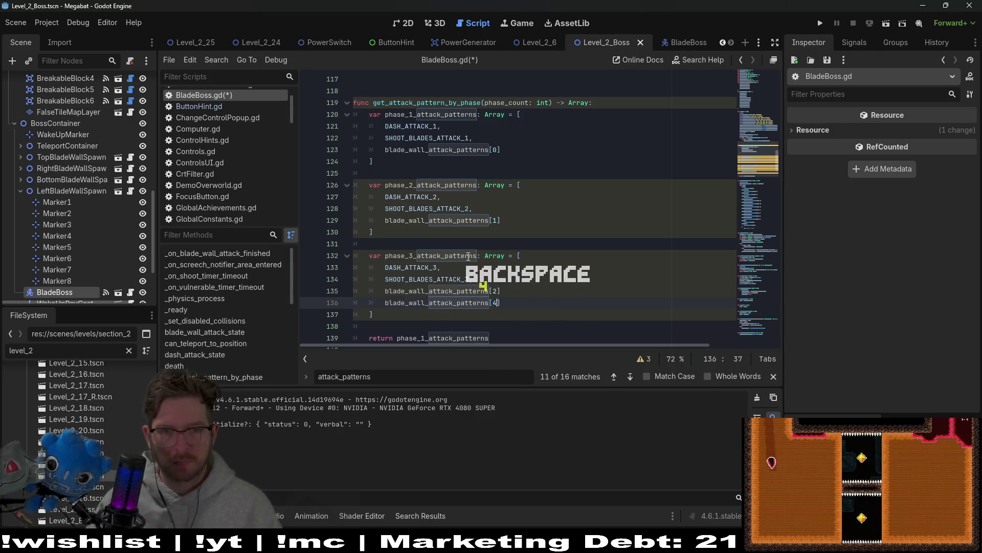
text(4)
click(521, 229)
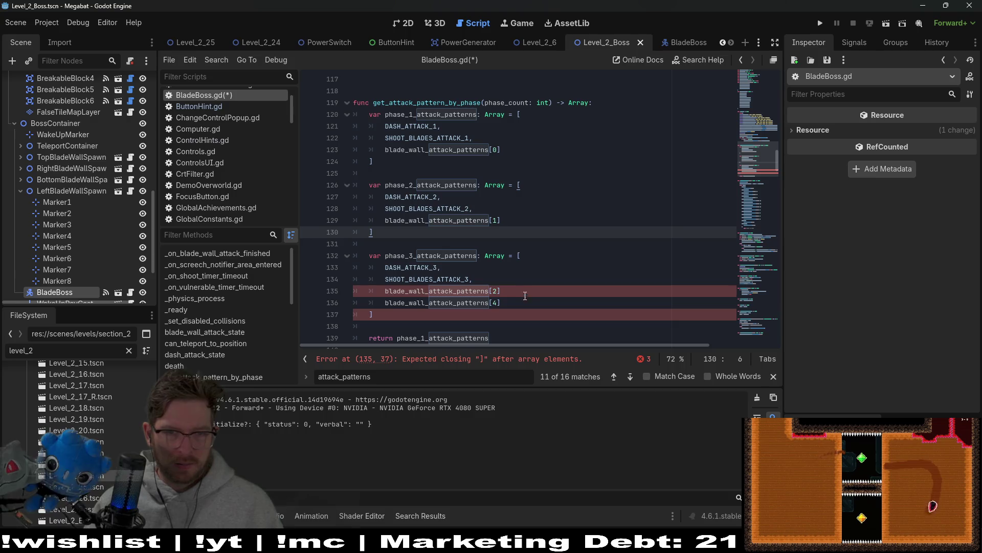
click(499, 303)
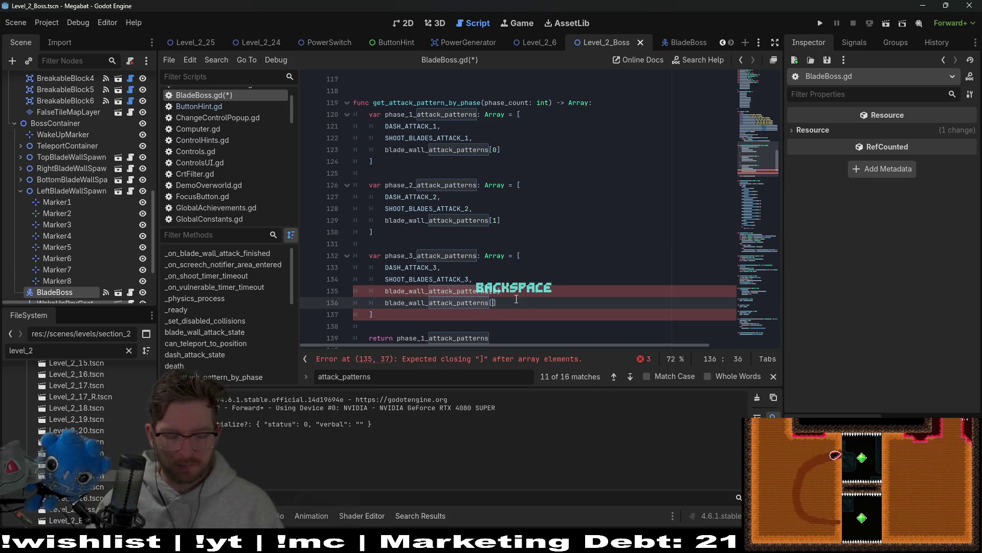
text(3)
key(Up)
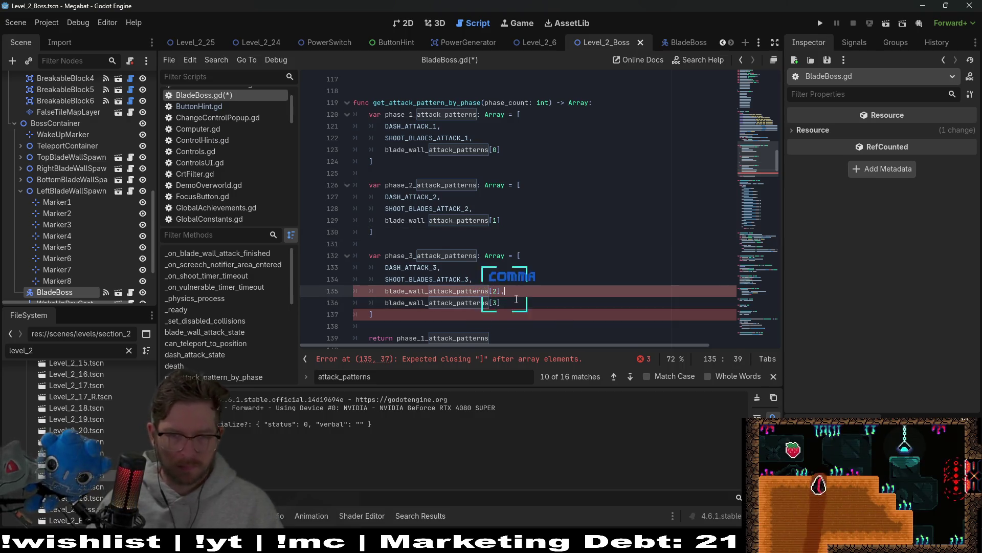
text(,)
click(501, 303)
scroll(480, 255, down, 1)
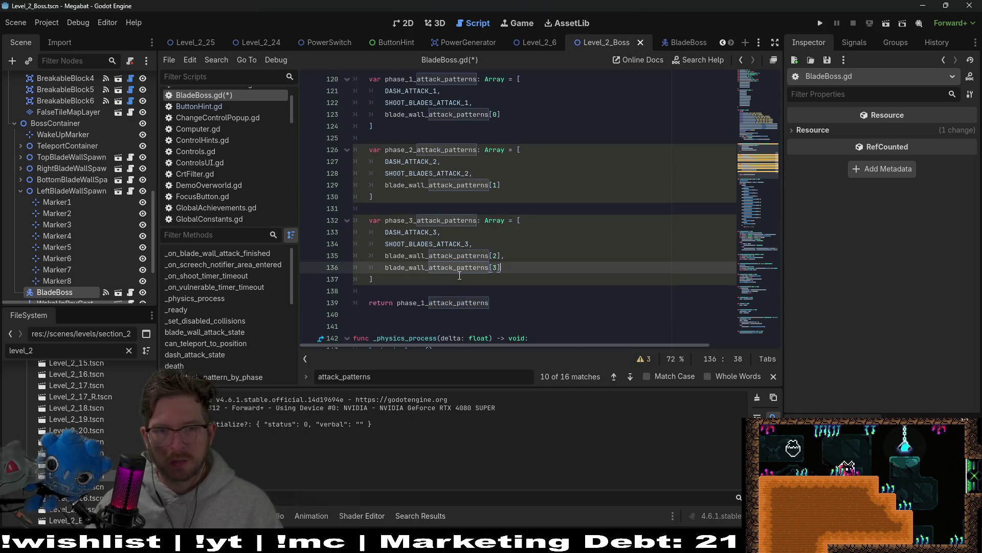
click(459, 291)
scroll(414, 178, up, 3)
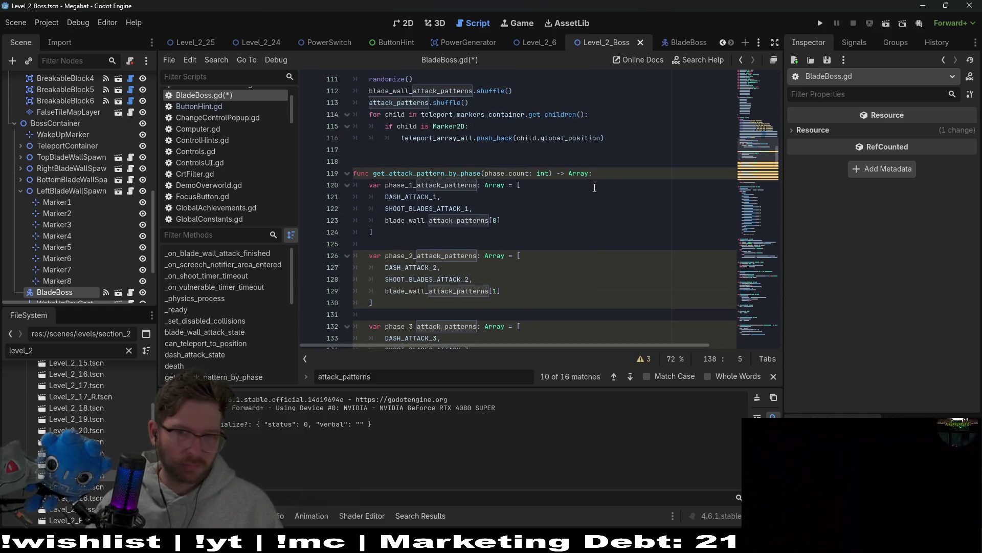
click(626, 171)
Add 'match phase_count:' with a '1:' case and indent the phase 1 array under it
key(Return)
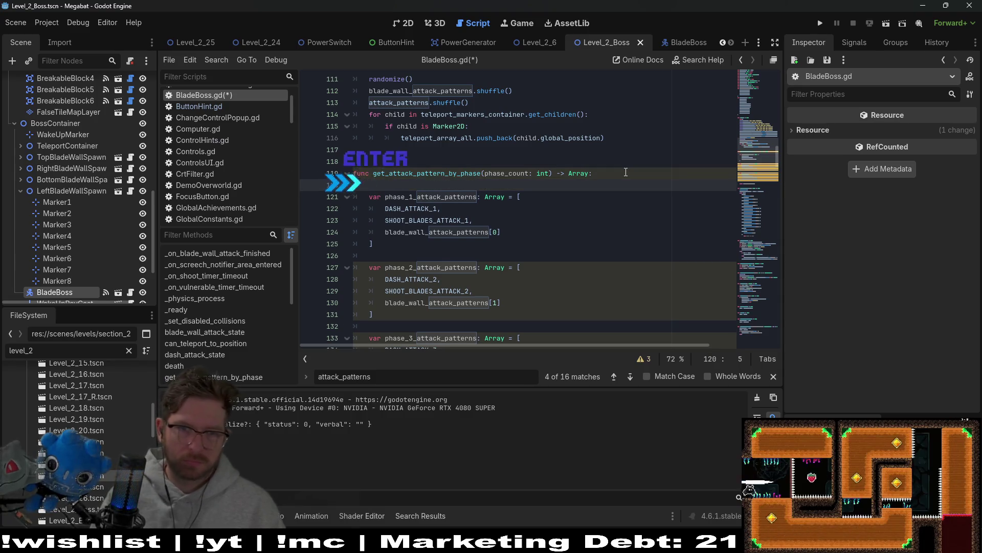
key(BackSpace)
key(BackSpace)
key(BackSpace)
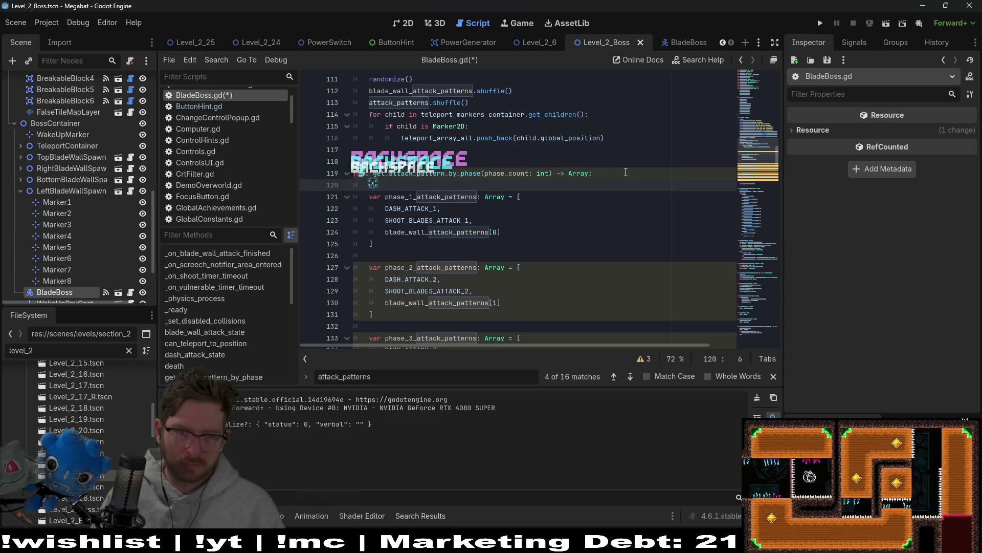
text(s)
key(BackSpace)
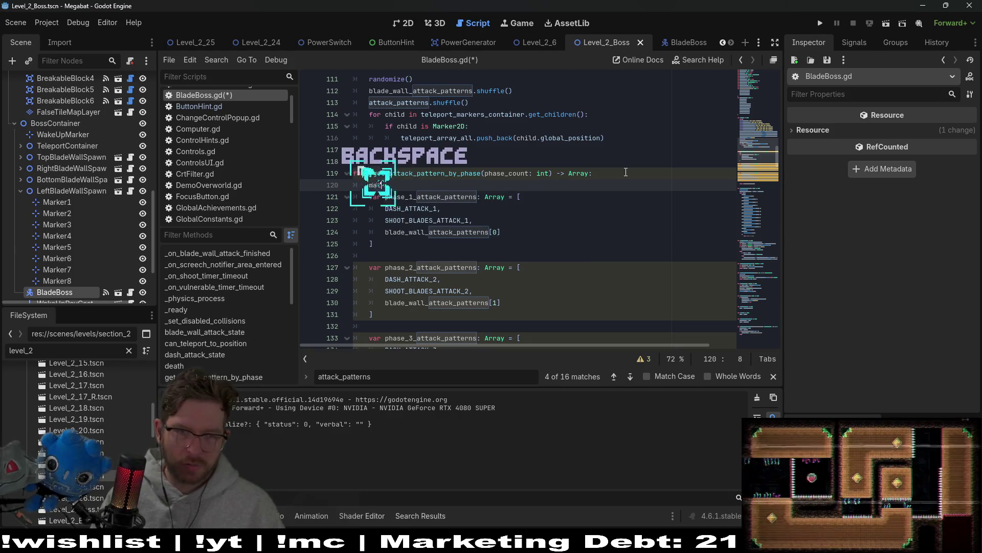
text(match phase_)
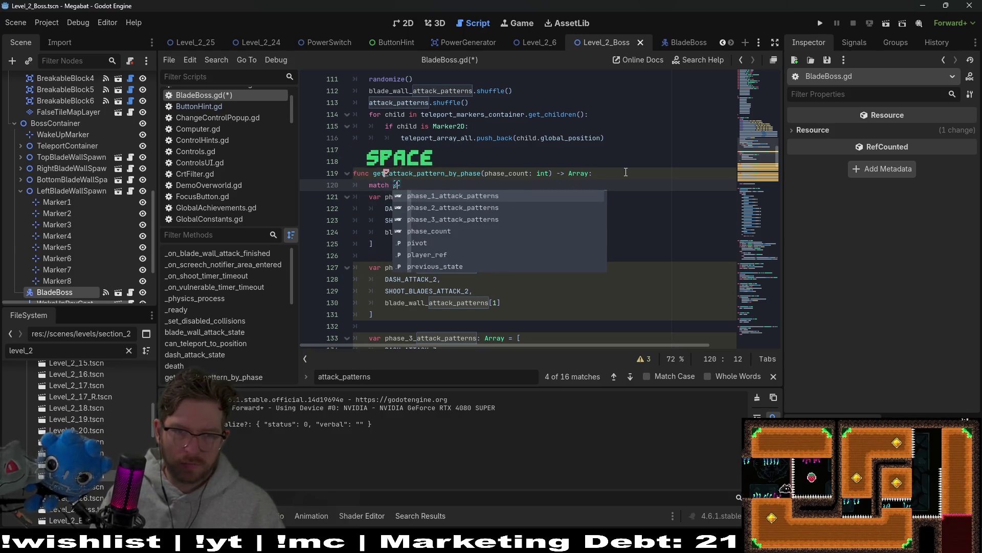
text(c)
key(Return)
text(:)
key(Return)
text(1:)
key(Down)
key(Down)
key(Down)
key(Down)
key(Down)
key(shift+Up)
key(shift+Up)
key(shift+Up)
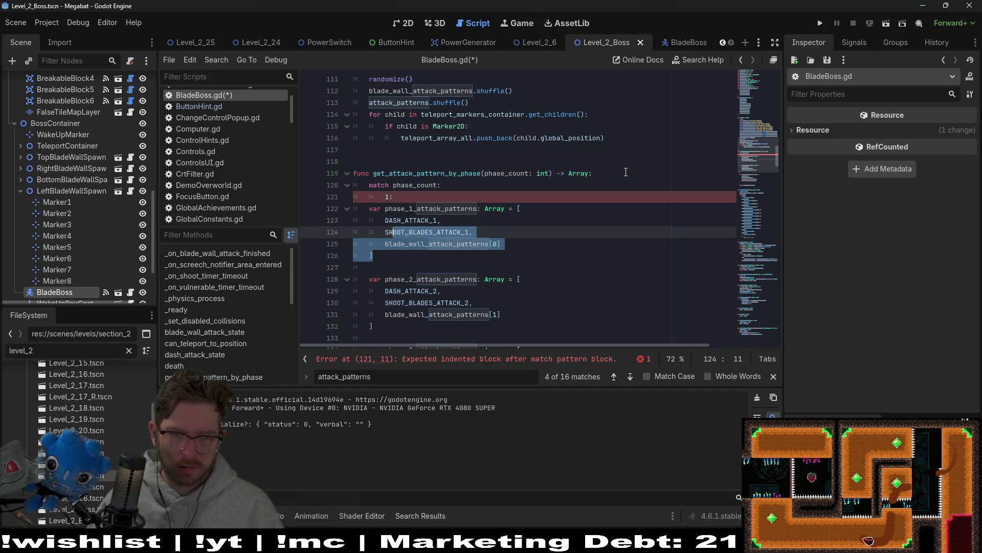
key(Tab)
key(Tab)
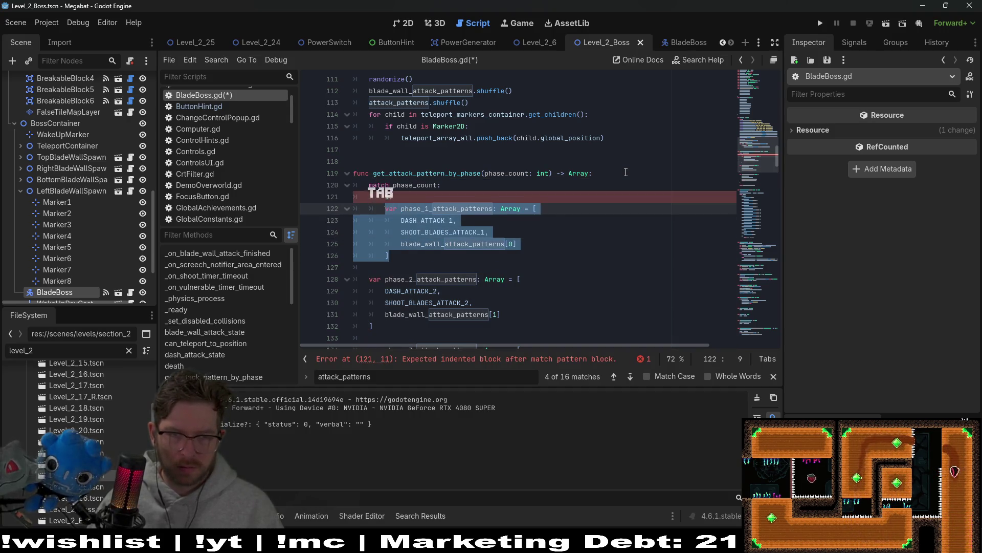
Add phase_1_attack_patterns.shuffle() and 'return phase_1_attack_patterns' after the phase 1 array
click(423, 252)
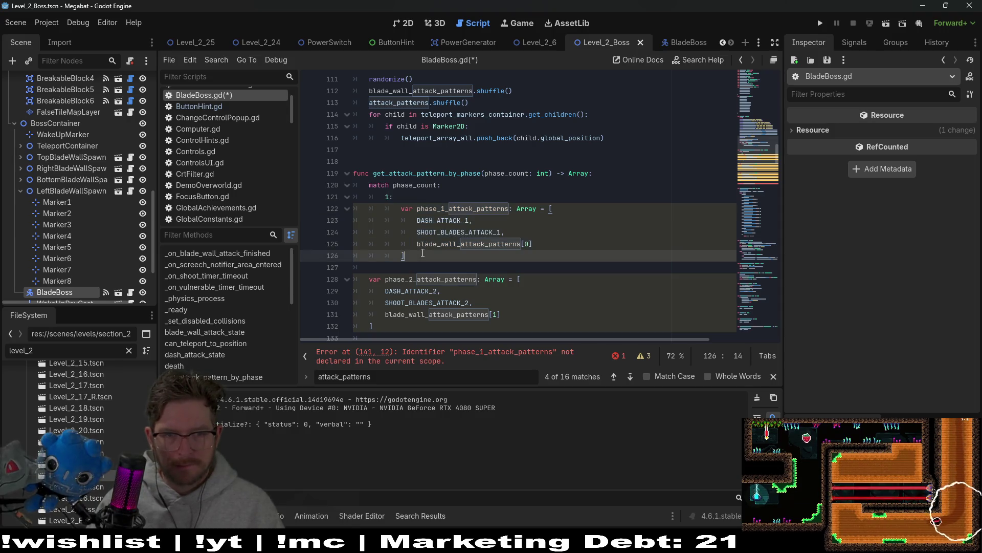
key(Return)
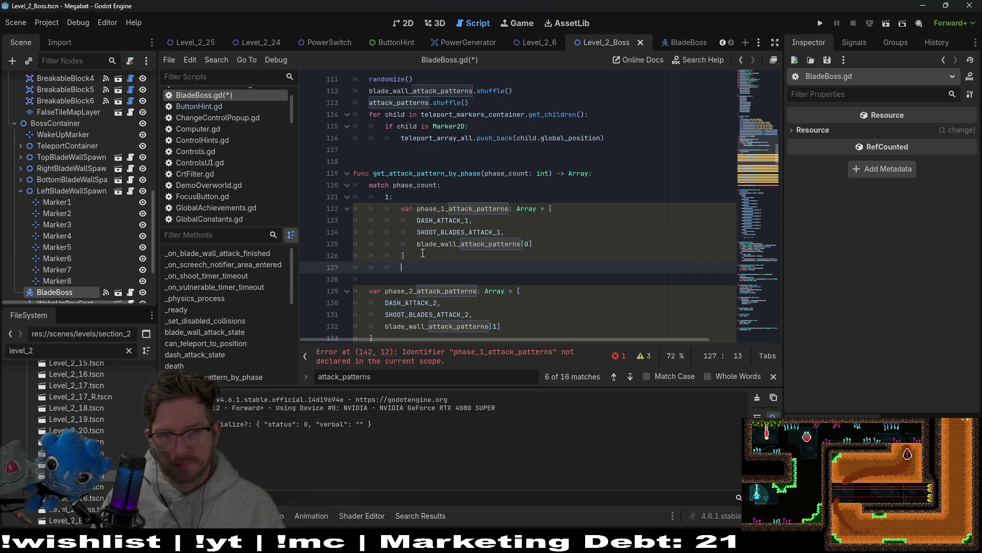
text(phase_)
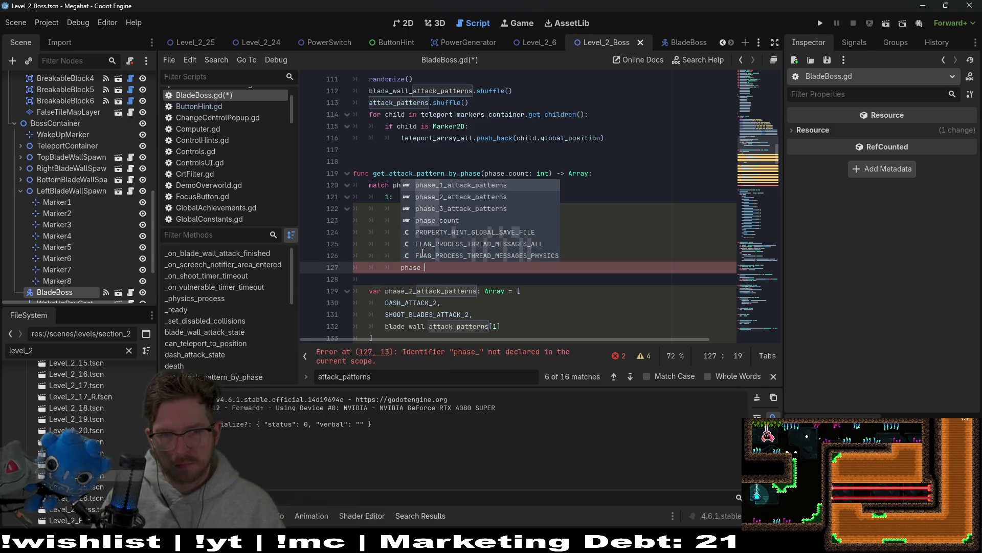
key(Return)
text(shuffle()
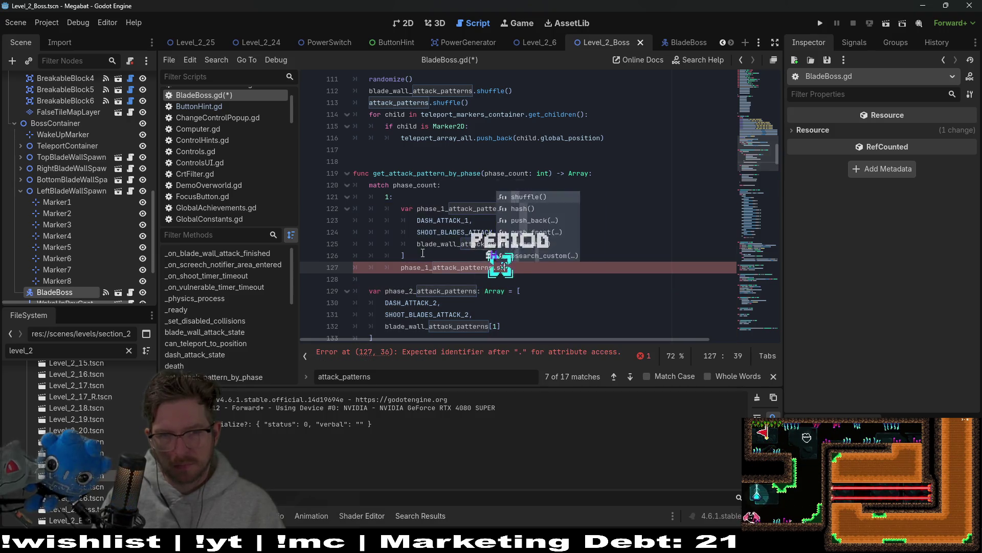
key(Return)
key(Return)
text(return phase)
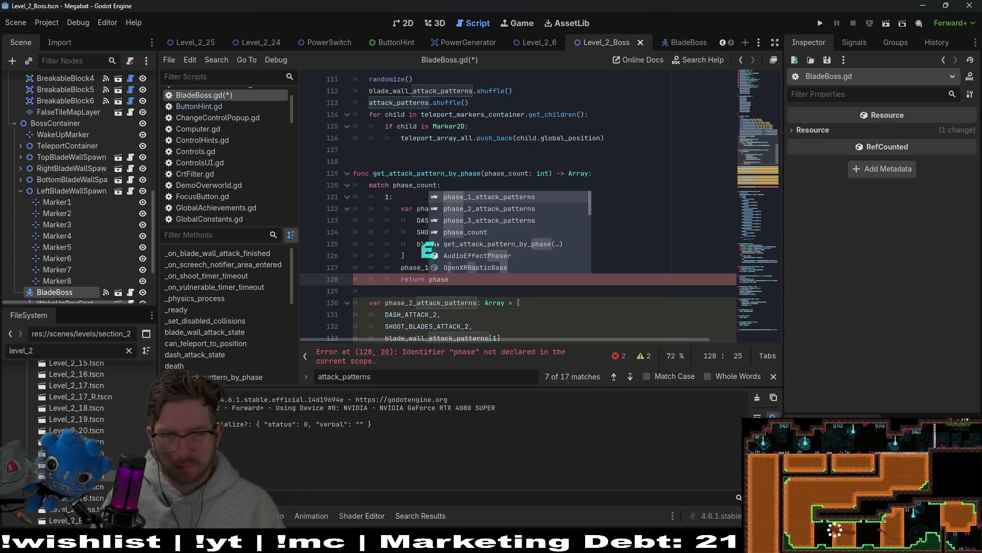
key(Return)
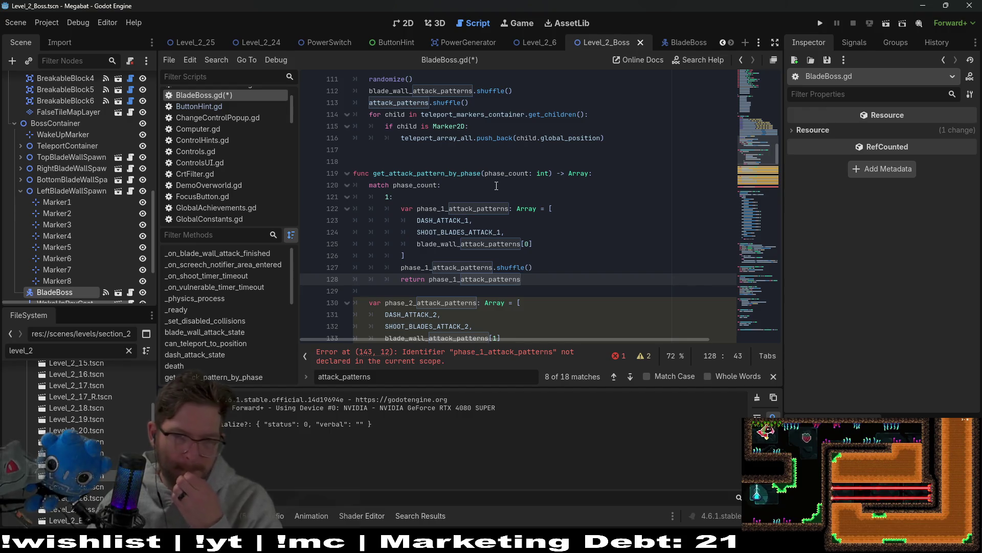
scroll(508, 229, down, 2)
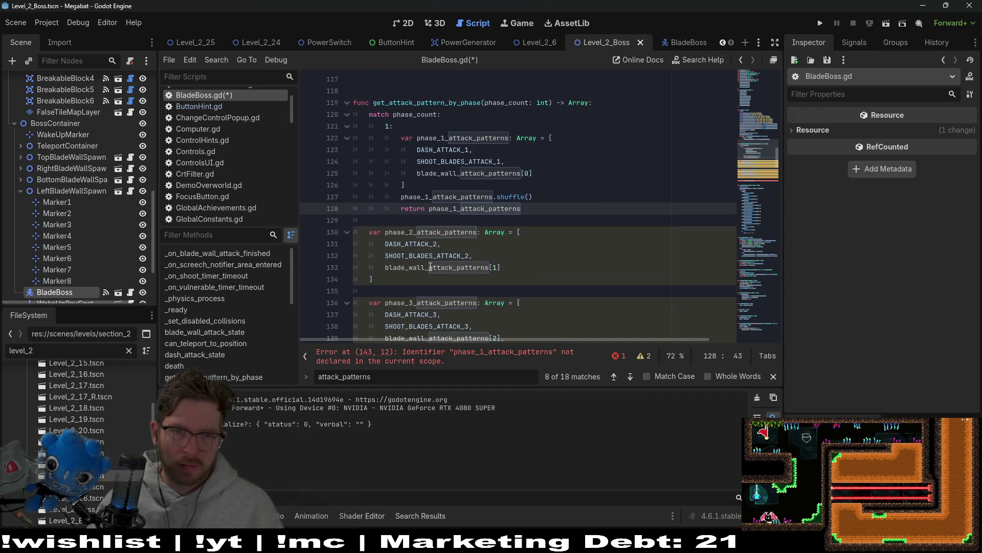
Move the phase 2 array under a new '2:' case label and indent it
mouse_move(374, 279)
mouse_down()
mouse_move(358, 243)
mouse_move(305, 233)
mouse_up()
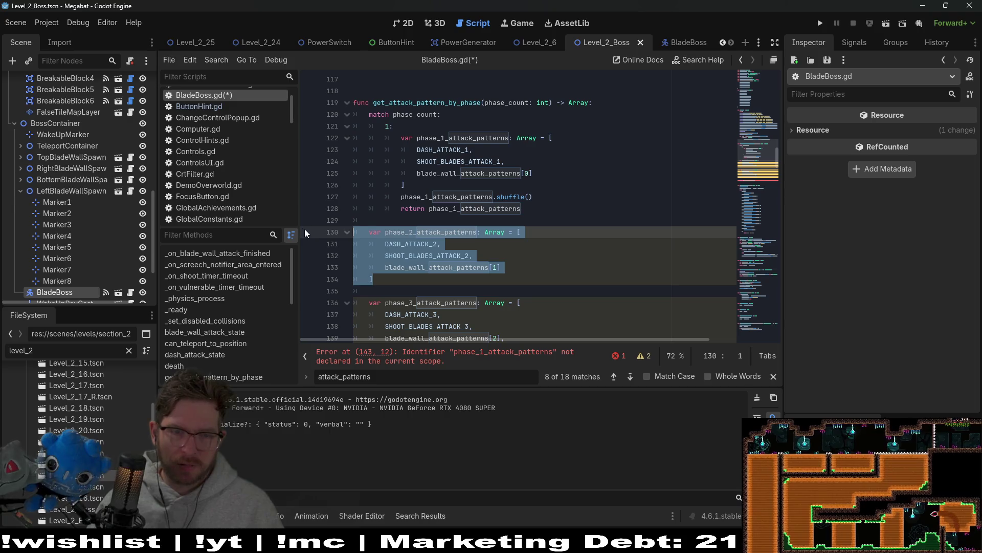
key(ctrl+x)
key(BackSpace)
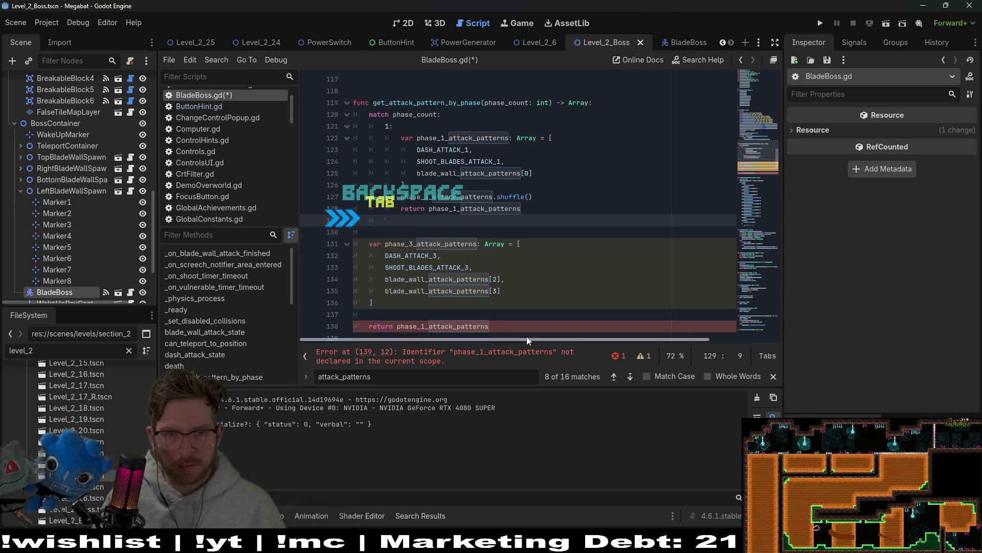
key(Tab)
text(2:)
key(Return)
key(ctrl+v)
key(shift+Up)
key(shift+Up)
key(shift+Up)
key(Tab)
key(Tab)
key(Up)
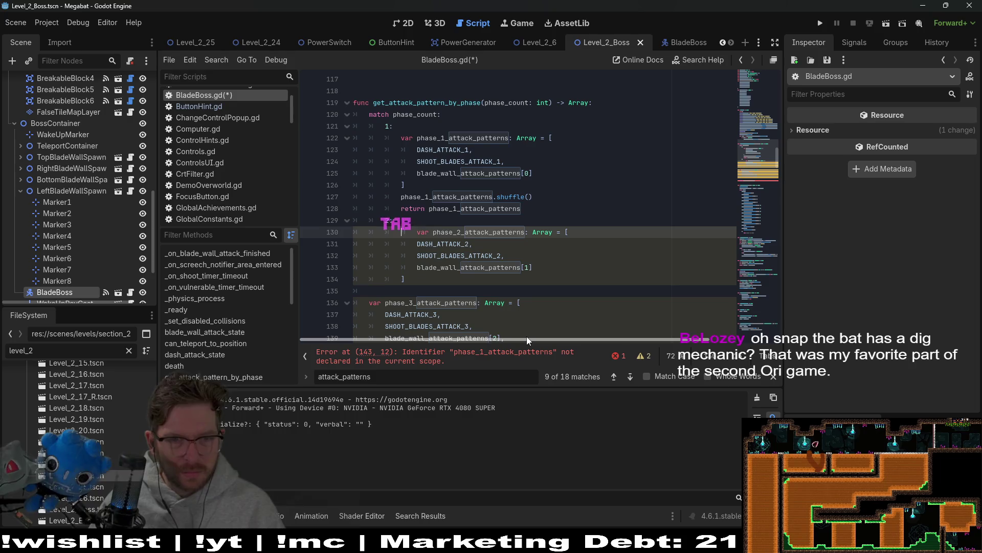
key(Delete)
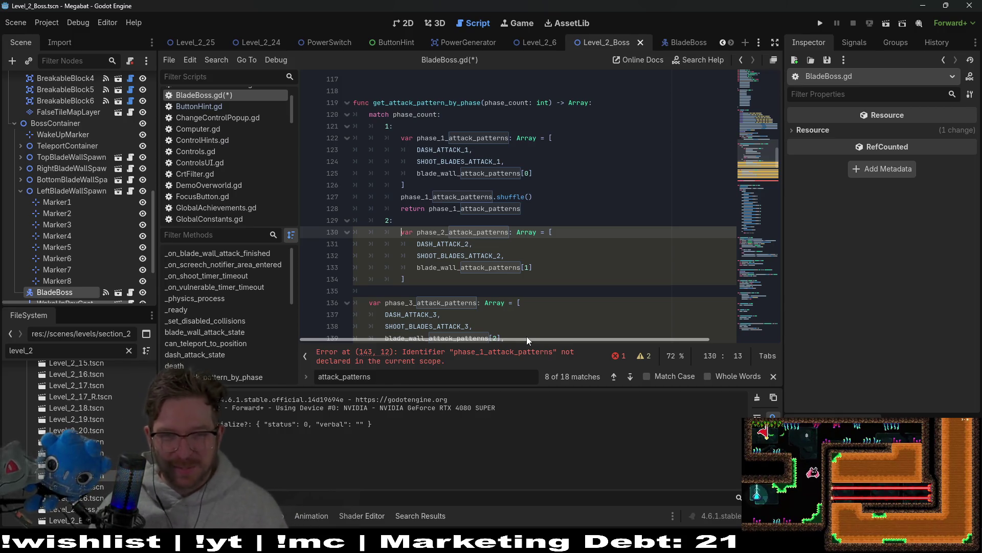
Add phase_2_attack_patterns.shuffle() and 'return phase_2_attack_patterns' in case 2
key(Down)
key(Down)
key(Down)
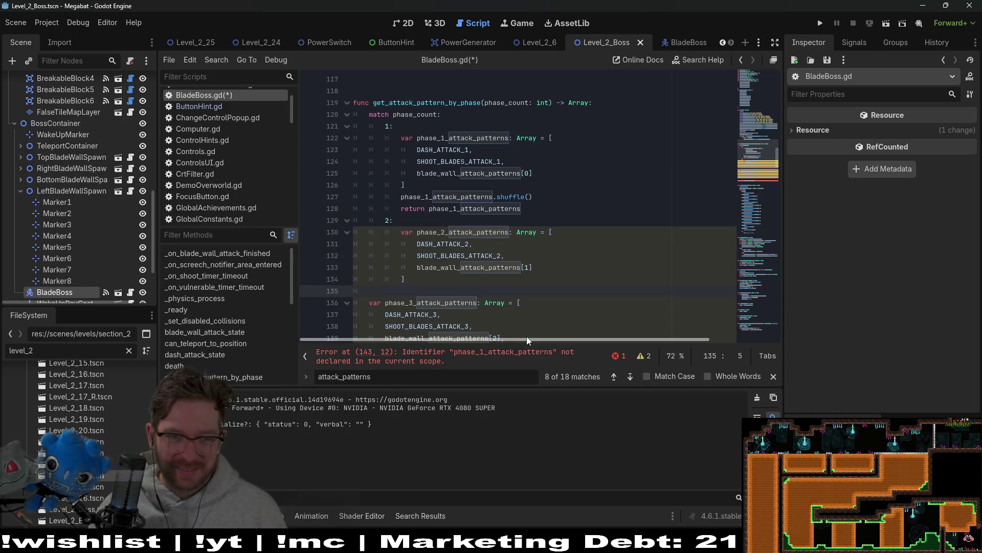
key(Home)
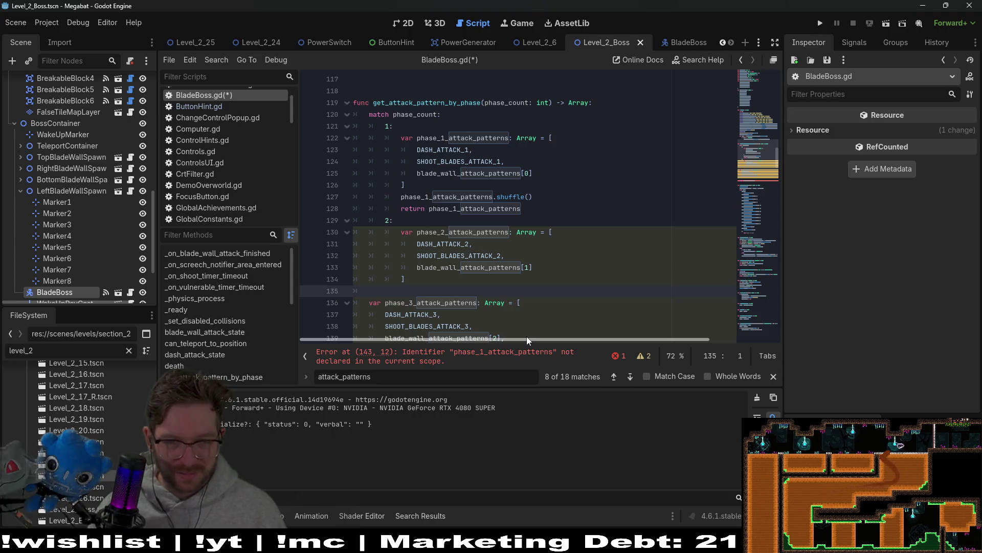
key(Tab)
key(Tab)
key(Tab)
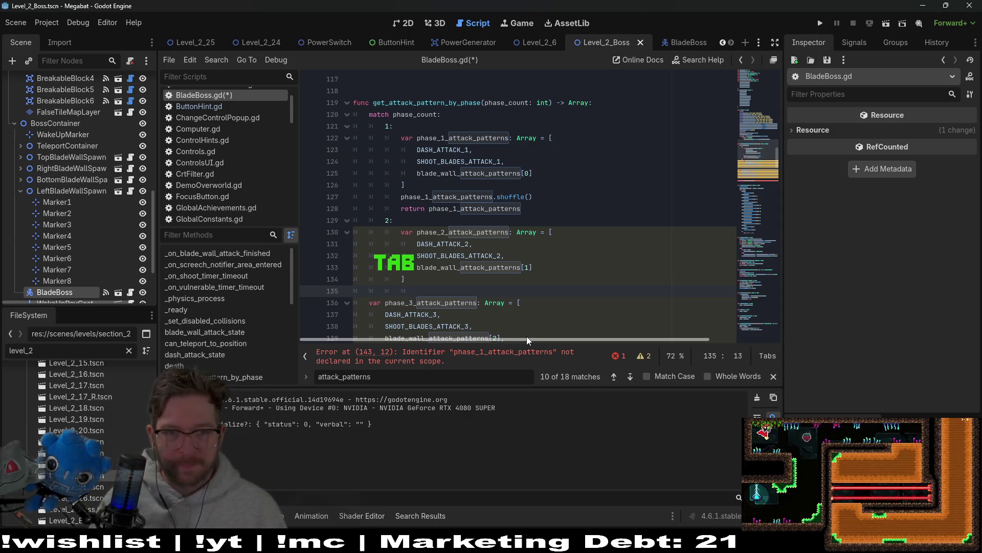
text(phase)
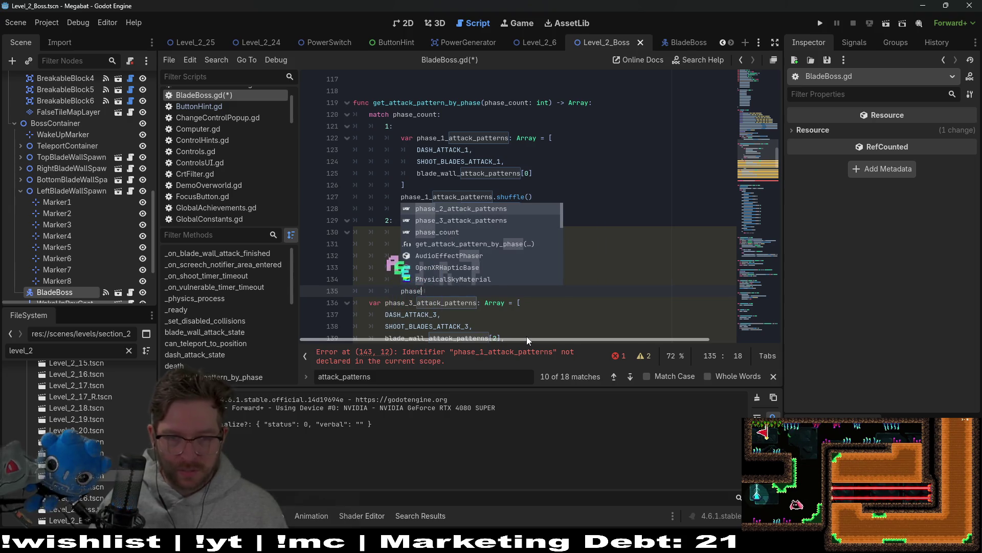
key(Return)
text(.shu)
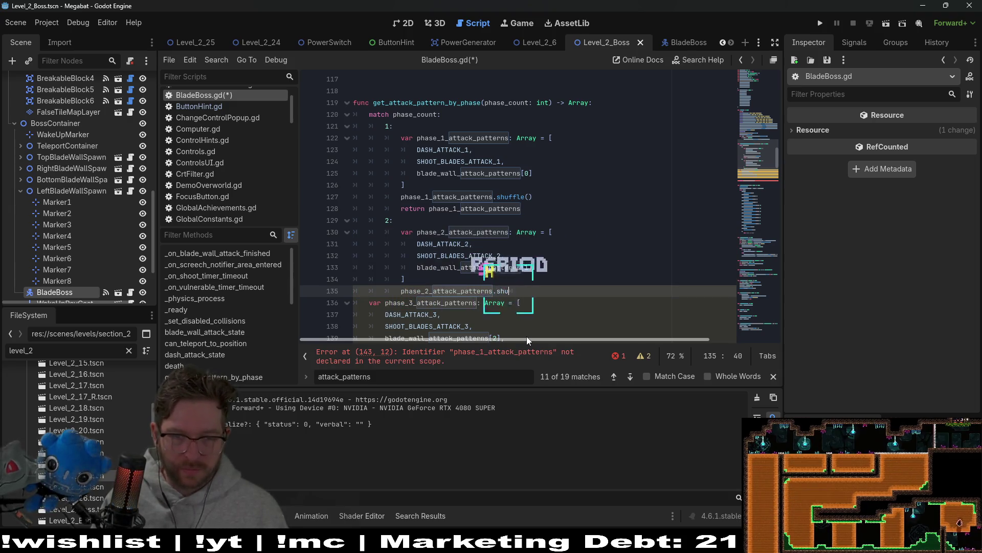
key(Return)
key(Return)
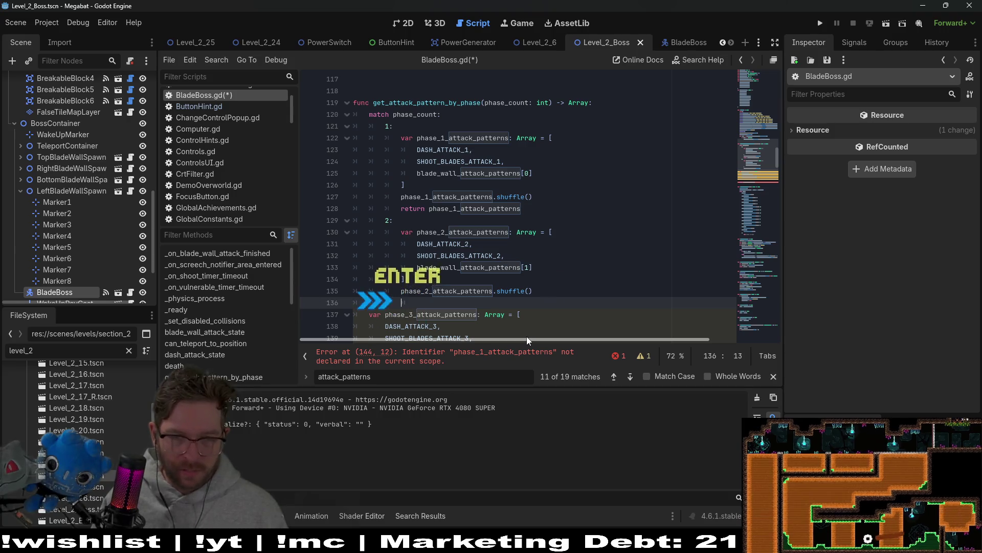
text(return ph)
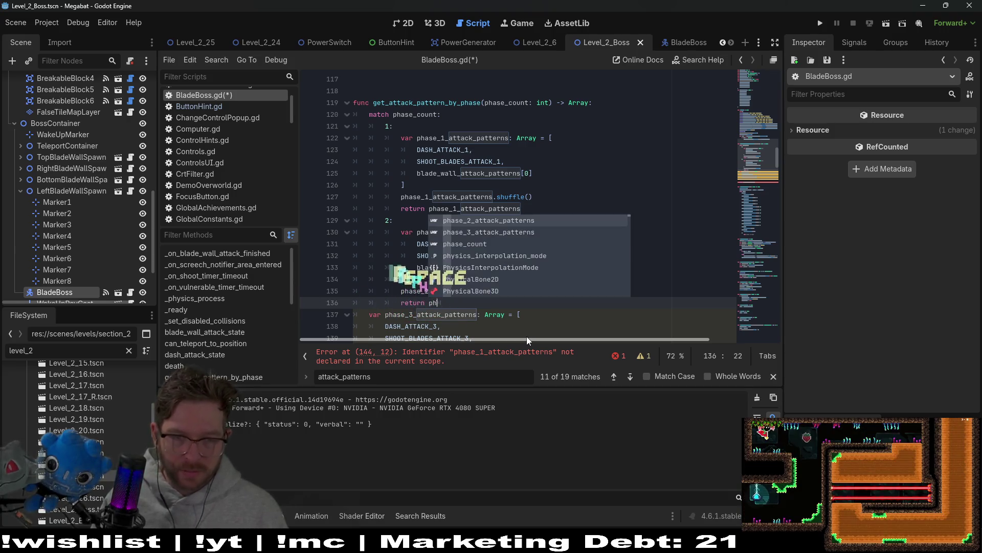
key(Return)
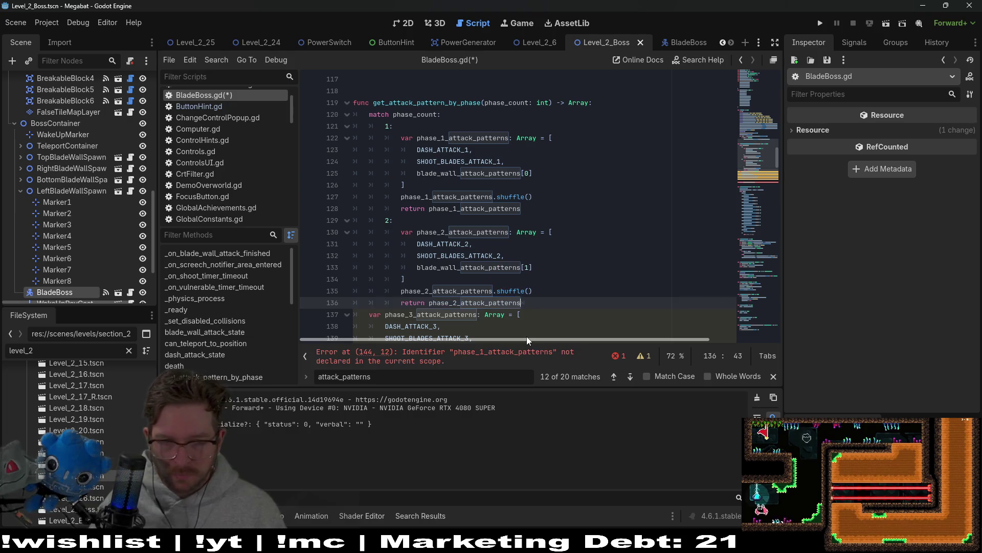
scroll(531, 248, down, 2)
Add a '3:' case to the match and indent the phase_3_attack_patterns array under it
key(Tab)
key(BackSpace)
key(Return)
key(BackSpace)
text(3:)
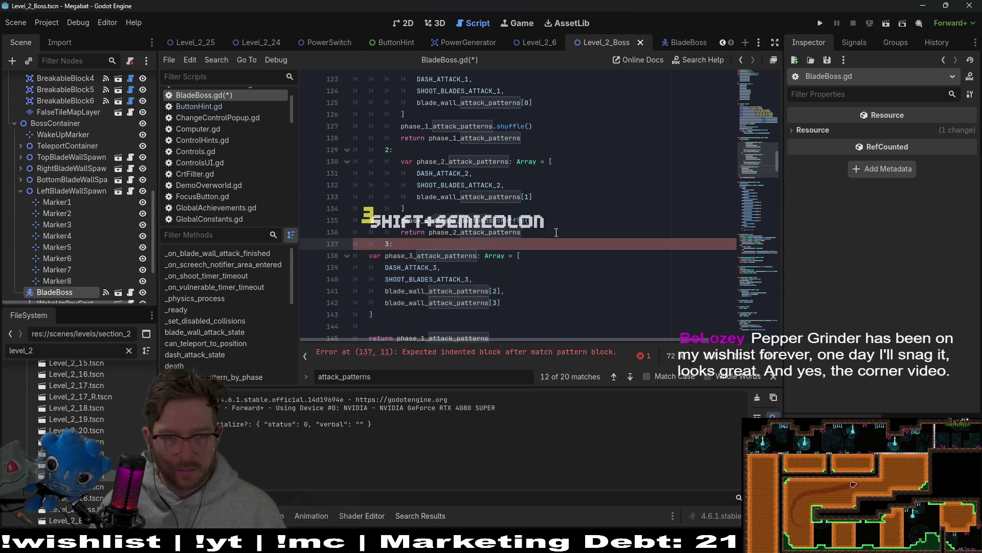
key(Return)
key(Tab)
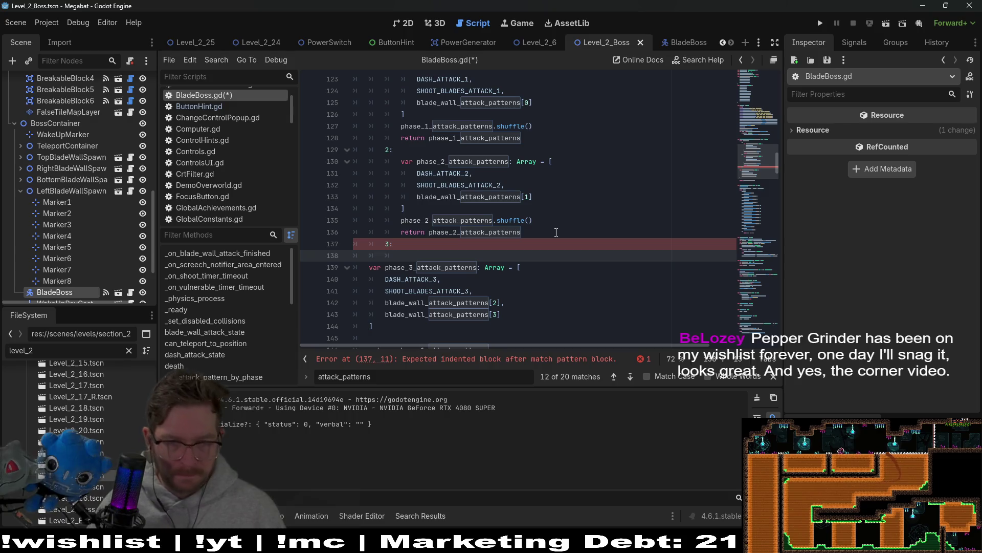
key(Down)
key(Down)
key(Down)
key(shift+Up)
key(shift+Up)
key(shift+Up)
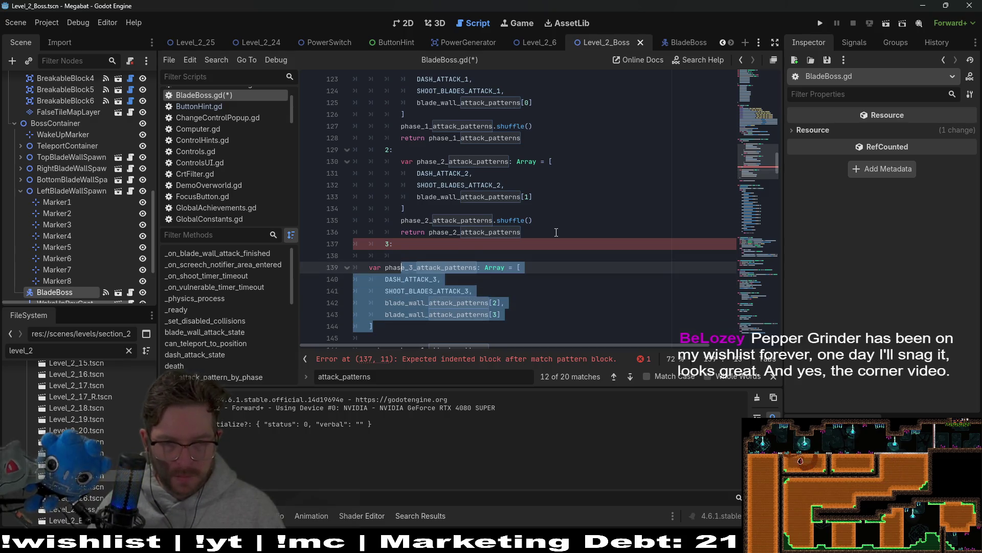
key(Tab)
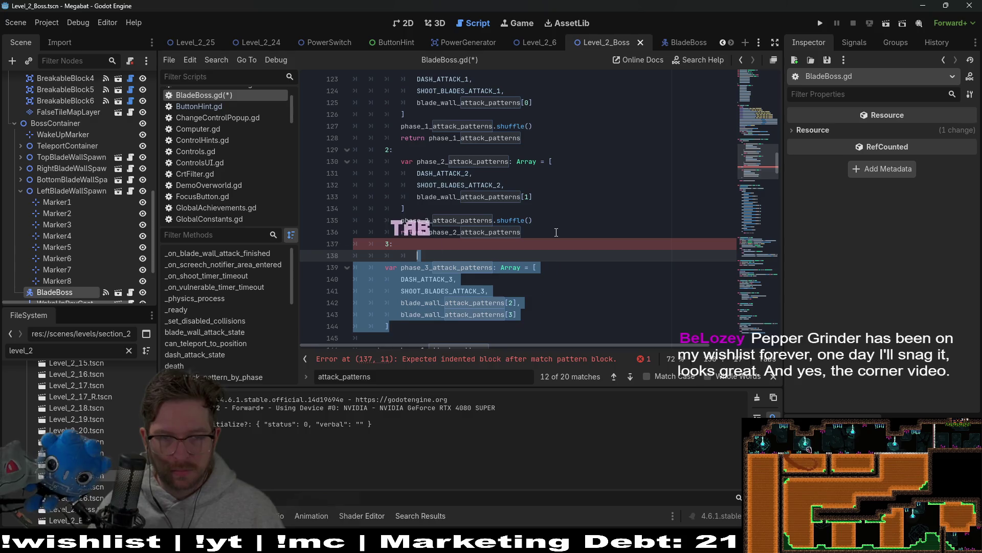
Remove the blank line in case 3 and indent the return line into it
key(Tab)
key(Up)
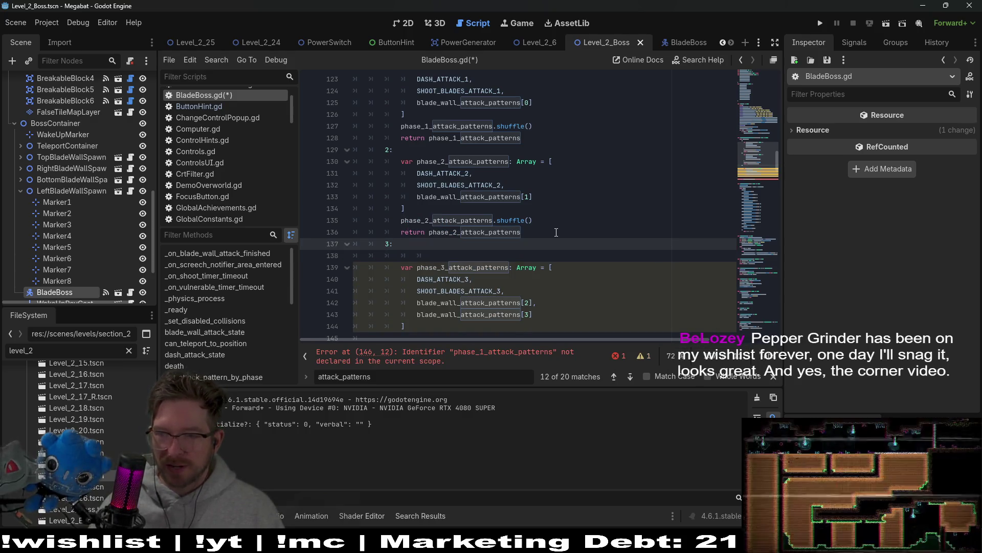
key(Down)
key(BackSpace)
key(BackSpace)
key(BackSpace)
key(BackSpace)
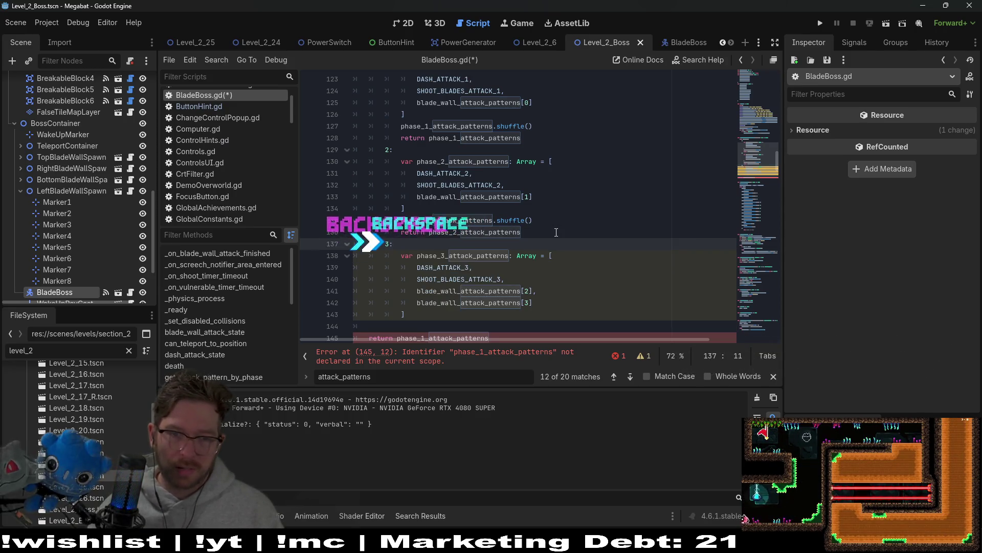
key(Down)
key(Down)
key(Down)
key(Down)
key(Down)
key(Down)
key(Right)
key(Right)
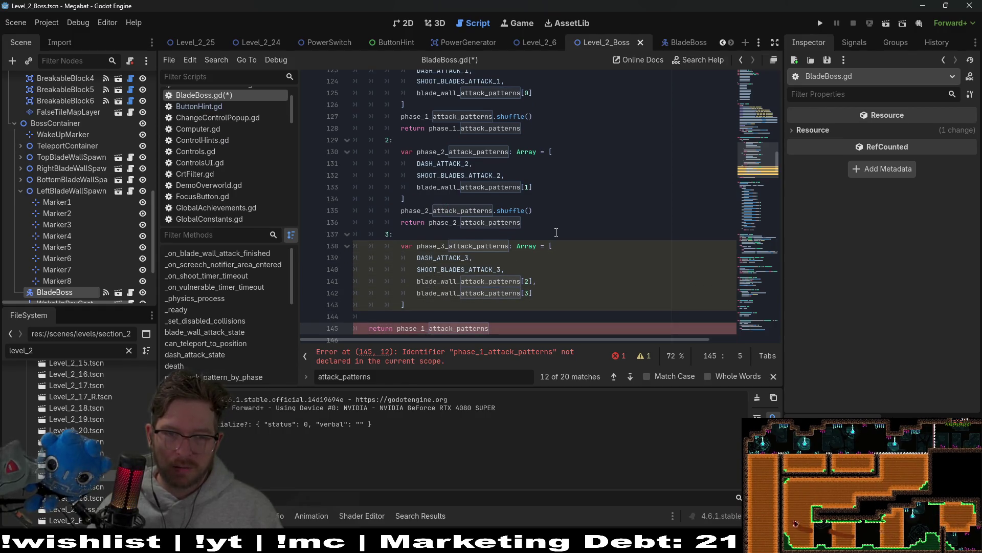
key(Tab)
key(Tab)
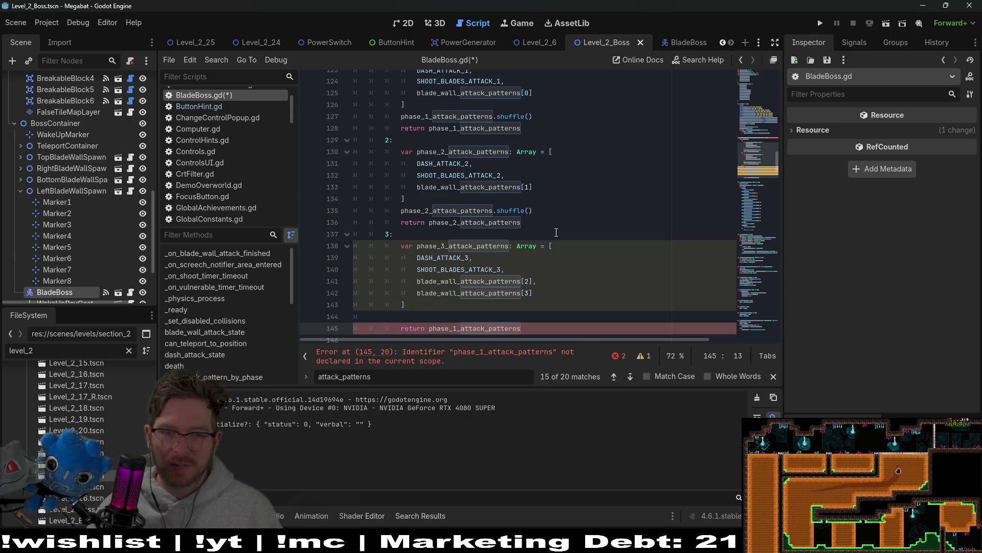
key(Up)
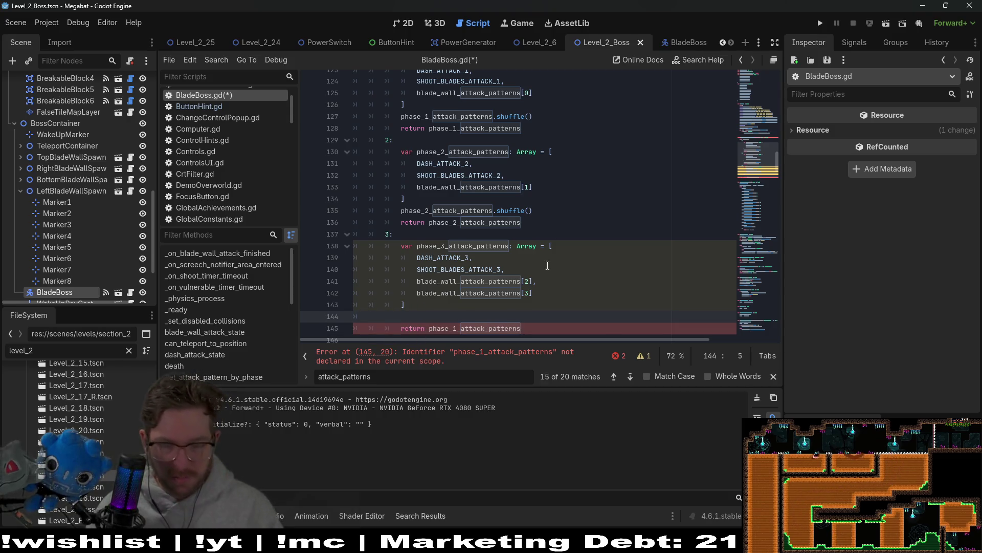
scroll(547, 265, down, 1)
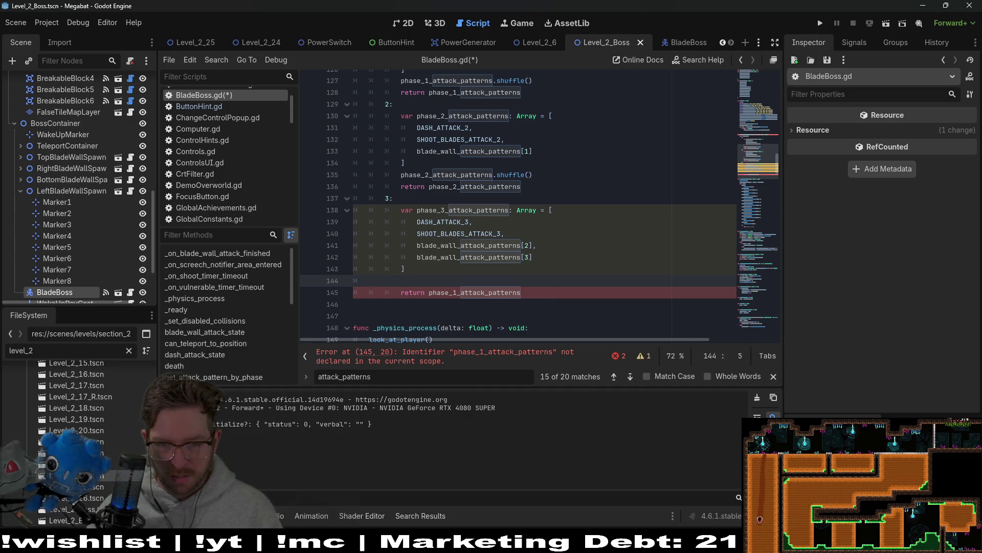
key(alt+Tab)
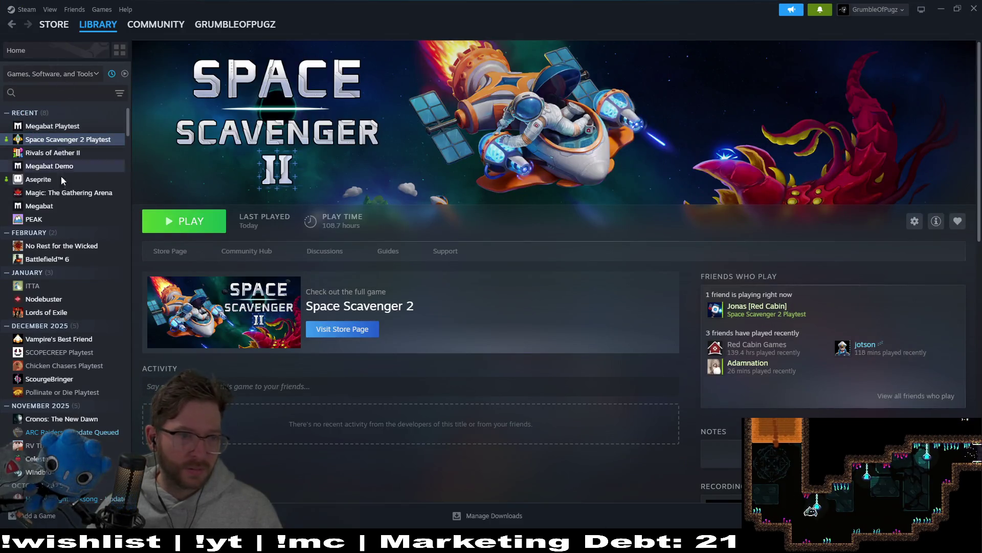
Search the Steam library for 'pepper' and view Pepper Grinder's store page, then its library page
text(pepper)
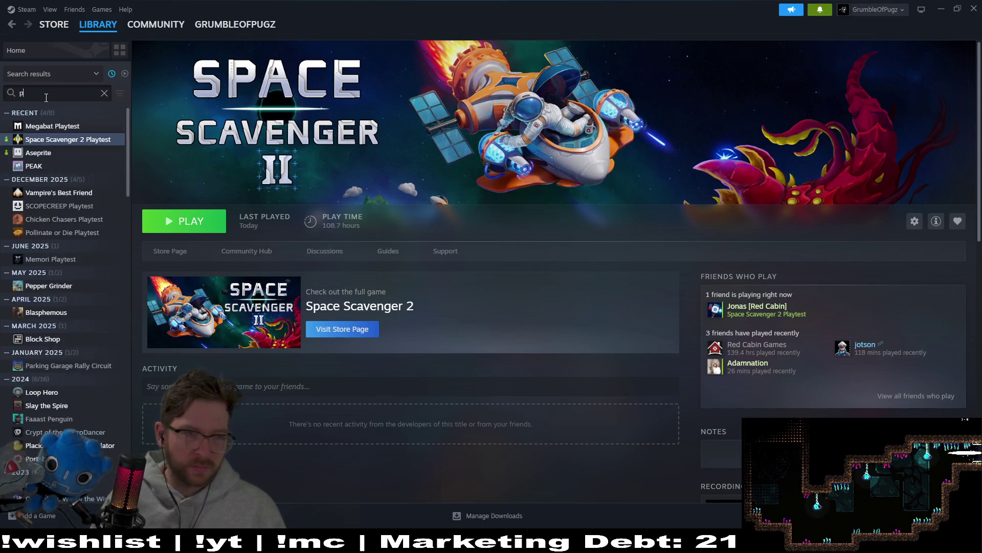
click(76, 126)
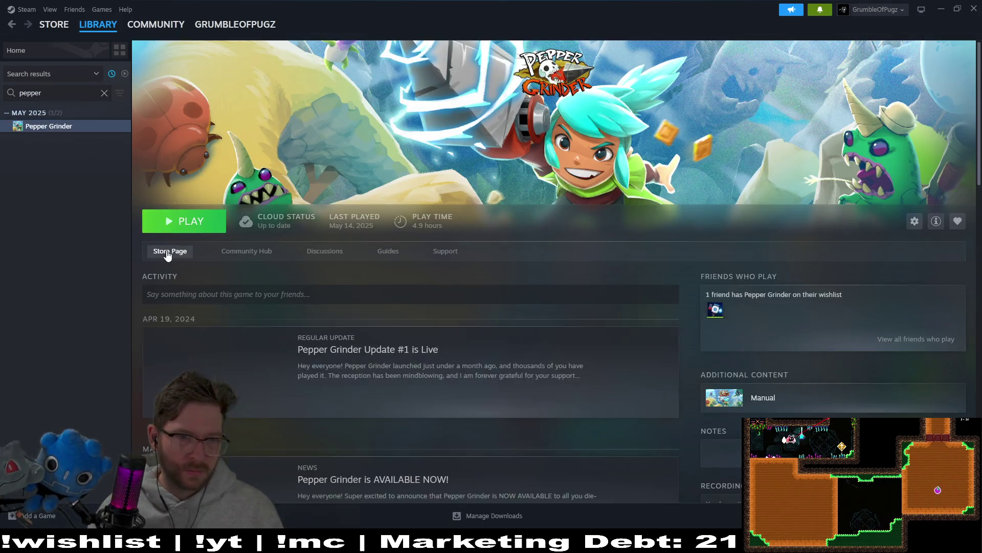
click(169, 250)
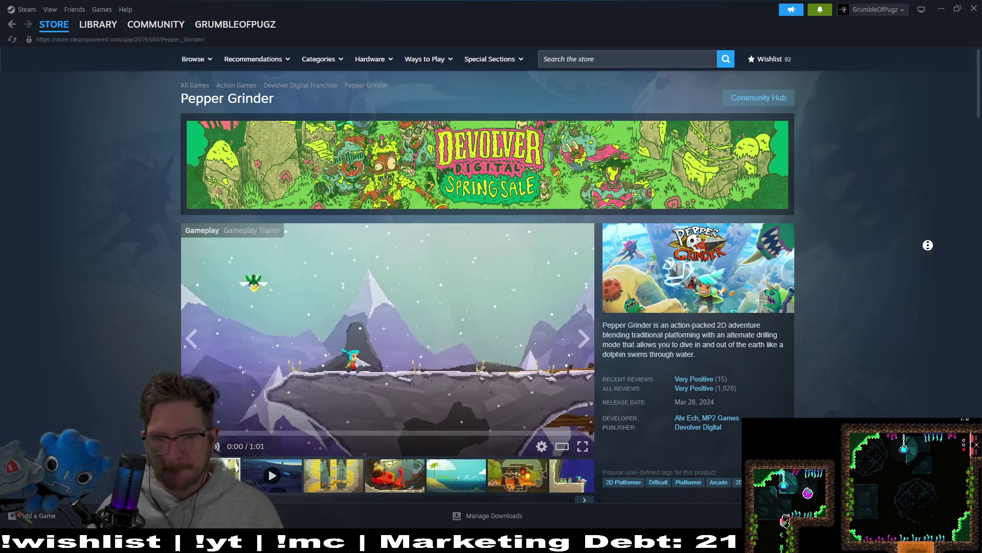
scroll(242, 184, down, 3)
scroll(879, 275, down, 6)
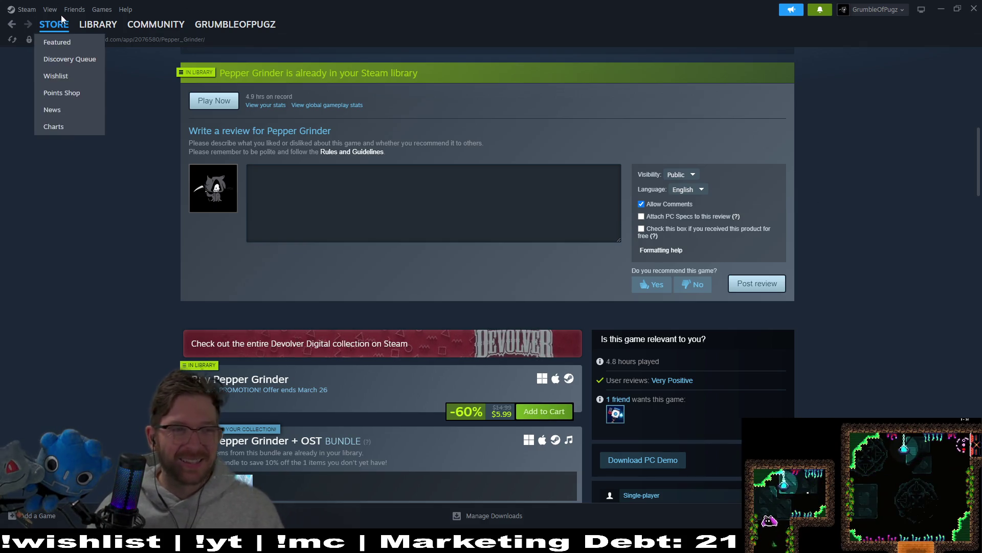
click(96, 27)
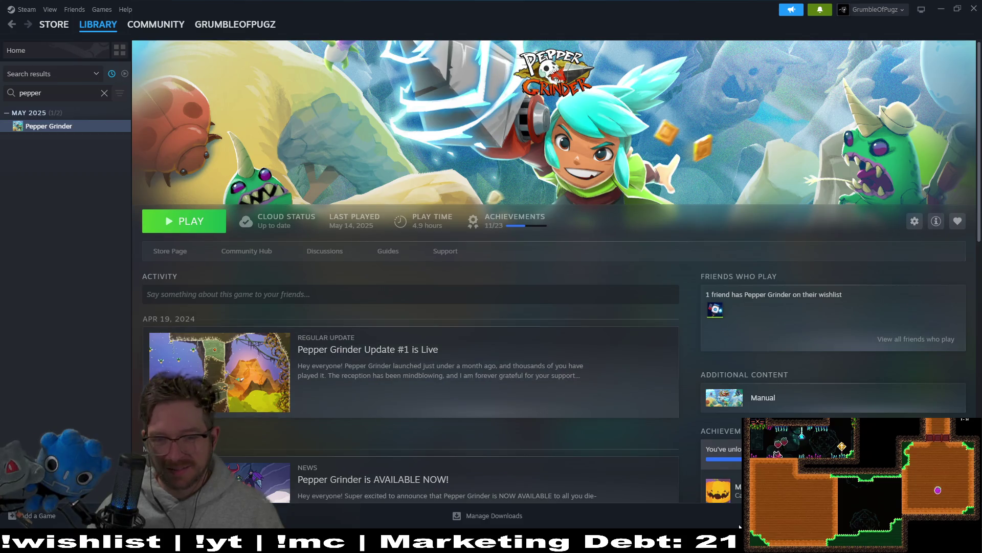
key(alt+Tab)
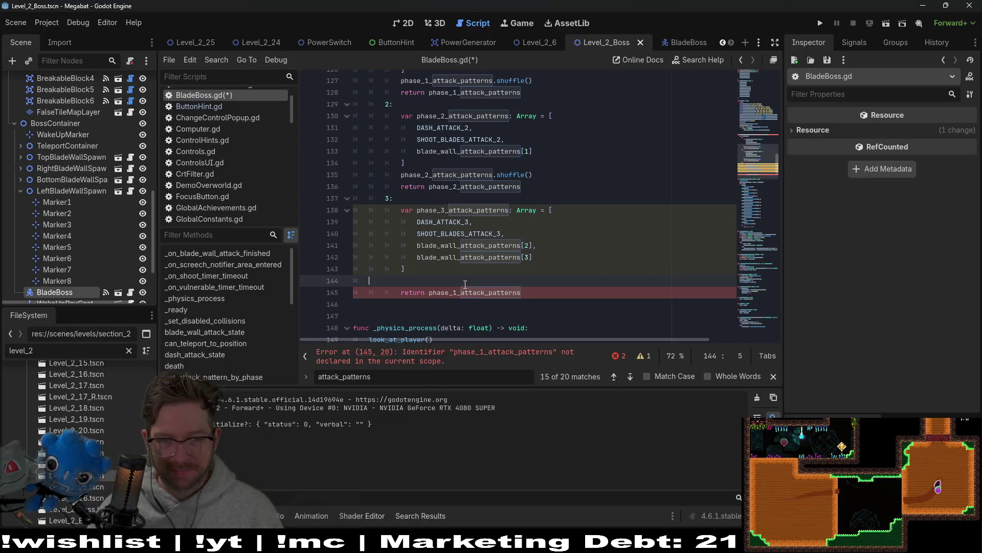
Make the phase 3 case shuffle and return phase_3_attack_patterns
click(457, 292)
key(BackSpace)
text(3)
key(Escape)
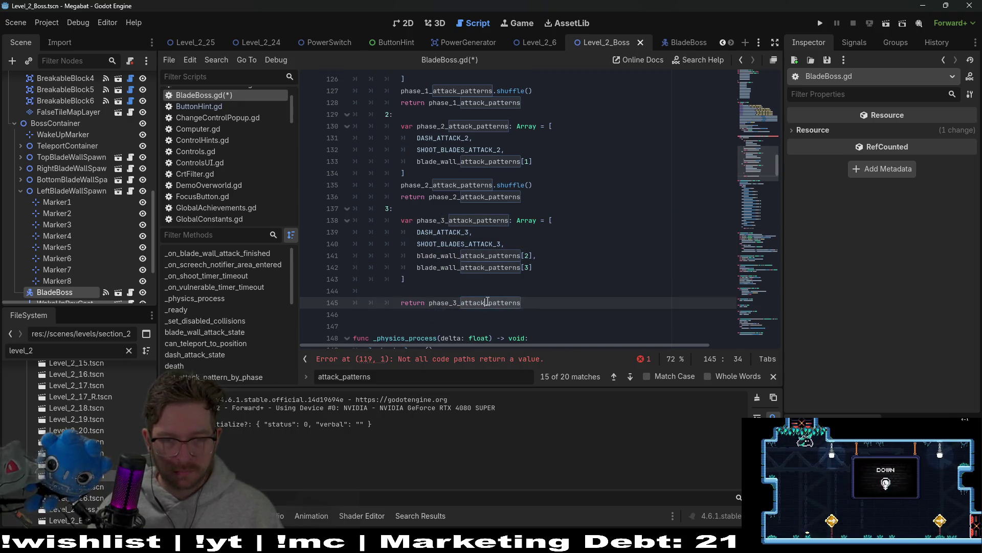
click(431, 293)
key(Tab)
key(Tab)
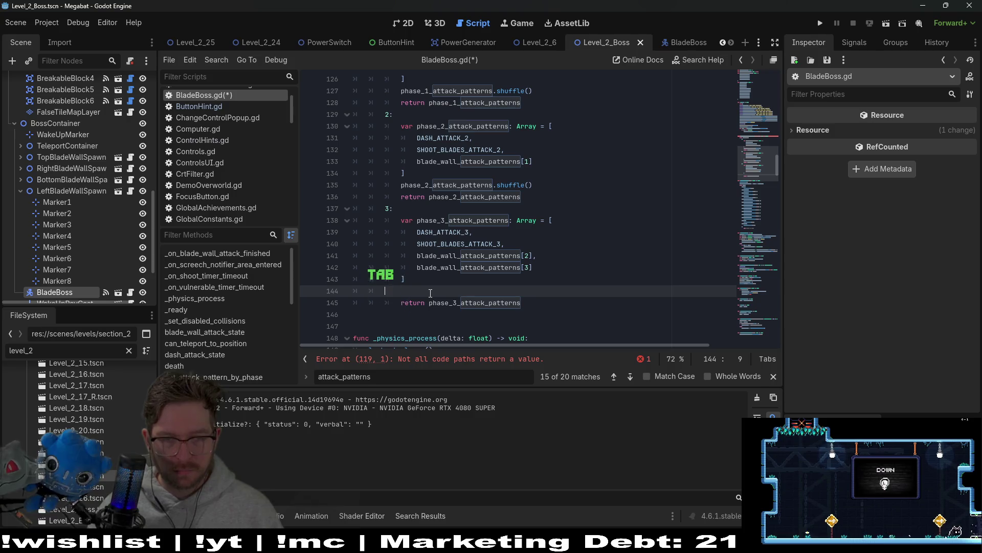
text(phase_3_attack_patterns)
text(.)
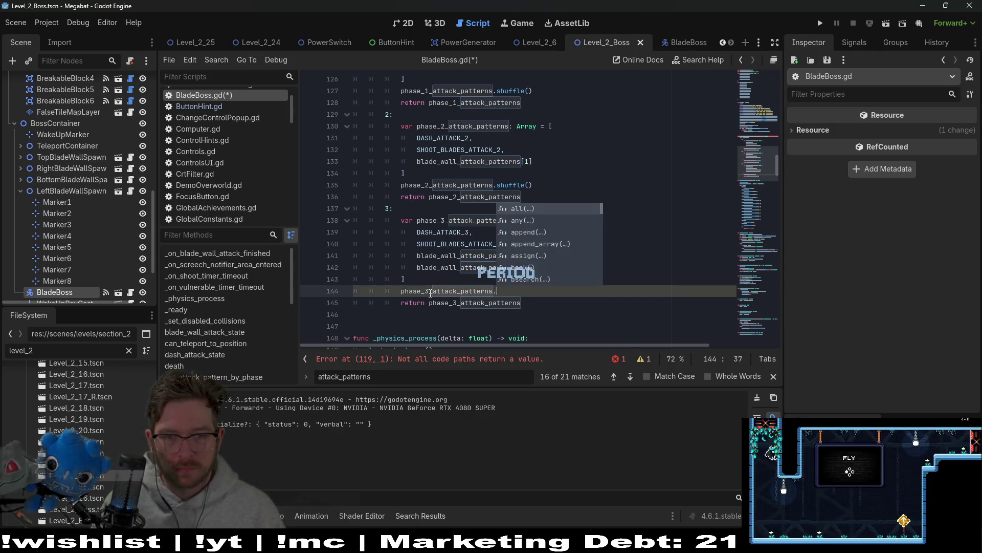
text(shu)
key(Return)
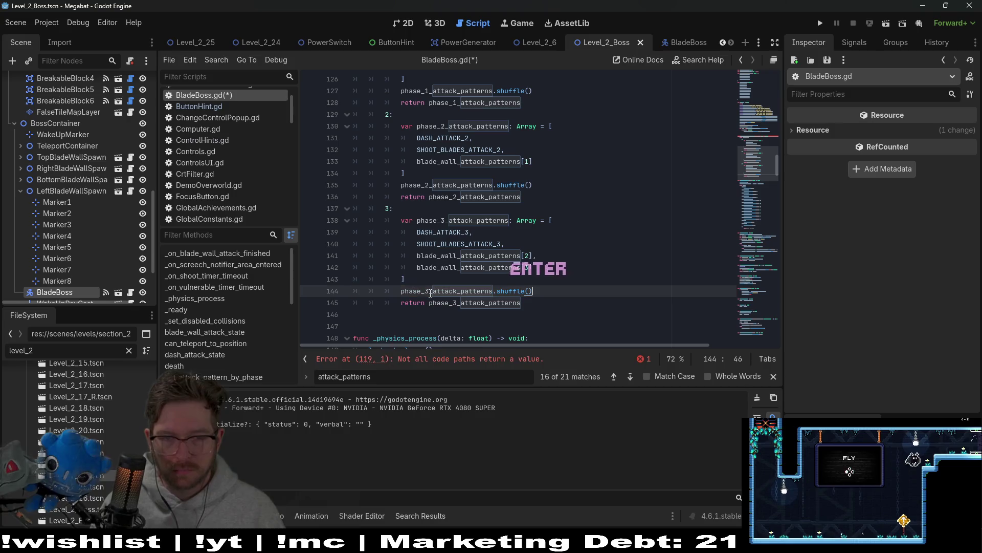
key(Down)
Add a _: catch-all case that returns [], then save BladeBoss.gd
scroll(448, 195, up, 3)
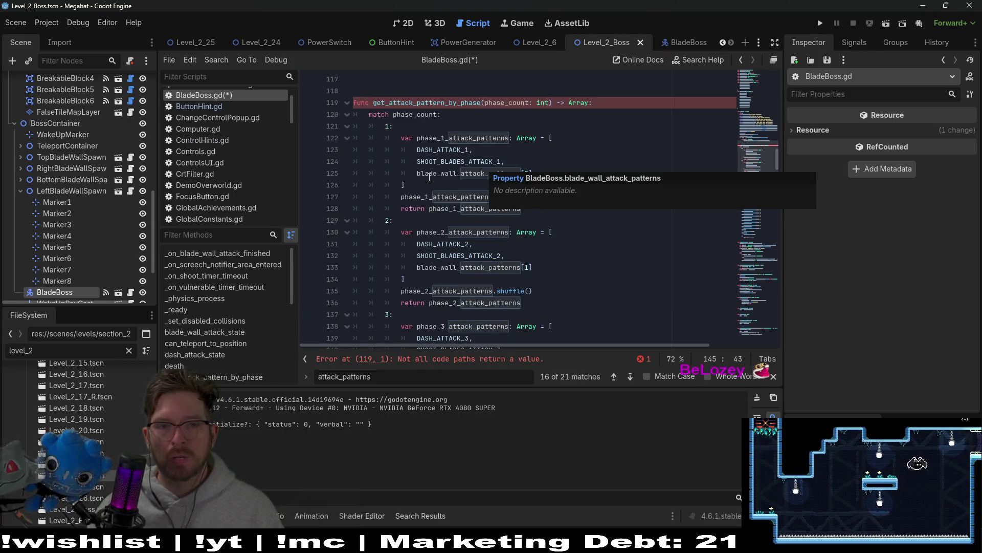
scroll(428, 176, down, 1)
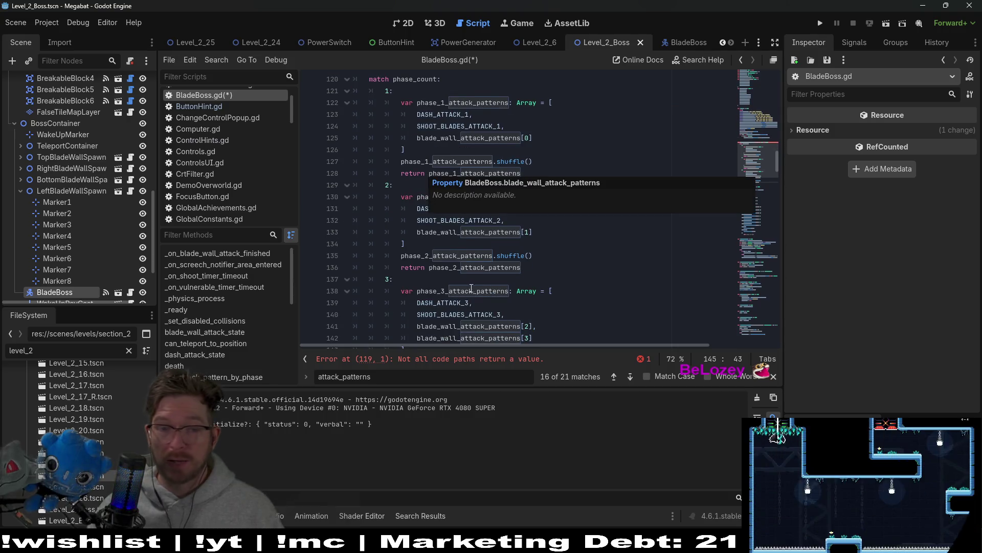
scroll(510, 307, down, 2)
click(535, 309)
key(Tab)
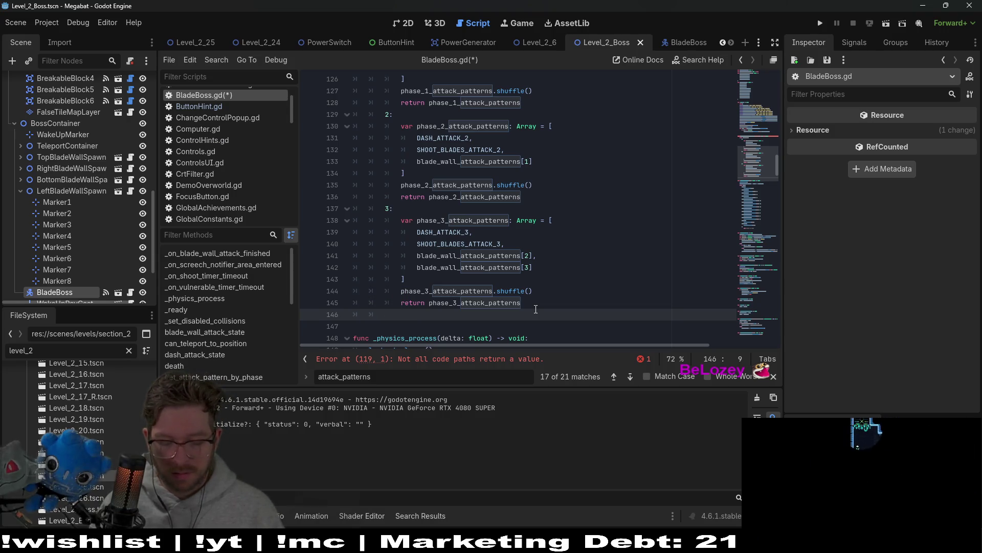
text(_:)
key(Return)
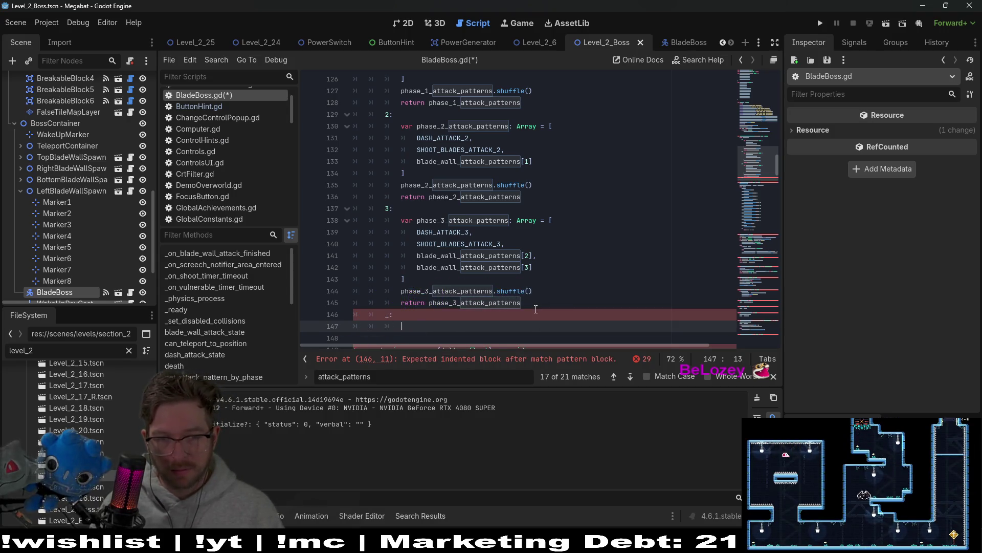
text(return )
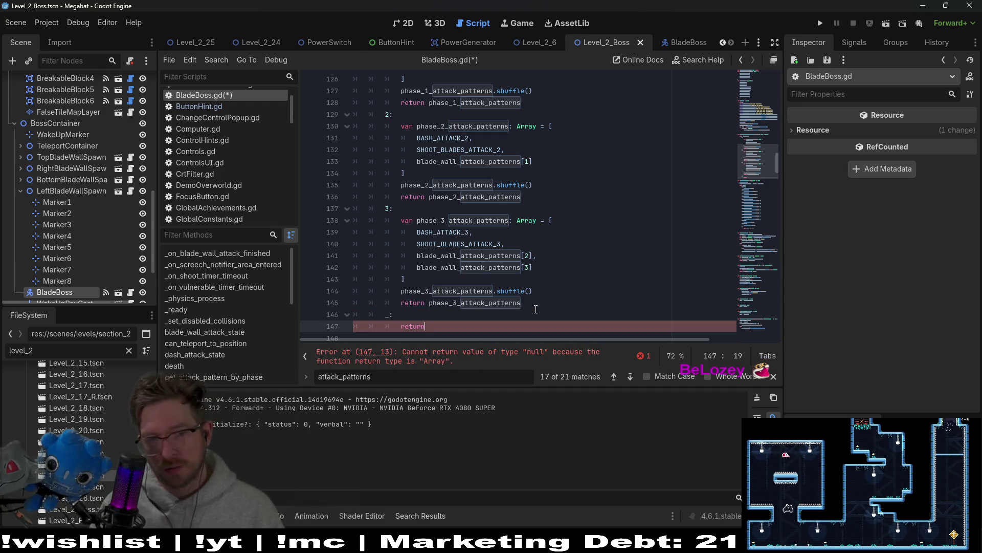
text([)
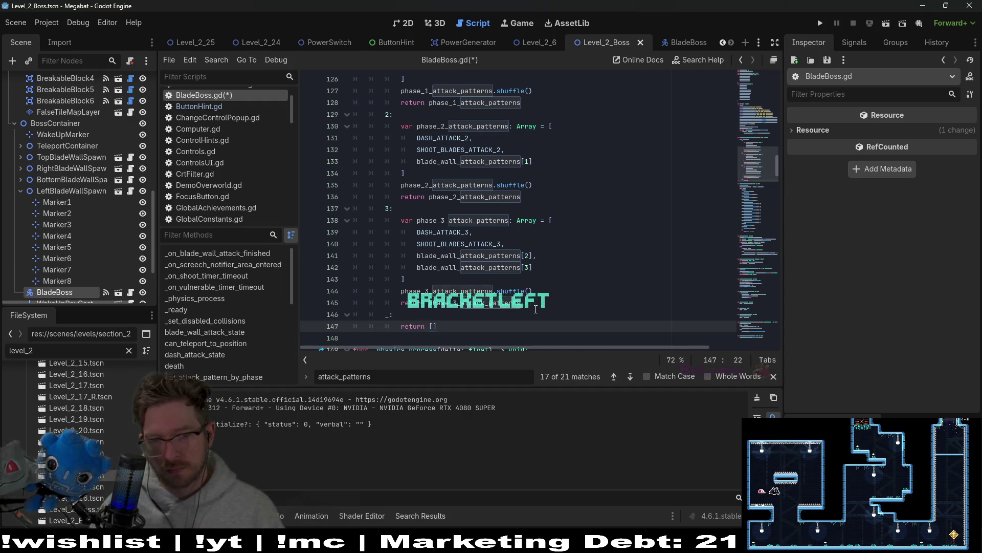
click(646, 243)
key(ctrl+s)
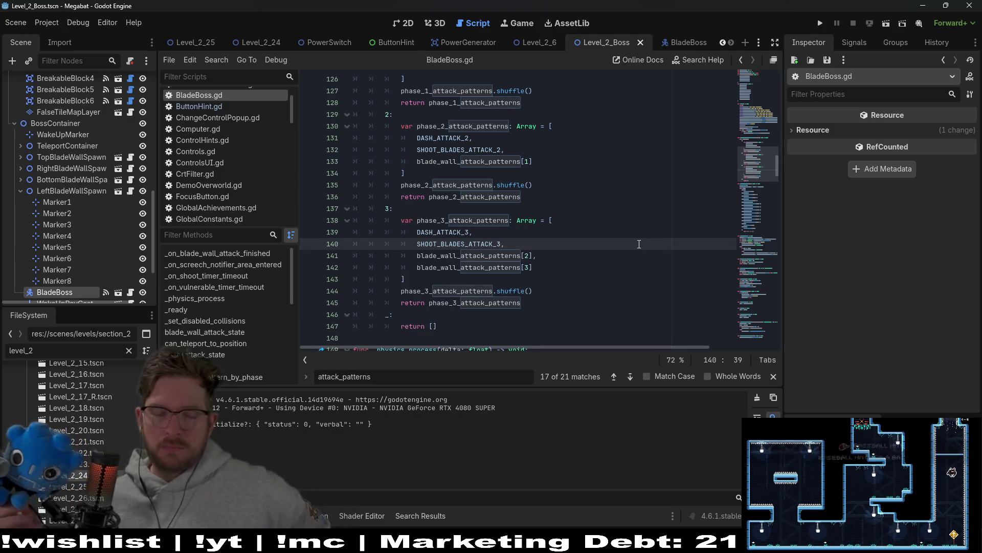
scroll(563, 256, up, 7)
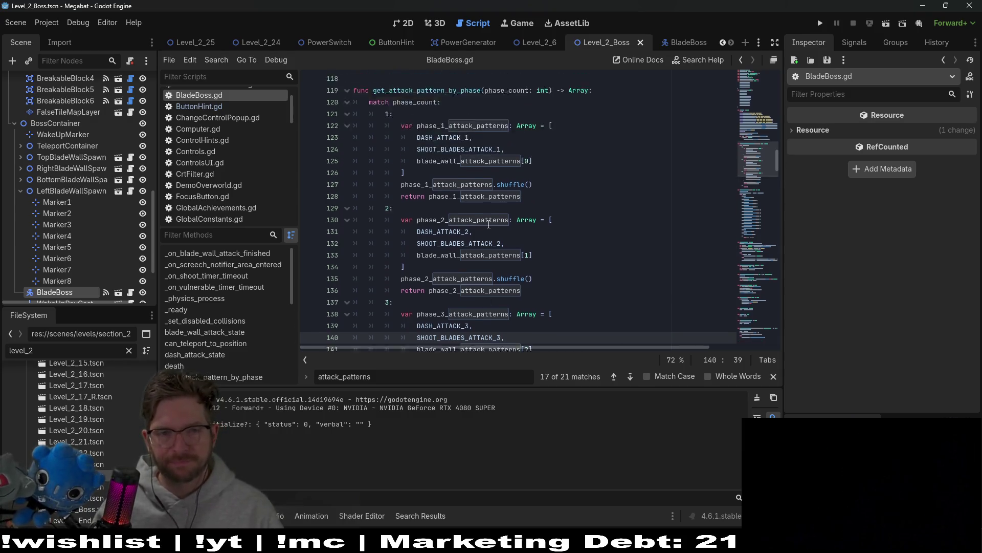
click(458, 243)
double_click(458, 243)
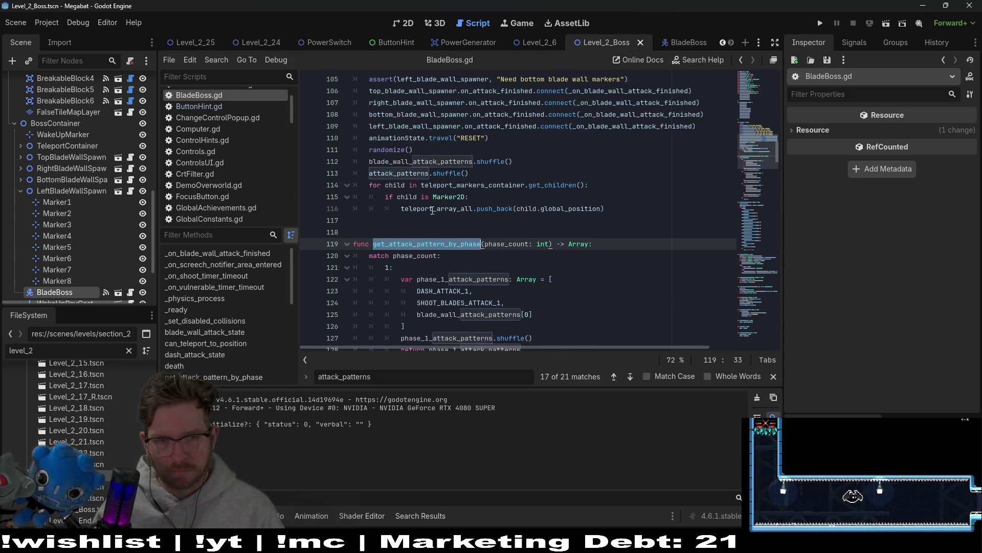
double_click(418, 164)
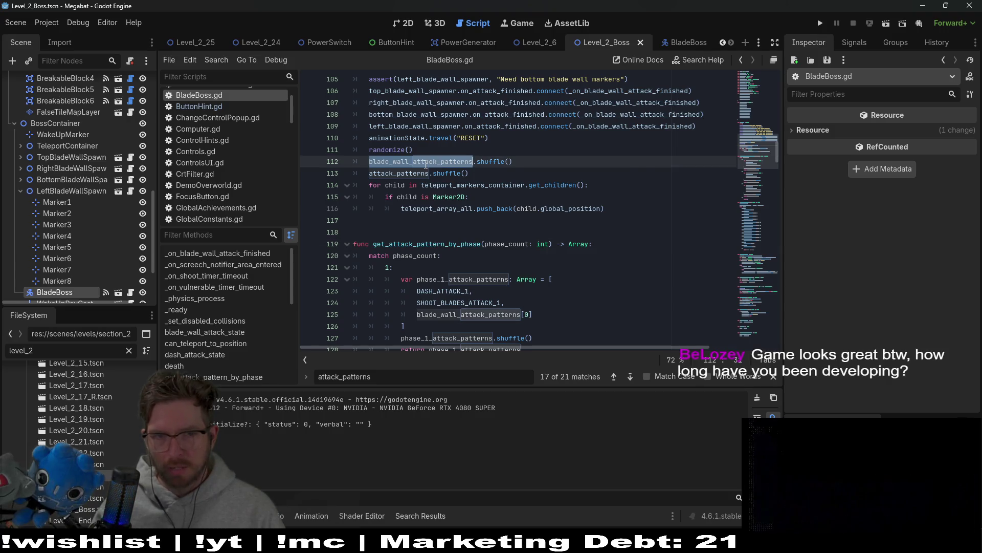
click(398, 173)
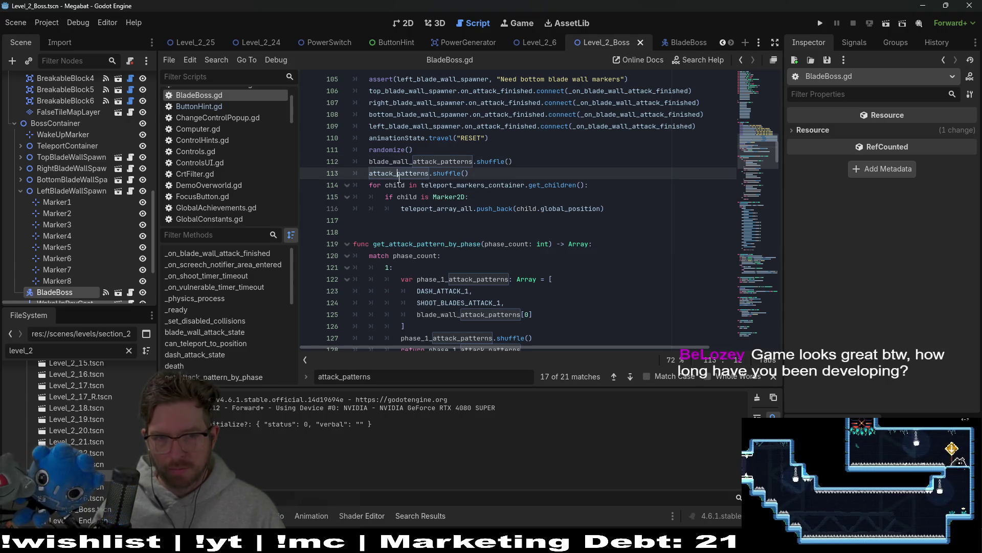
double_click(418, 161)
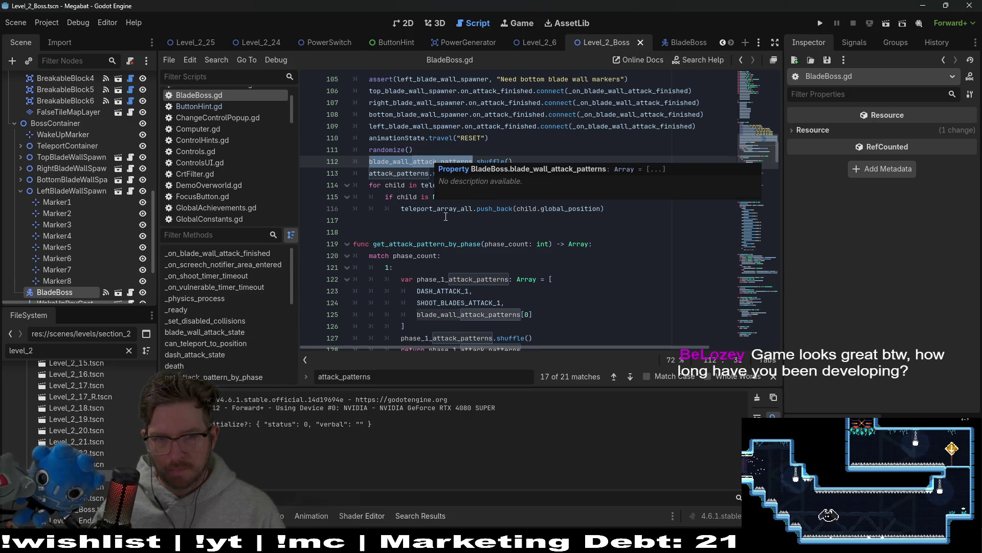
scroll(445, 222, down, 4)
scroll(445, 222, up, 4)
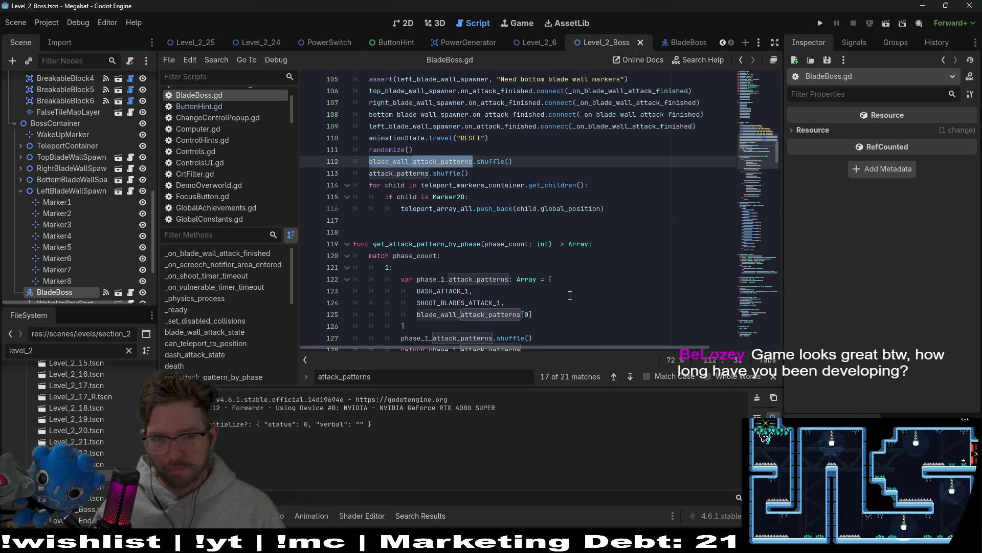
scroll(503, 232, down, 2)
click(535, 243)
scroll(537, 270, down, 5)
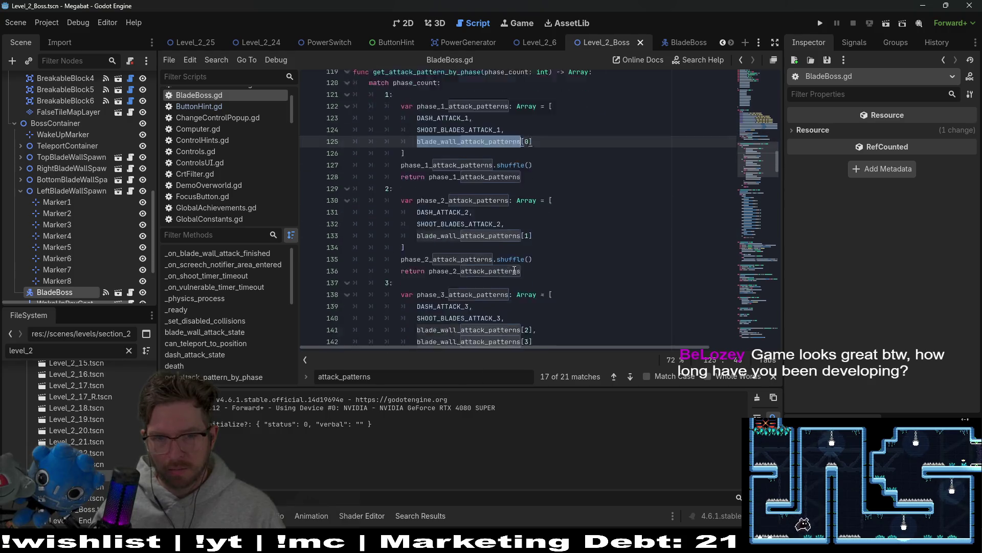
drag(537, 270, 358, 255)
scroll(567, 262, up, 11)
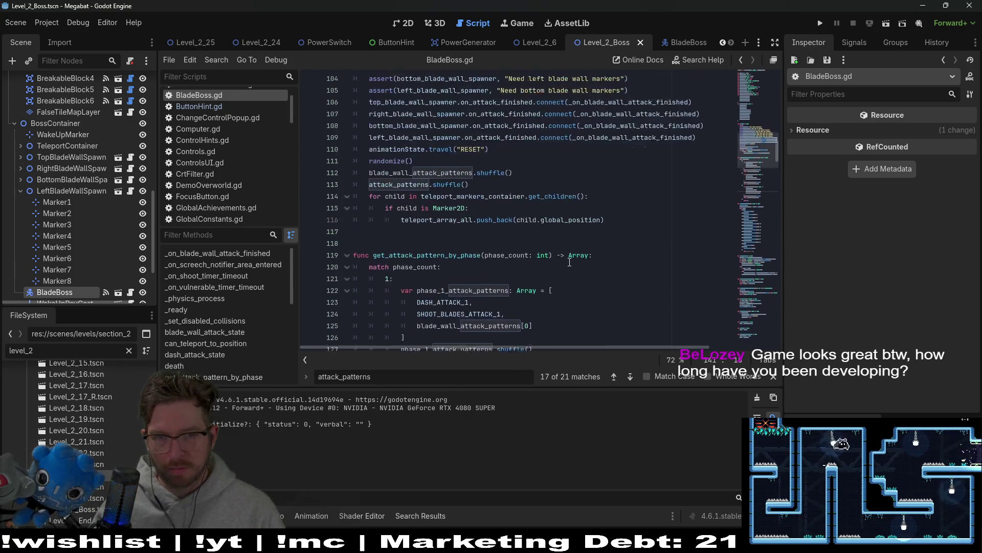
scroll(569, 262, up, 5)
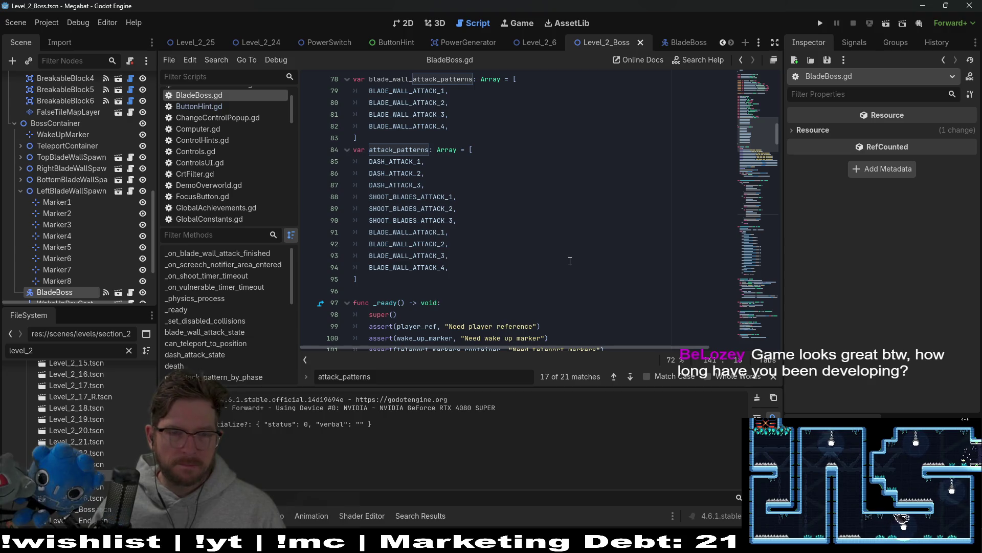
scroll(570, 261, down, 1)
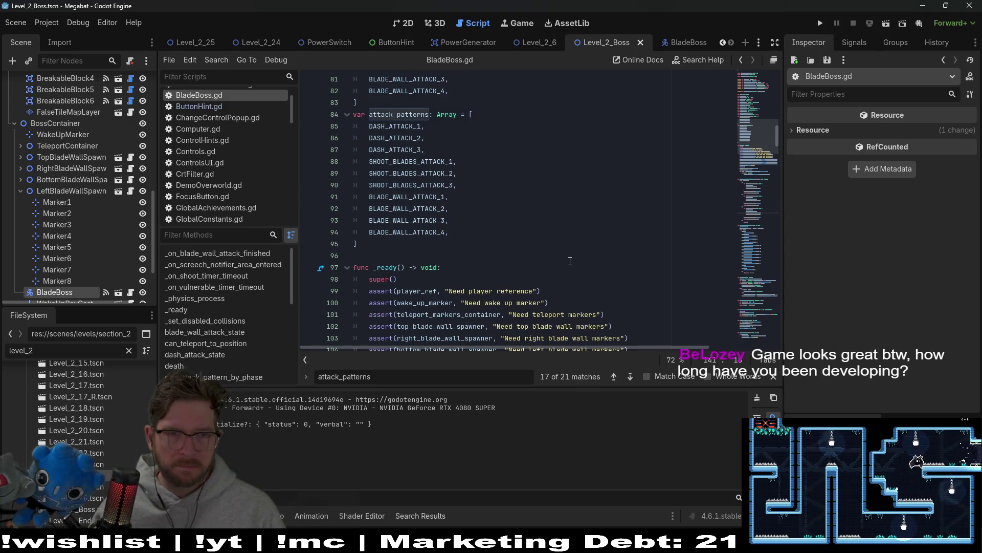
scroll(570, 261, down, 12)
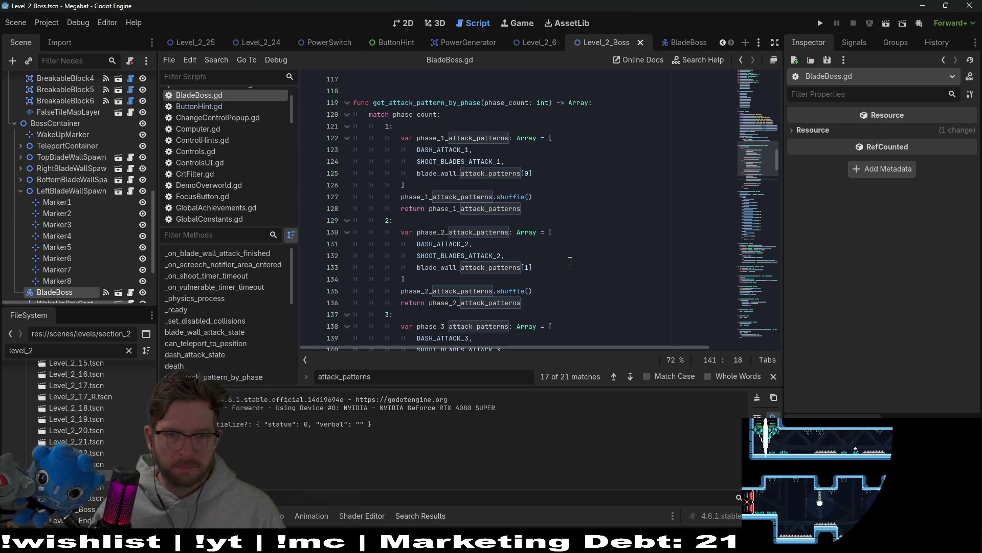
double_click(459, 149)
double_click(458, 161)
double_click(449, 244)
double_click(491, 256)
scroll(502, 255, down, 2)
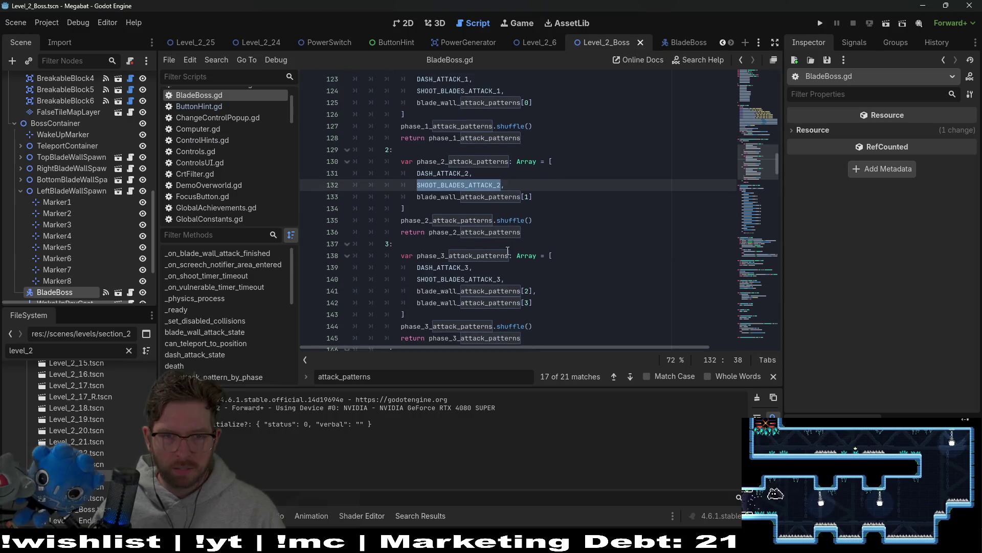
mouse_move(548, 201)
mouse_down()
mouse_move(358, 185)
mouse_move(369, 173)
mouse_up()
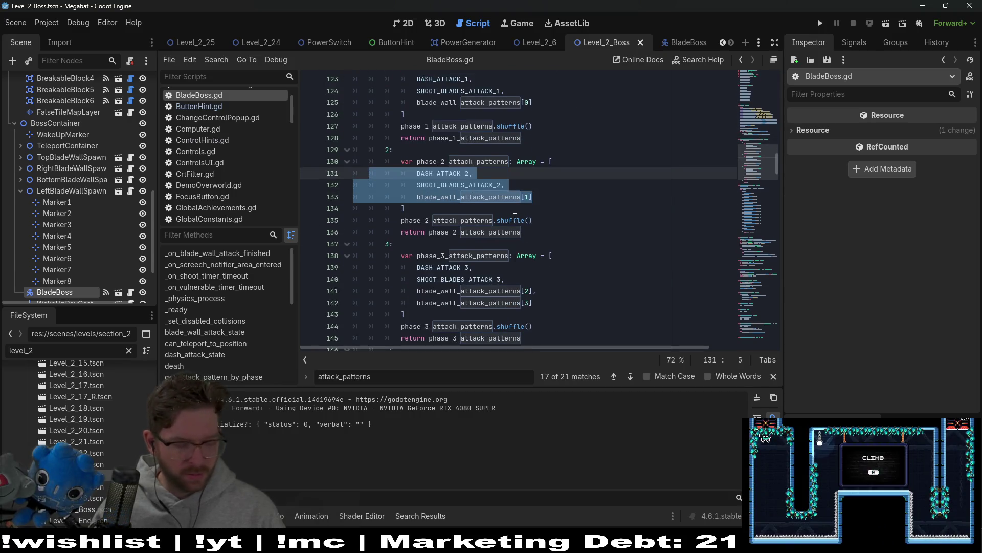
click(413, 220)
drag(535, 306, 628, 283)
scroll(627, 283, down, 1)
click(628, 283)
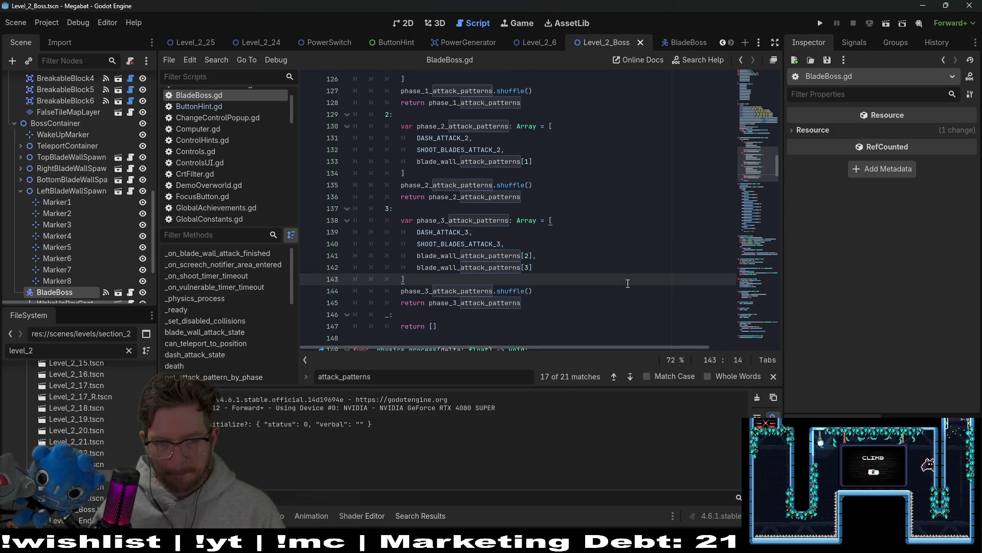
scroll(628, 284, up, 9)
double_click(426, 314)
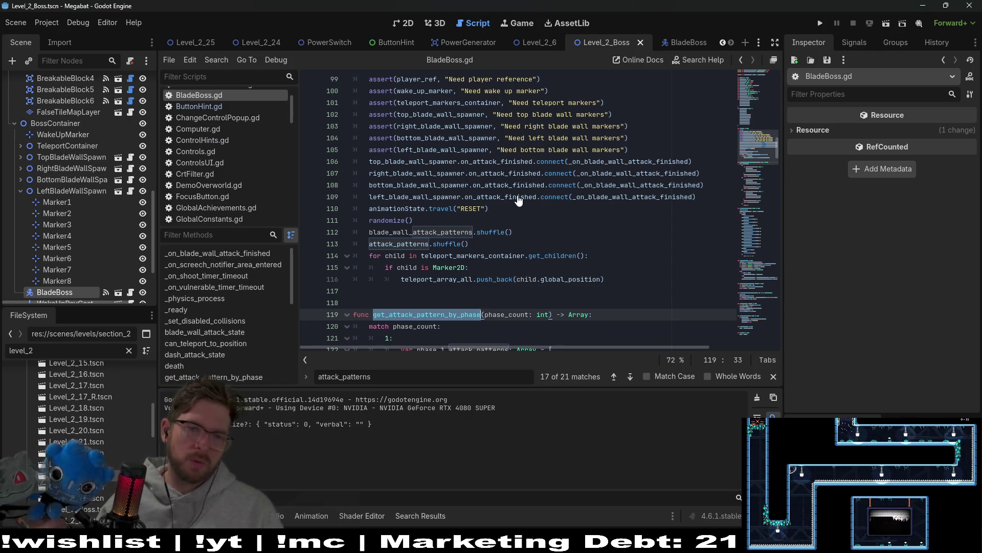
click(385, 248)
scroll(472, 220, up, 10)
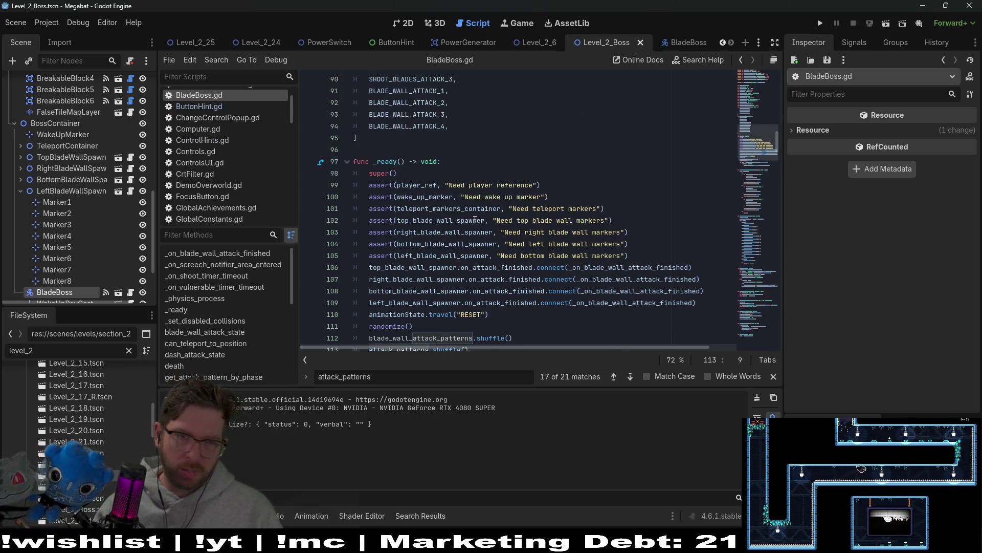
scroll(473, 220, down, 3)
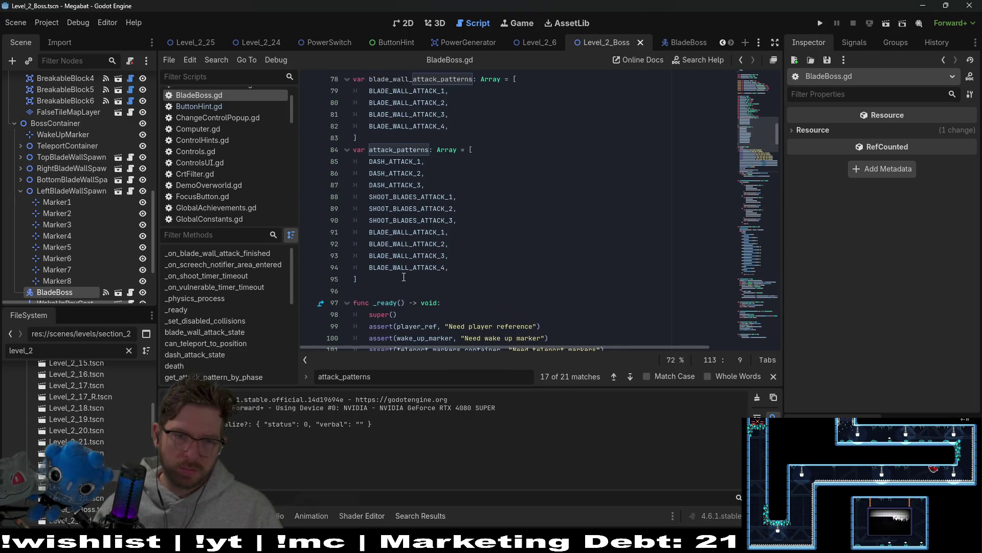
drag(368, 279, 314, 149)
Comment out the old attack_patterns array on lines 84–95 with Ctrl+K
key(ctrl+k)
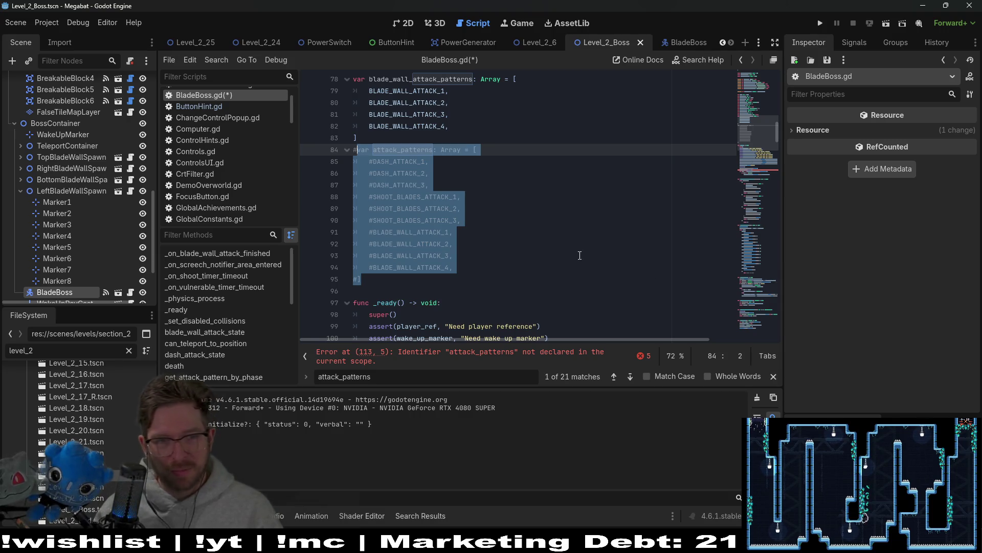
key(ctrl+k)
key(ctrl+k)
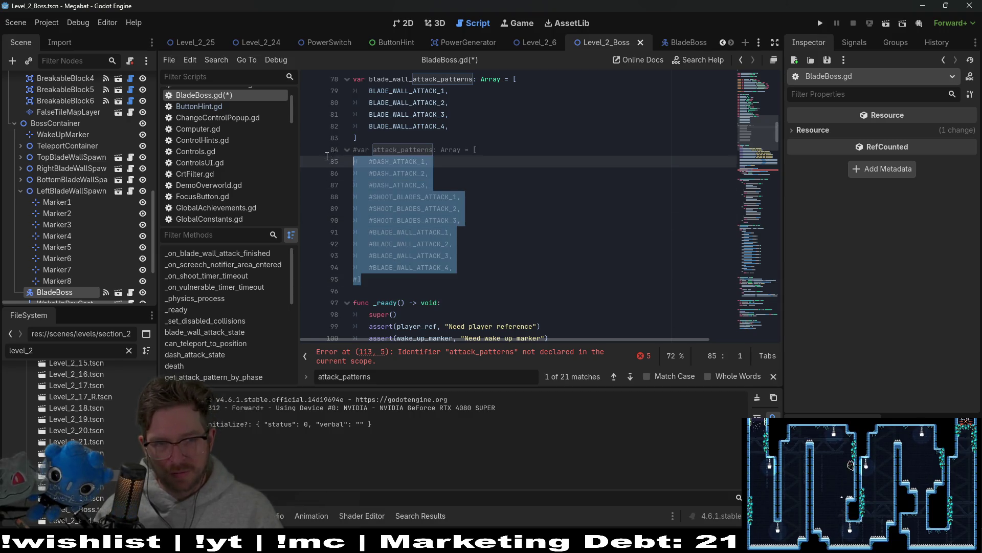
click(551, 209)
scroll(554, 211, down, 2)
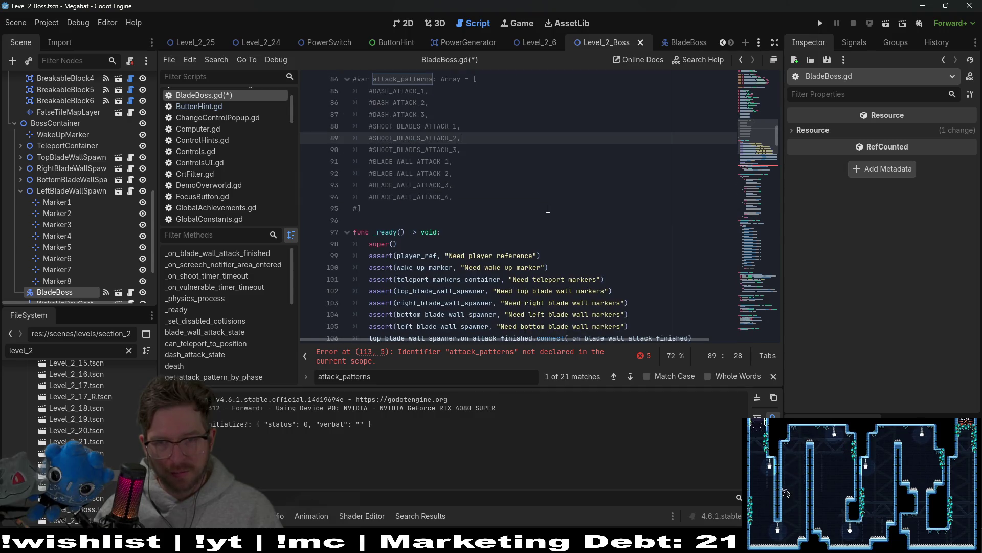
mouse_move(392, 218)
mouse_down()
mouse_move(368, 91)
mouse_move(353, 79)
mouse_up()
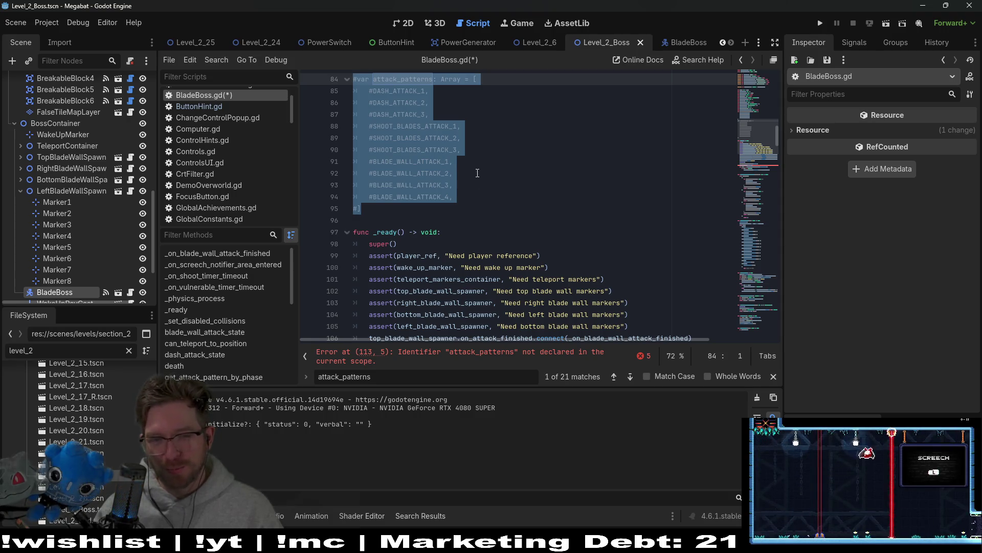
click(423, 208)
mouse_move(422, 208)
mouse_down()
mouse_move(374, 100)
mouse_move(333, 77)
mouse_up()
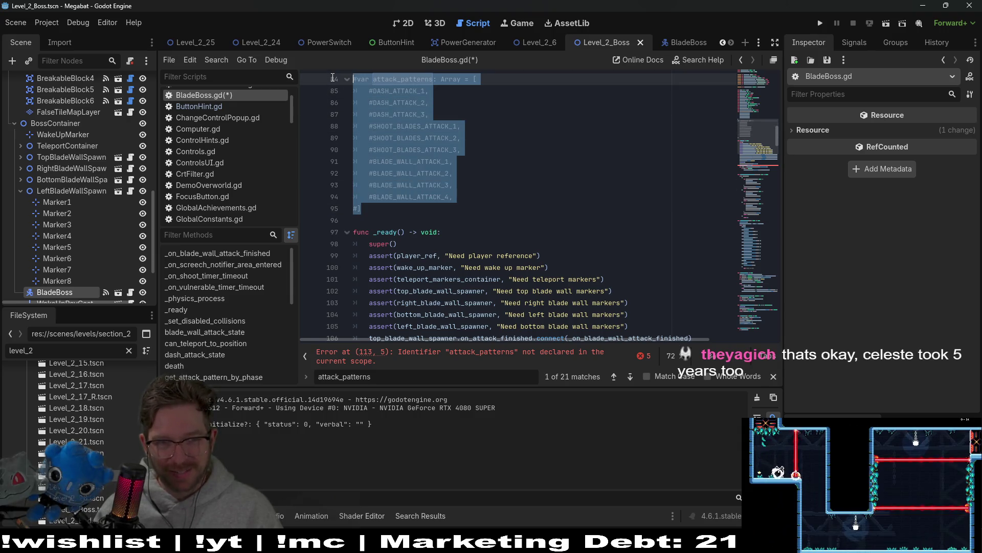
click(415, 209)
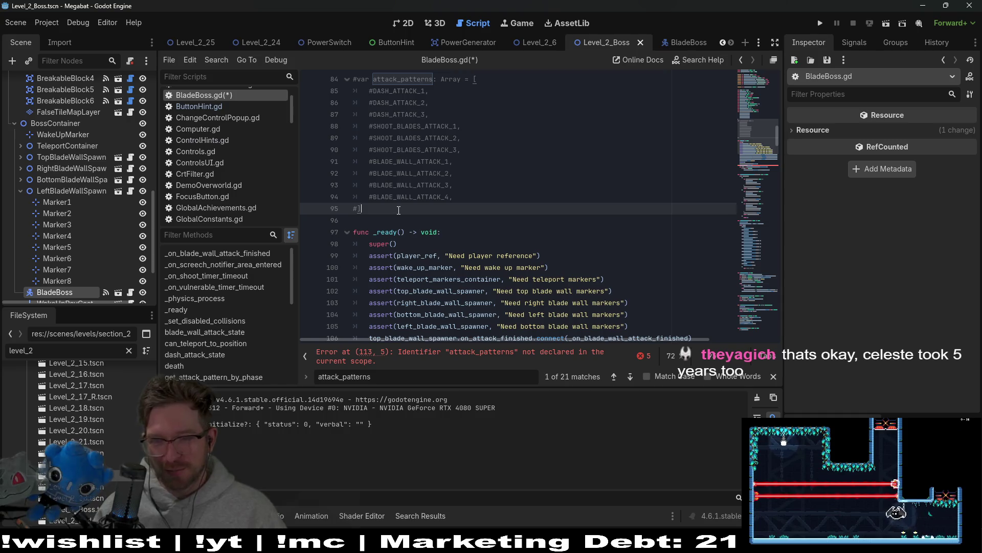
drag(398, 210, 346, 77)
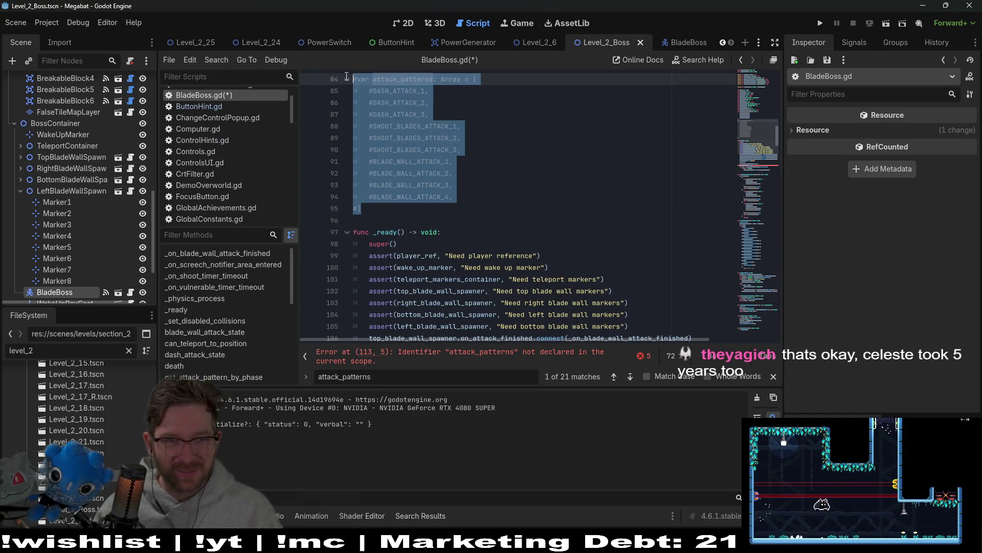
Select the now-undeclared attack_patterns in the shuffle() call on line 113
scroll(468, 181, down, 5)
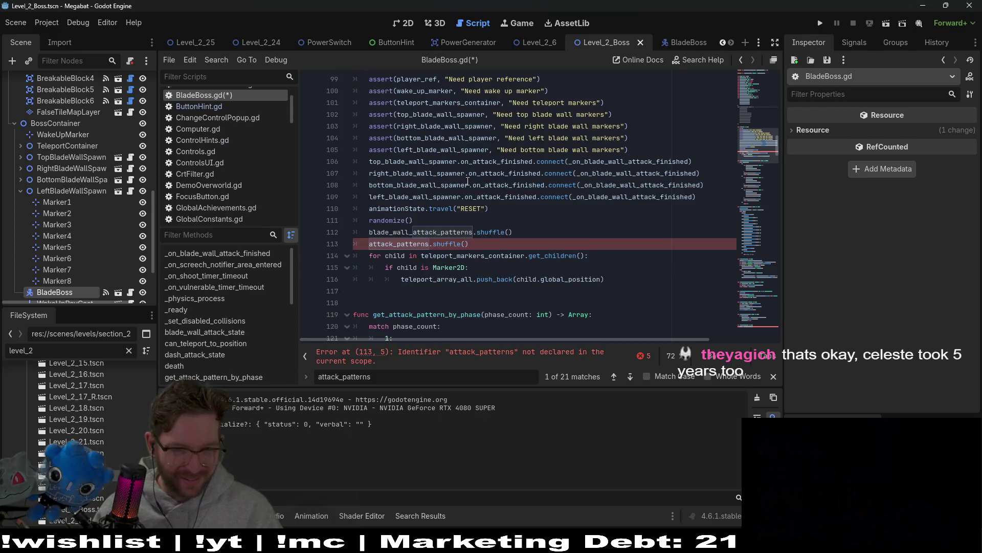
double_click(406, 247)
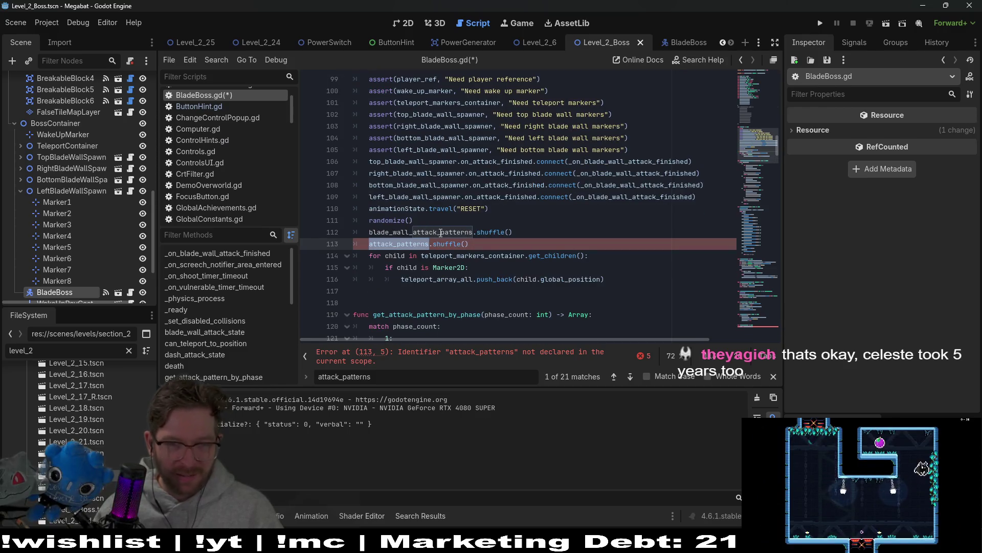
double_click(399, 244)
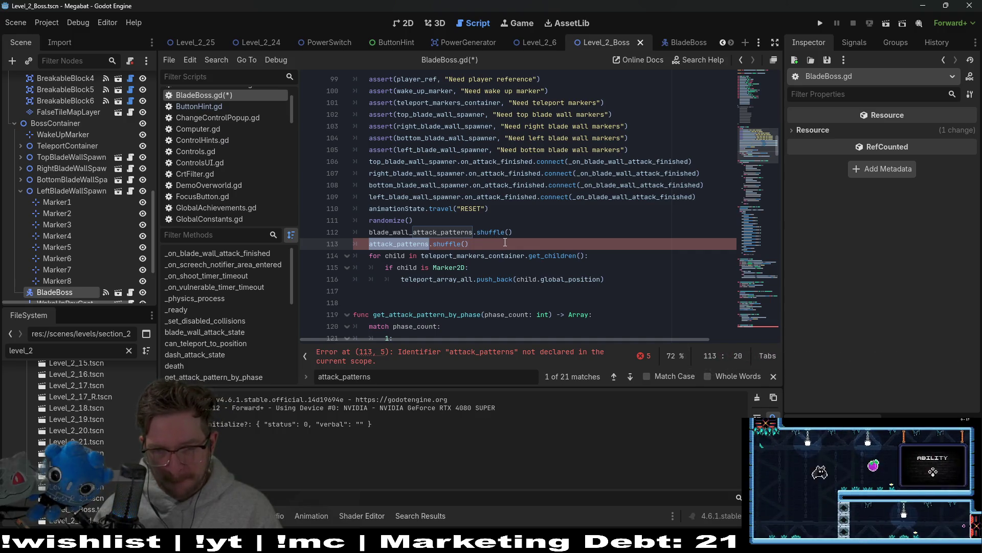
scroll(505, 242, down, 2)
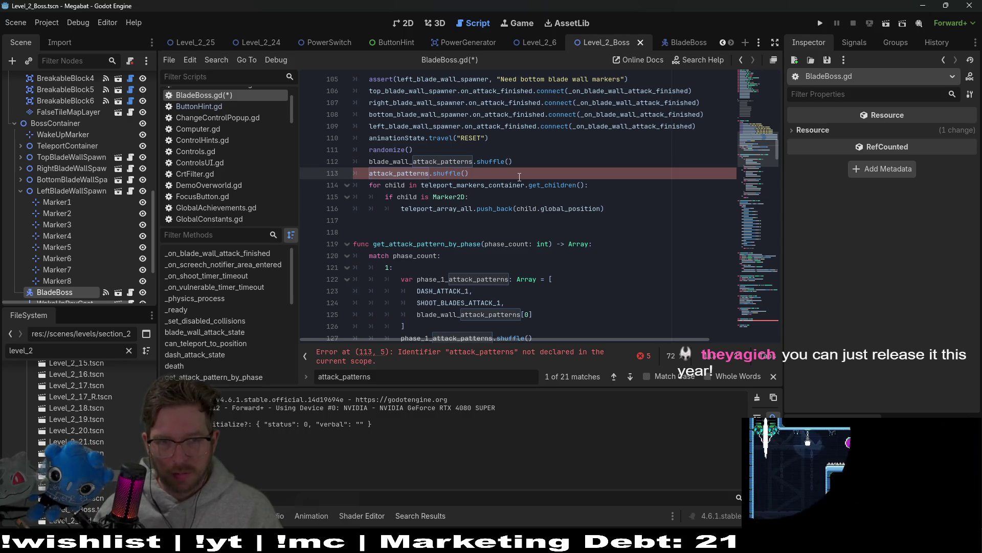
Comment out line 113's attack_patterns.shuffle() call, then return to the blade_wall_attack_start declaration
text(blade_wall_)
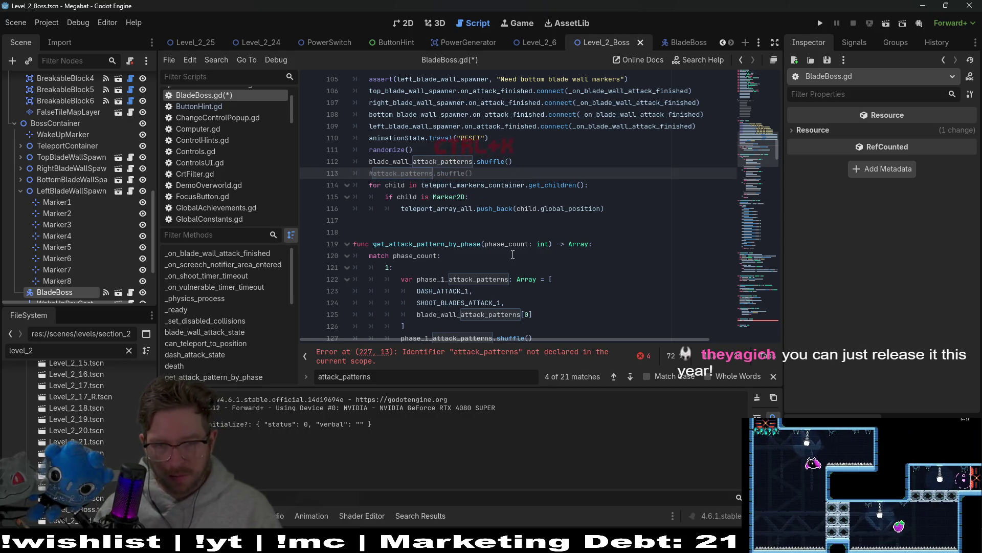
key(F3)
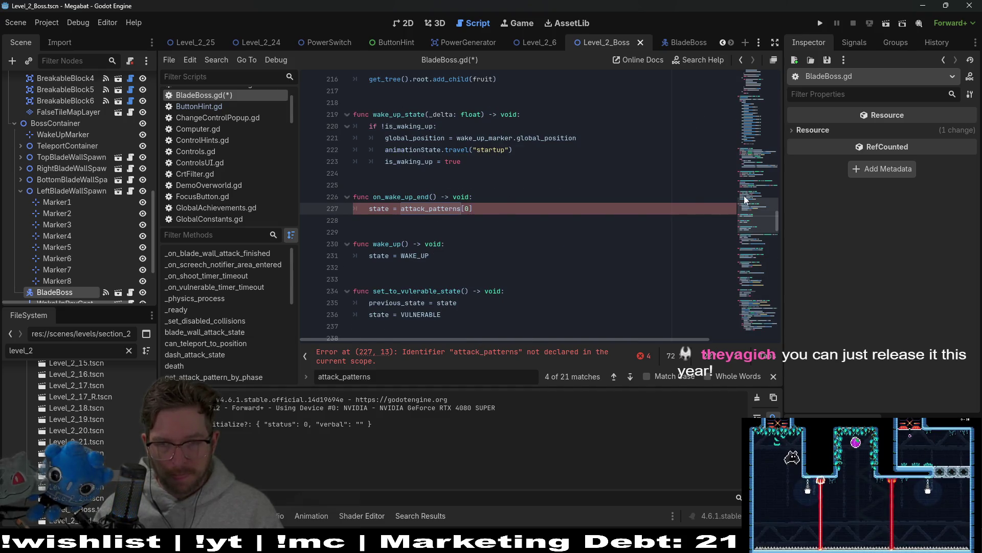
scroll(484, 201, up, 20)
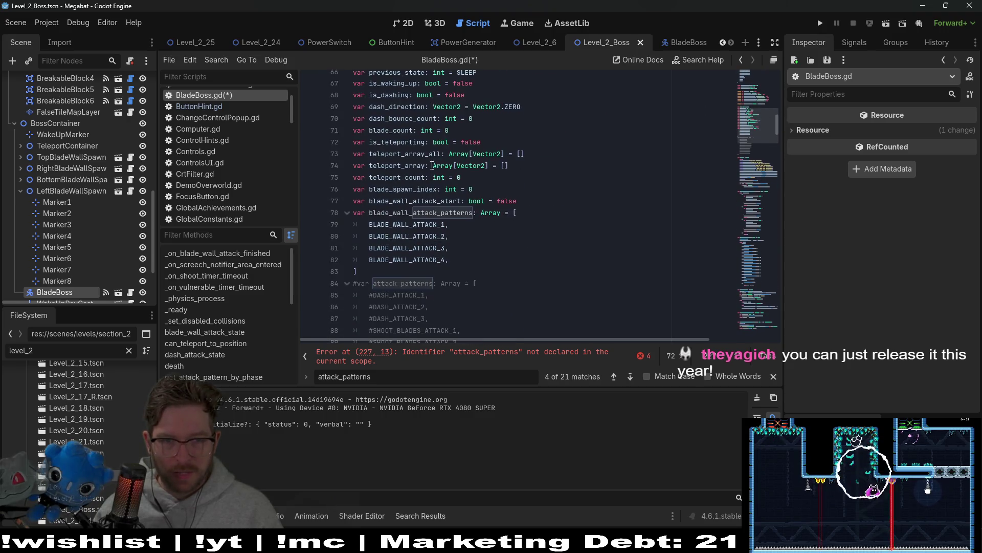
click(532, 201)
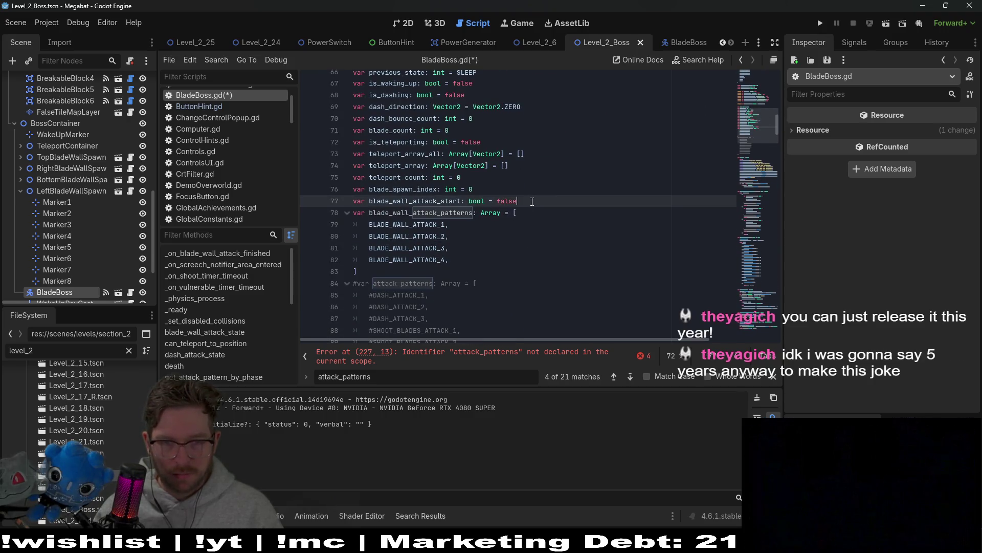
Add var phase_count: int = 0 on line 78 and copy the phase_count name
key(Return)
text(var )
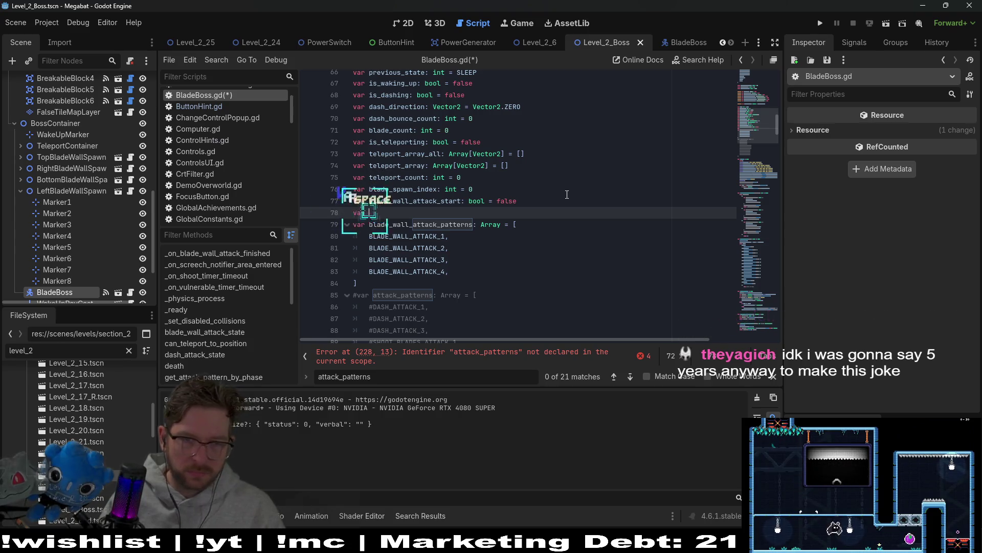
text(phase_)
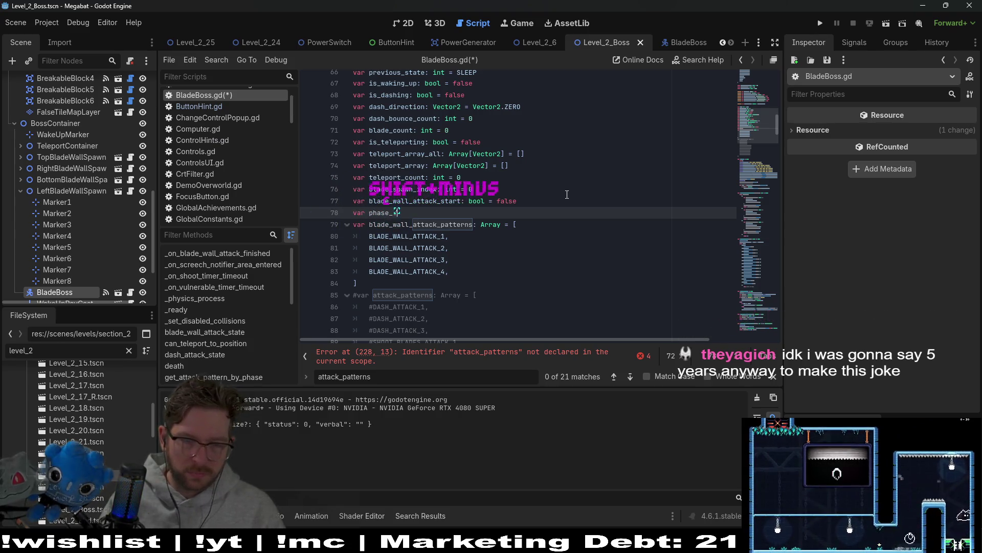
text(count: int = 0)
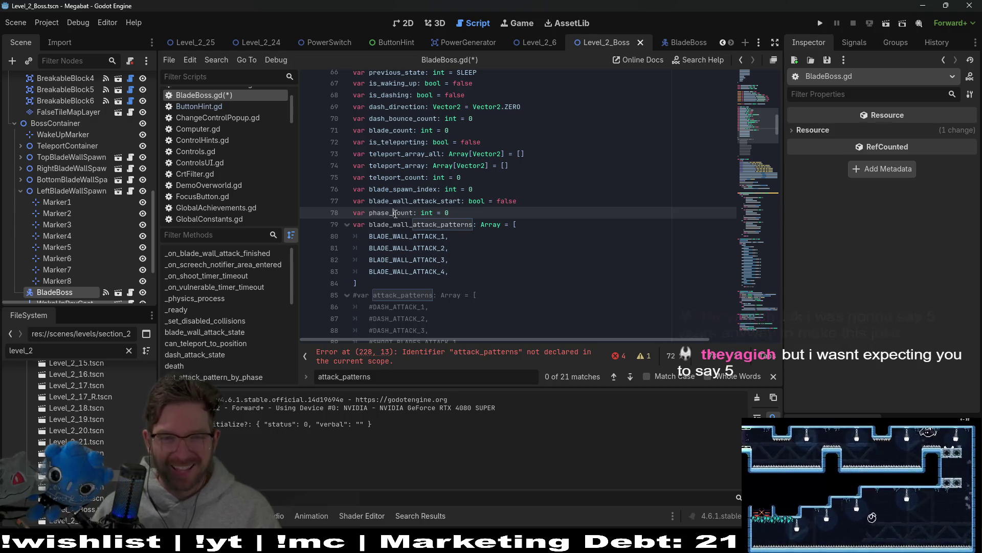
double_click(391, 212)
key(ctrl+c)
click(504, 360)
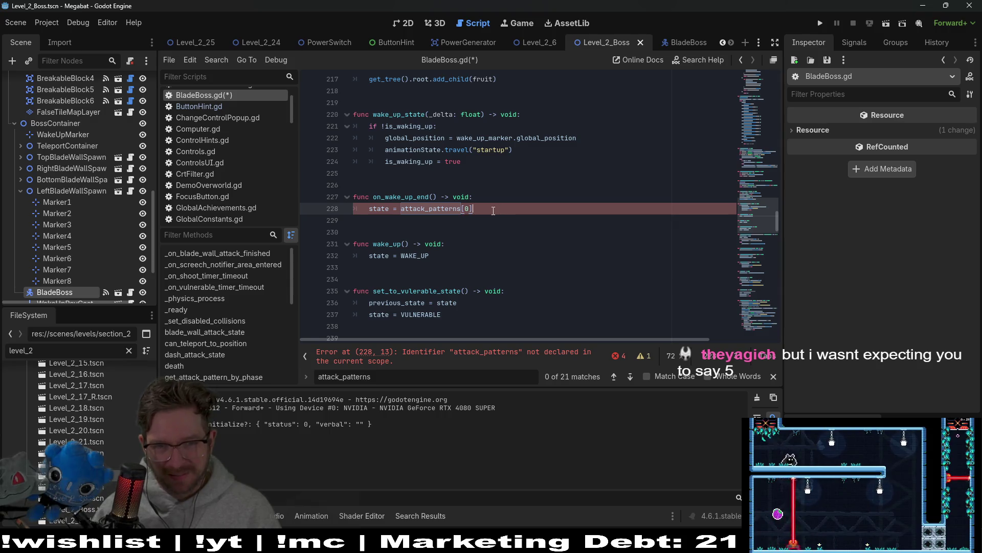
Replace attack_patterns[0] on line 228 with get_attack_pattern_by_phase(phase_count)[0] and save
double_click(437, 209)
key(ctrl+v)
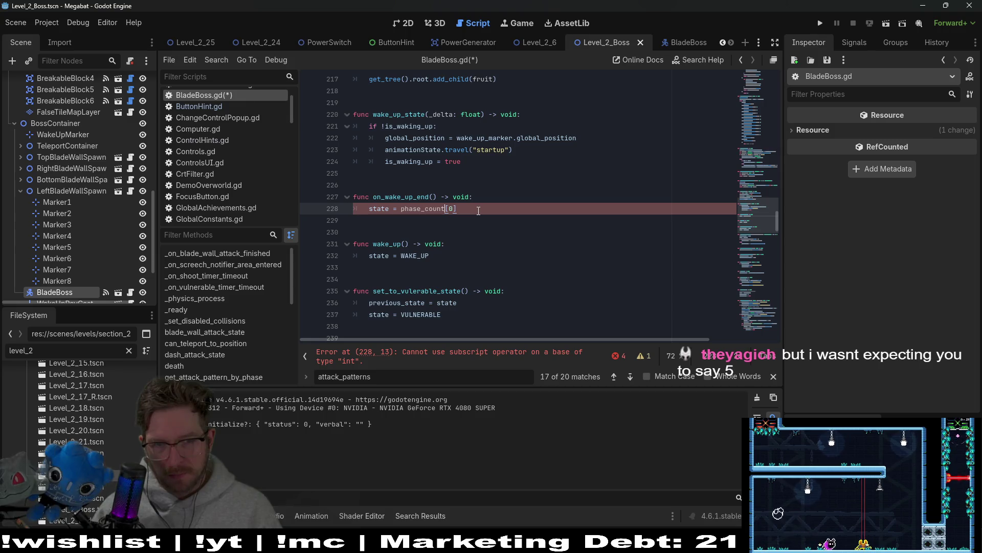
key(ctrl+z)
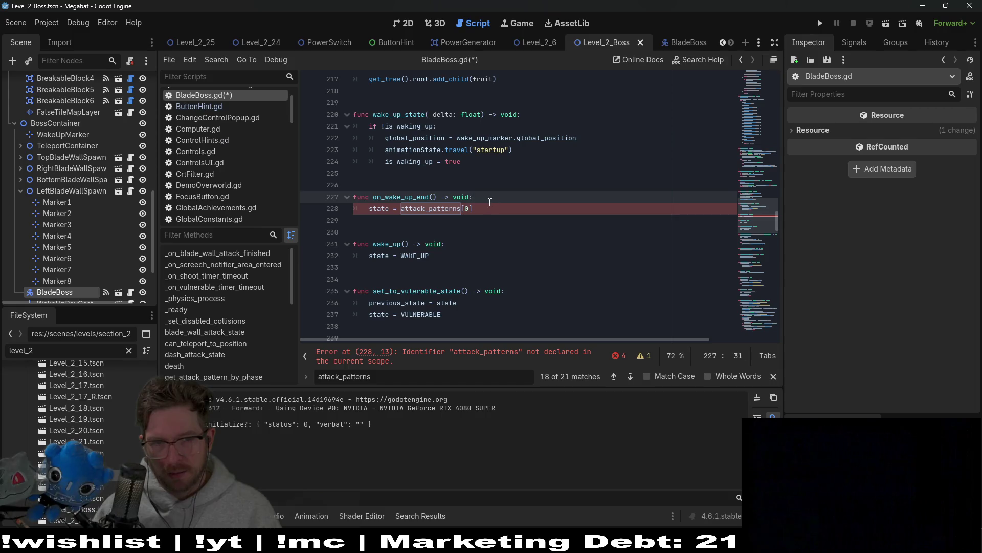
drag(482, 209, 402, 209)
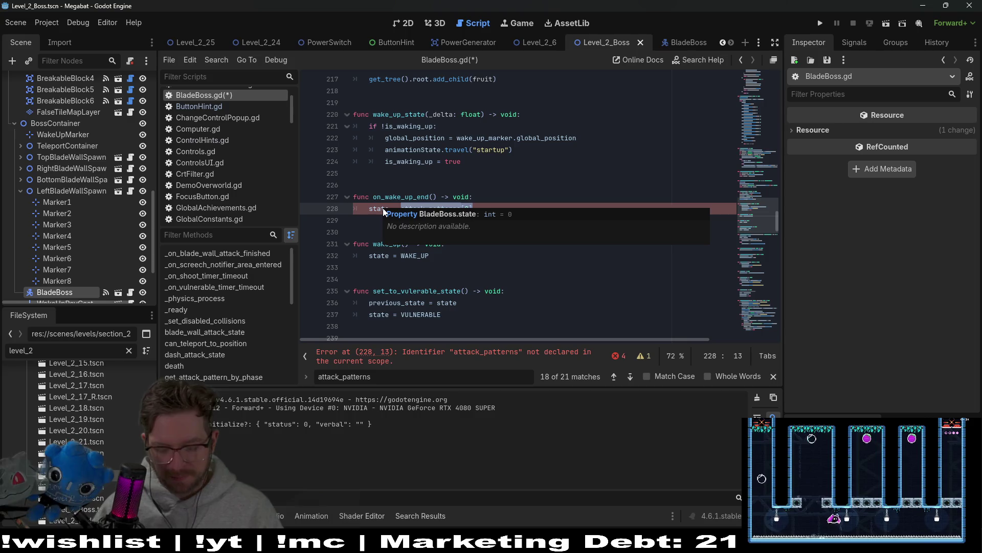
text(get_)
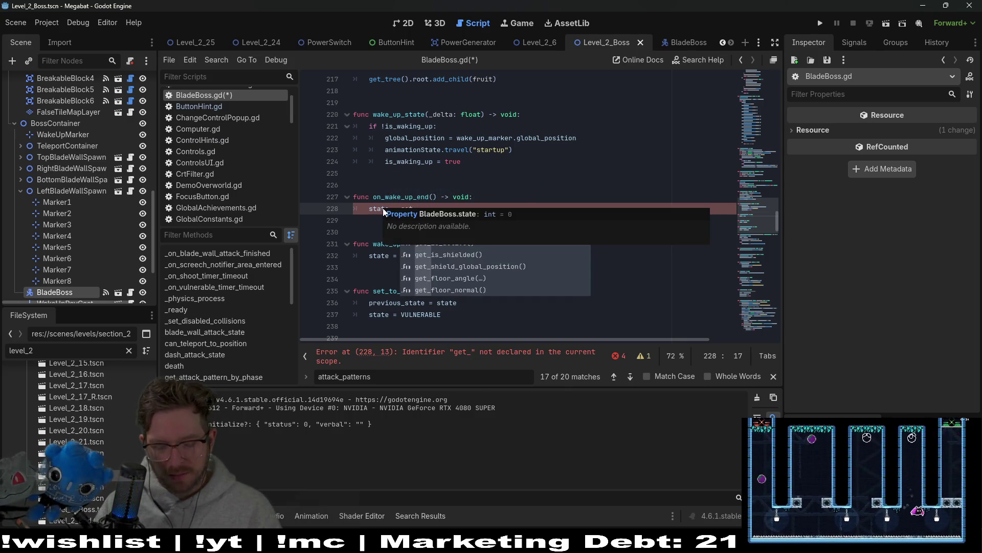
text(atta)
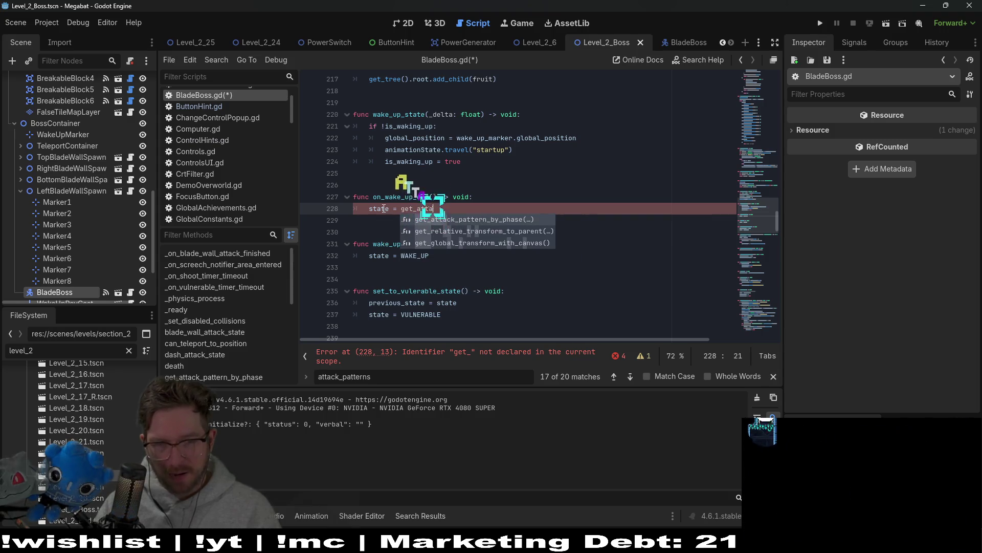
key(Return)
text(ase_)
key(Return)
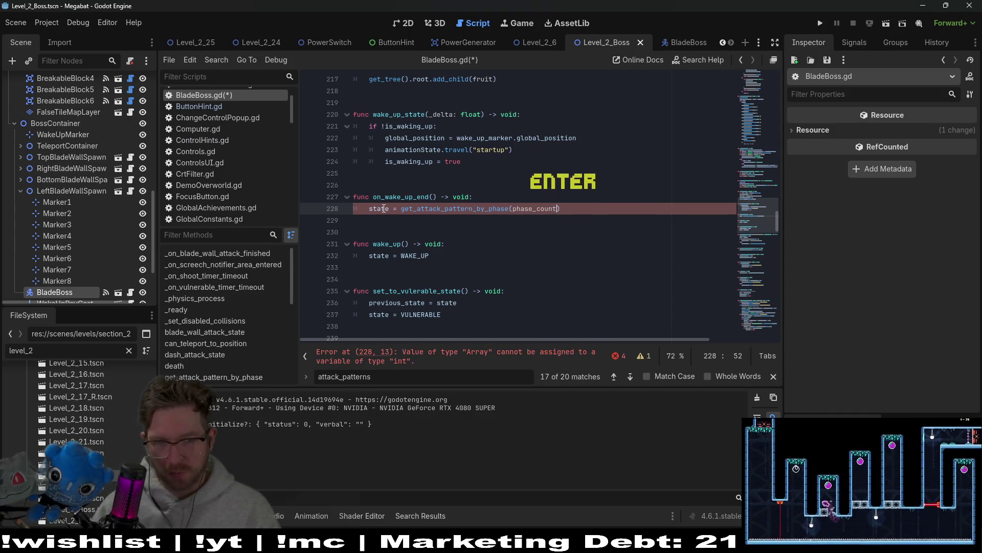
click(593, 204)
text([0)
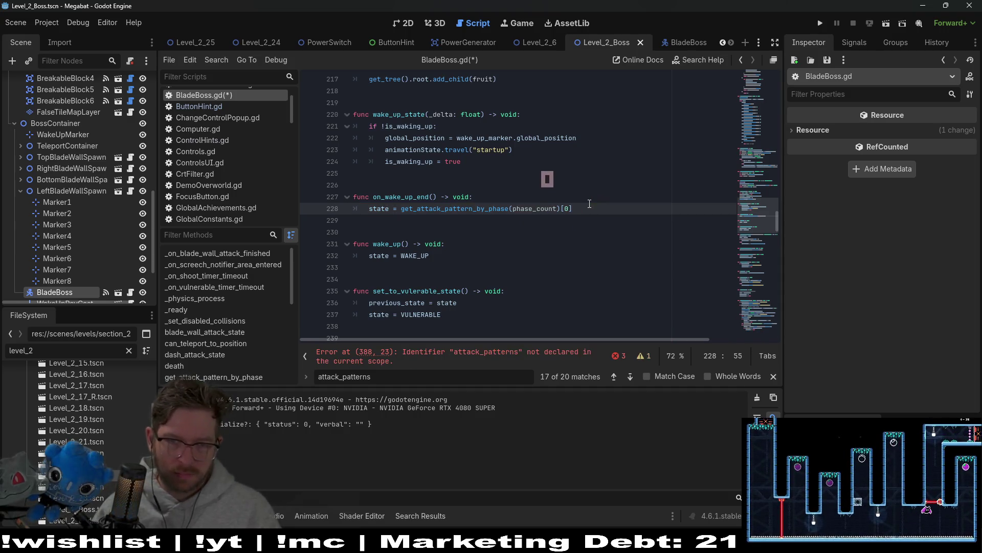
key(ctrl+s)
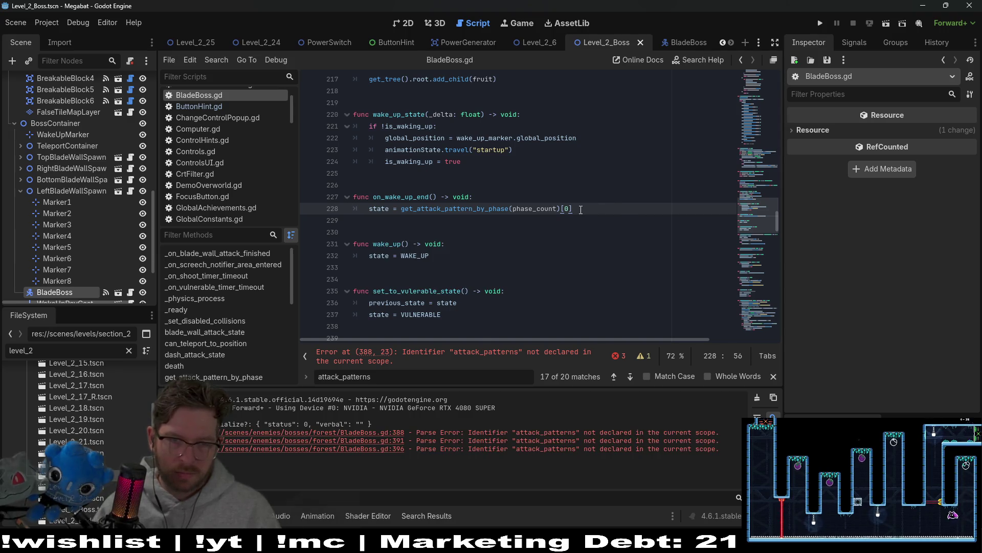
Inspect the get_attack_pattern_by_phase definition and the attack_patterns error on line 388
ctrl+click(466, 214)
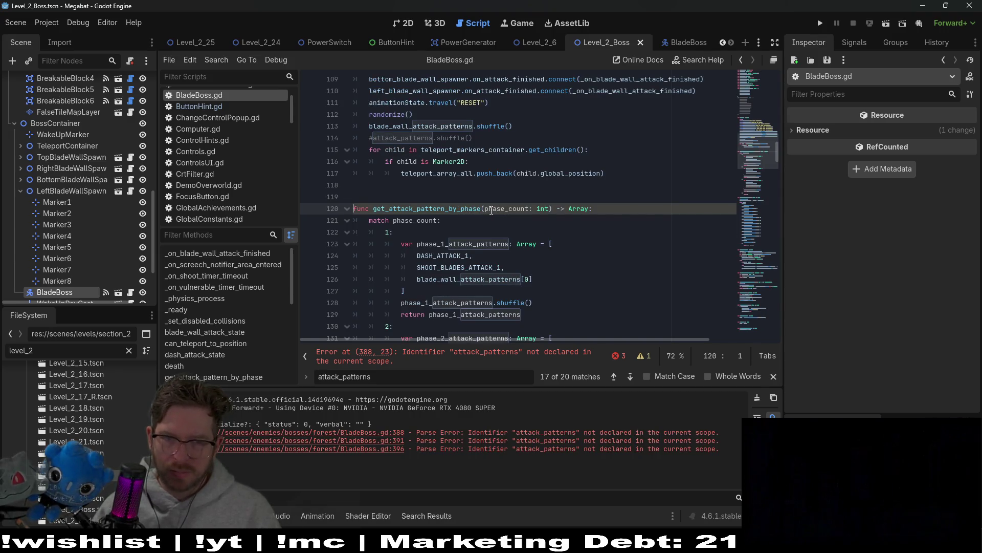
scroll(489, 210, down, 2)
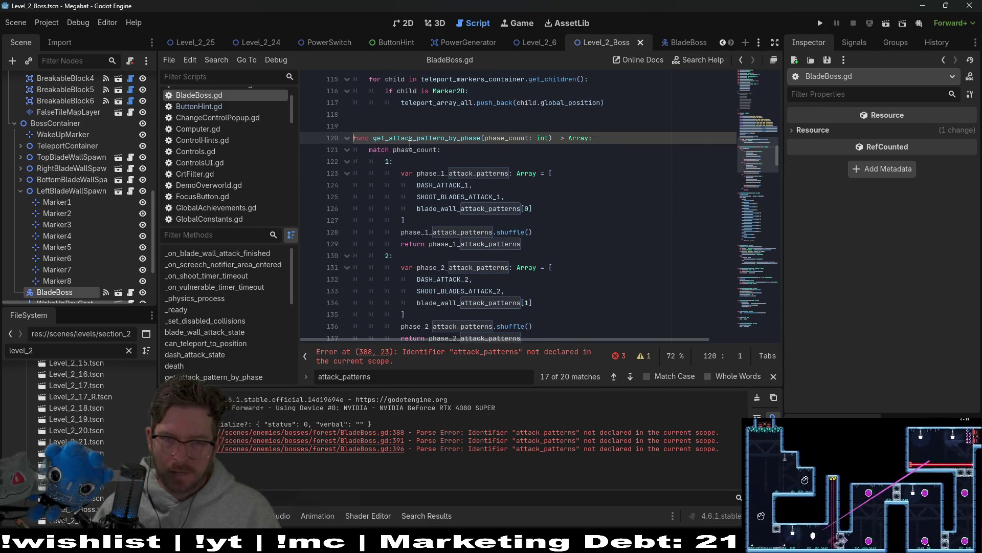
double_click(406, 137)
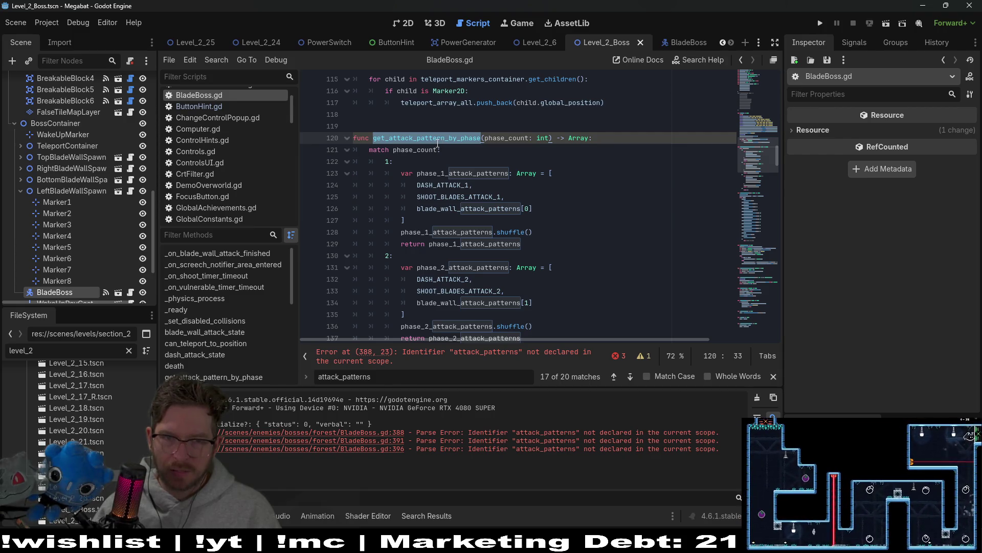
click(460, 356)
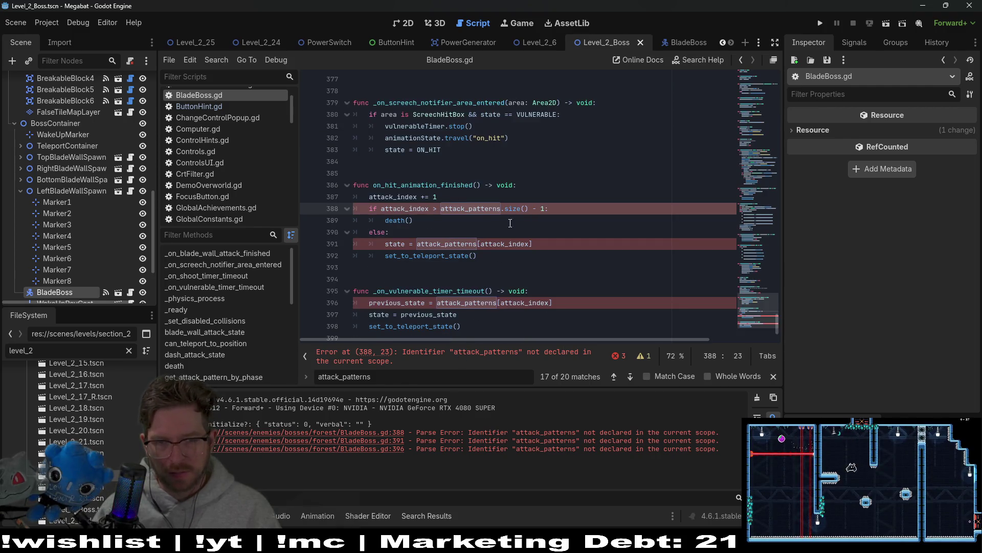
scroll(496, 224, up, 1)
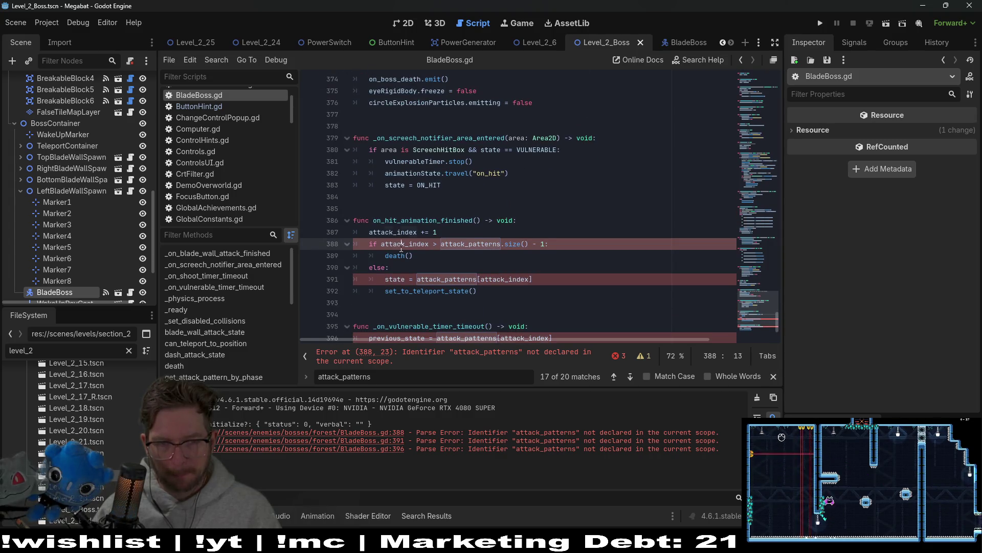
double_click(470, 244)
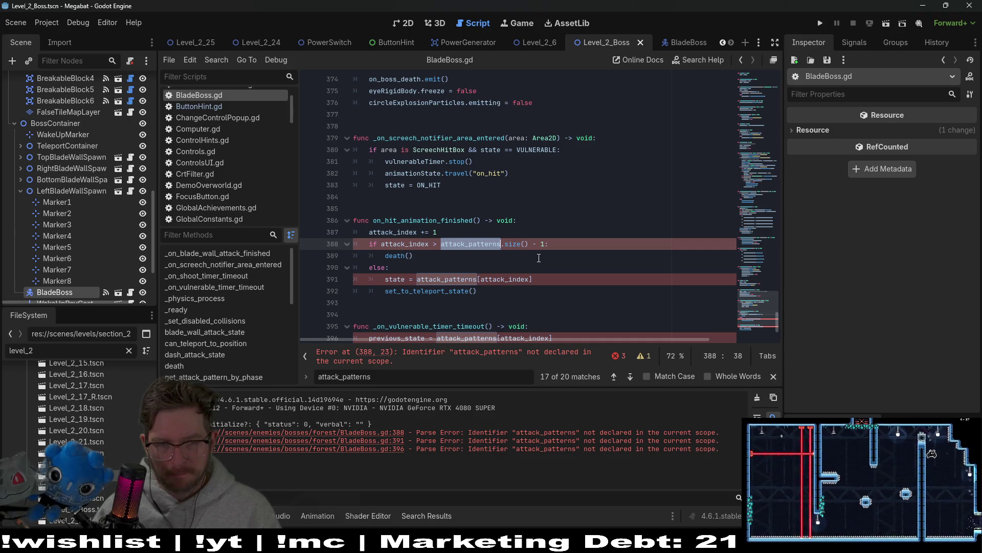
double_click(406, 232)
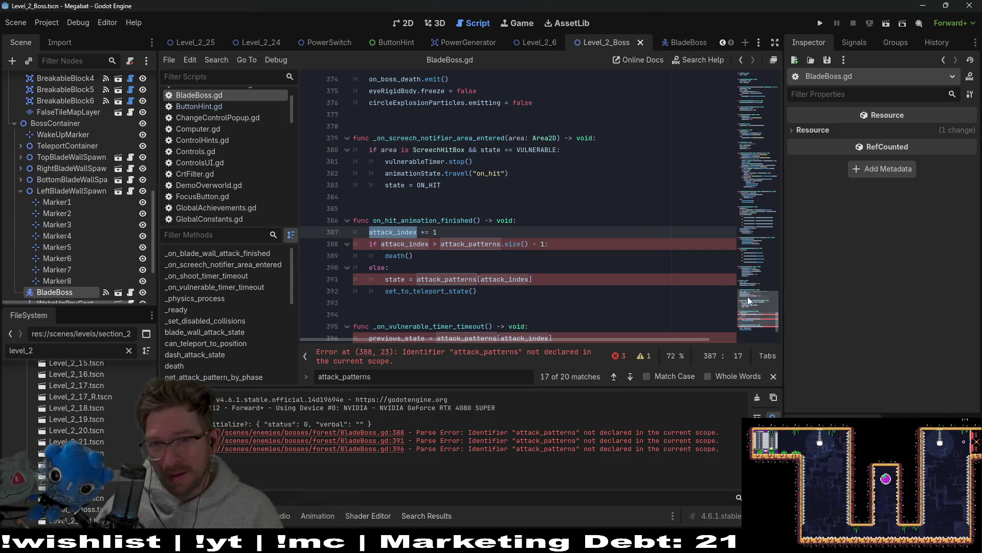
Return to the declarations and review the commented-out attack_patterns entries
click(763, 121)
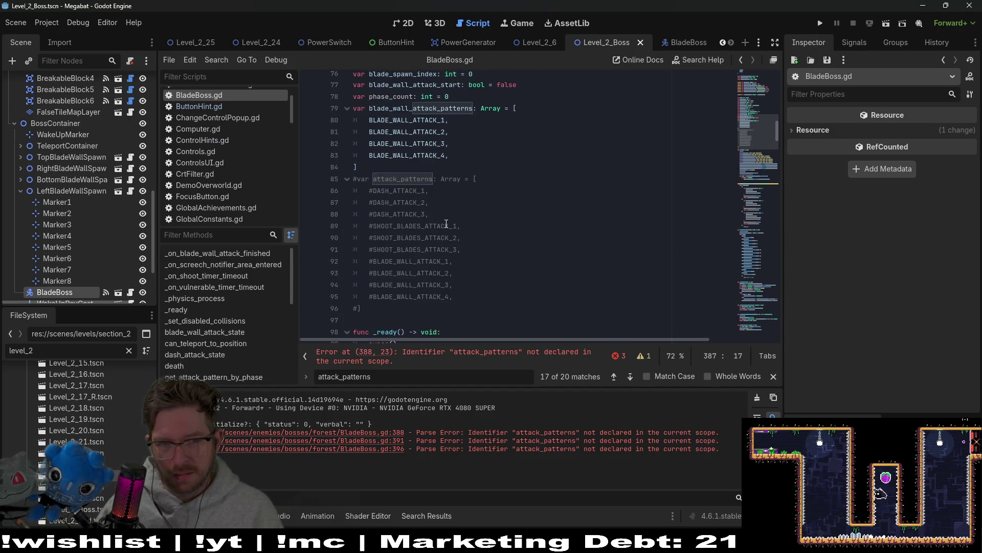
drag(466, 283, 353, 191)
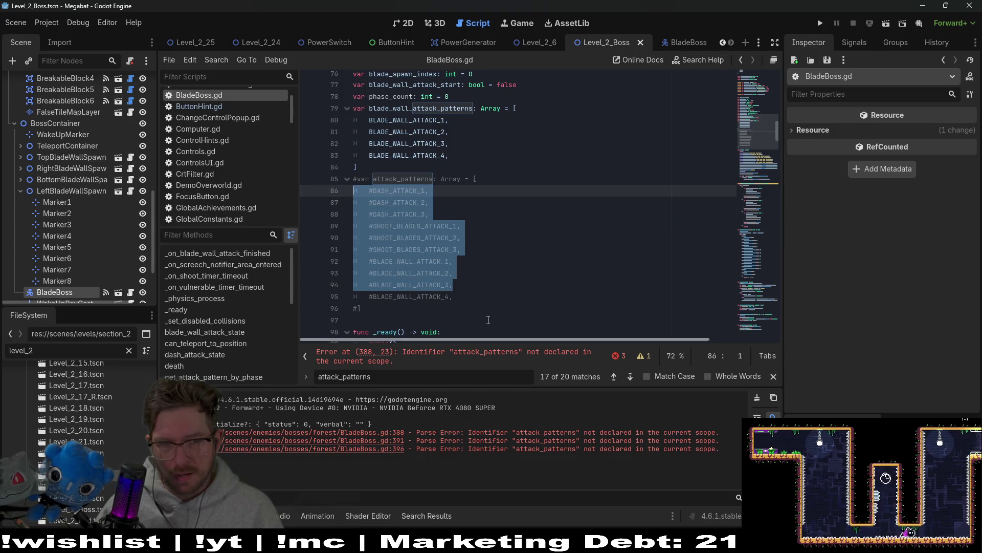
click(490, 289)
scroll(450, 297, up, 4)
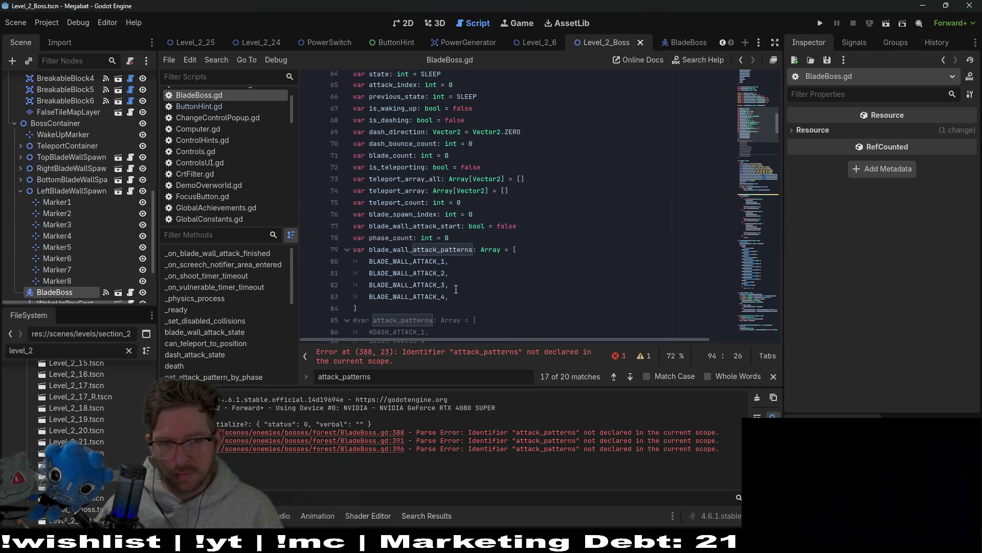
Declare var hit_count: int = 0 below the phase_count declaration
click(464, 238)
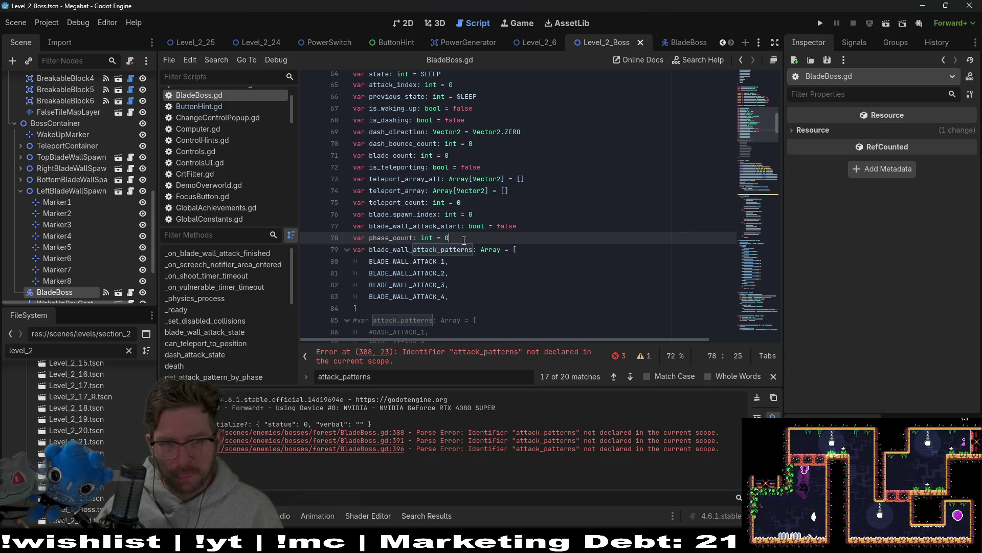
key(Return)
text(var hit)
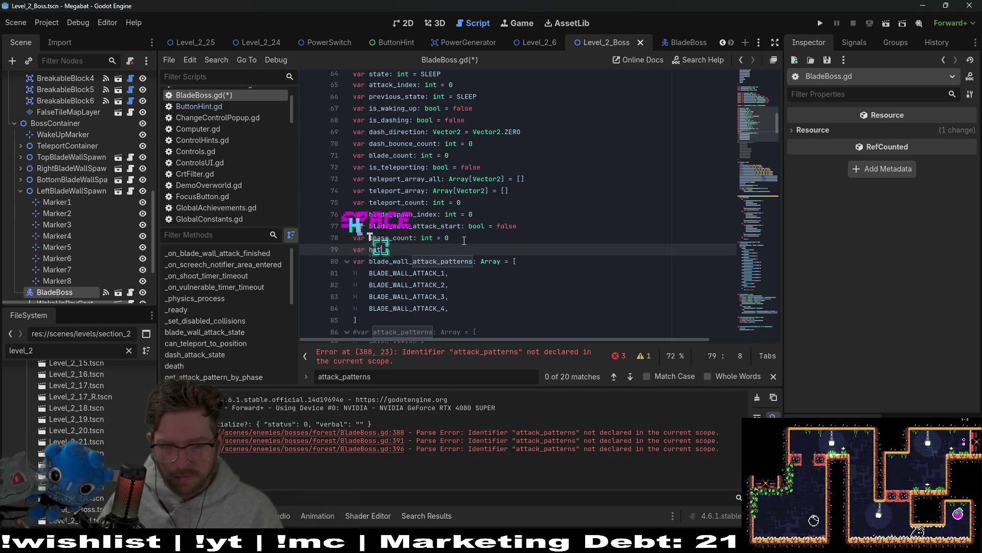
text(_count: int )
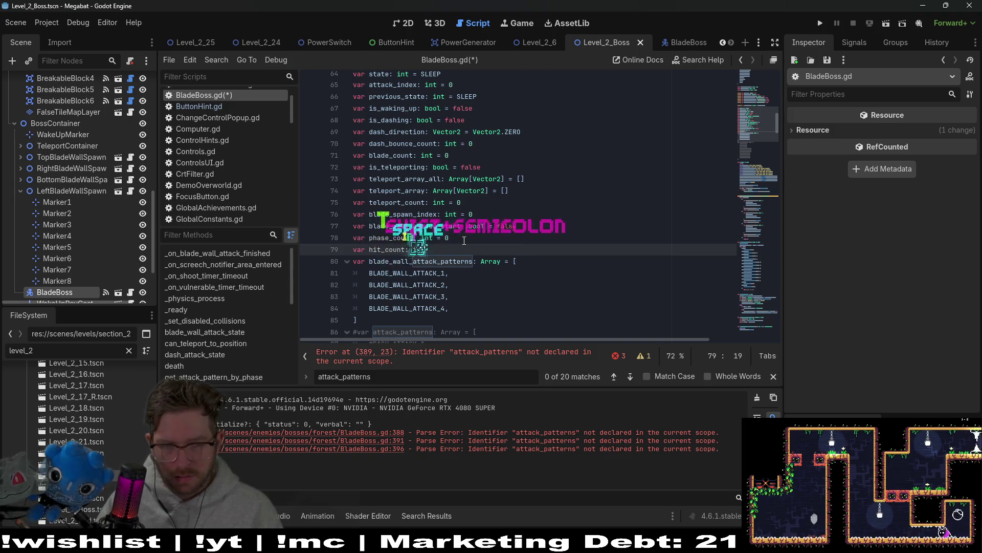
text(= 0)
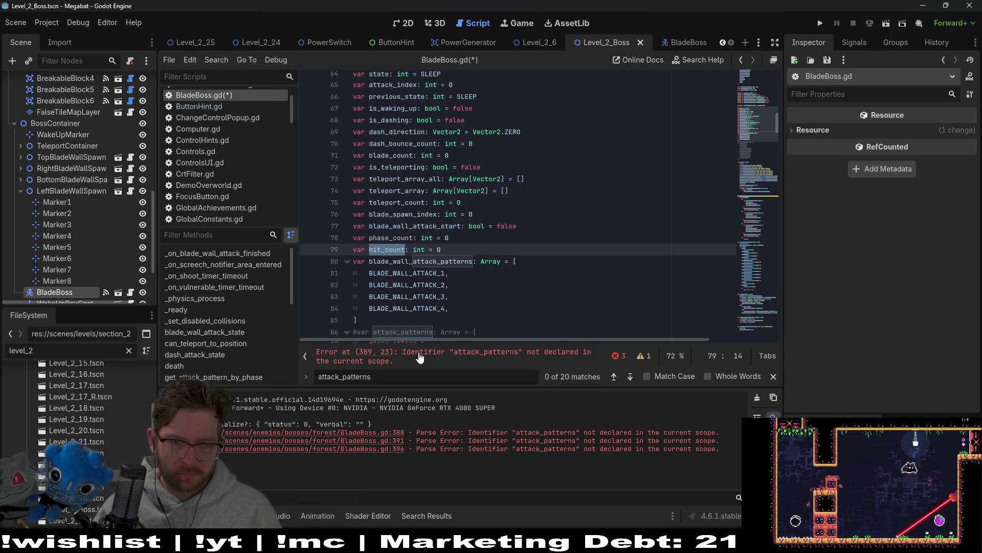
Insert hit_count += 1 above attack_index += 1 in on_hit_animation_finished
click(475, 353)
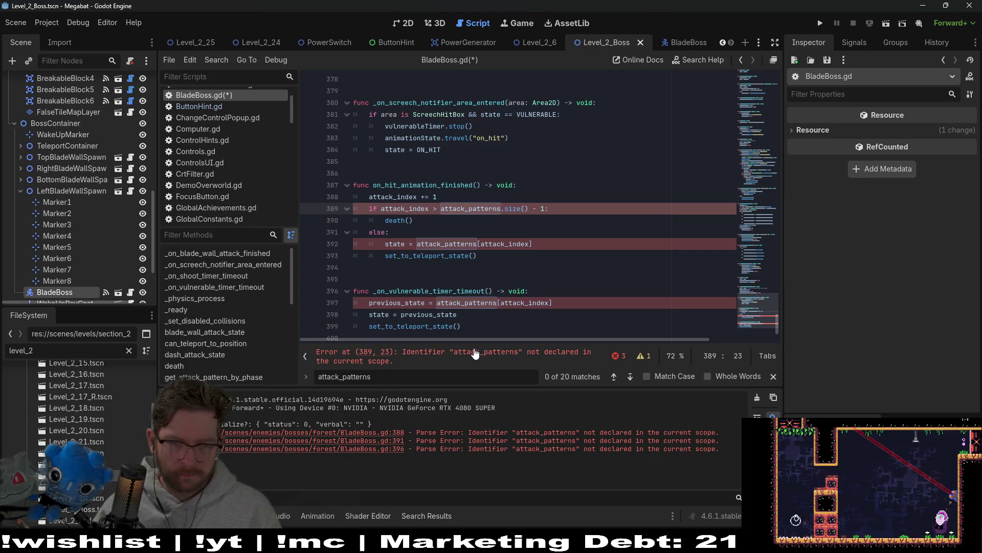
click(456, 197)
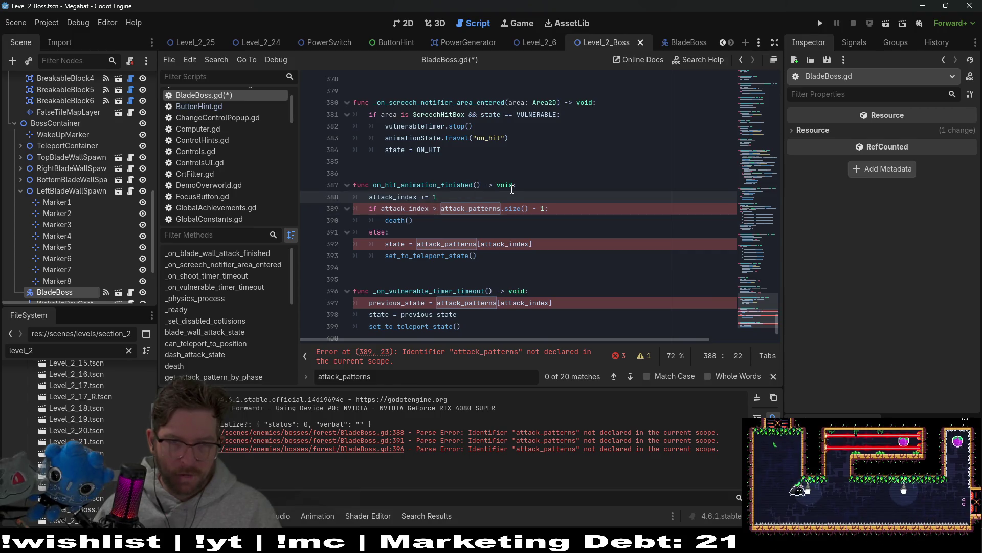
click(518, 185)
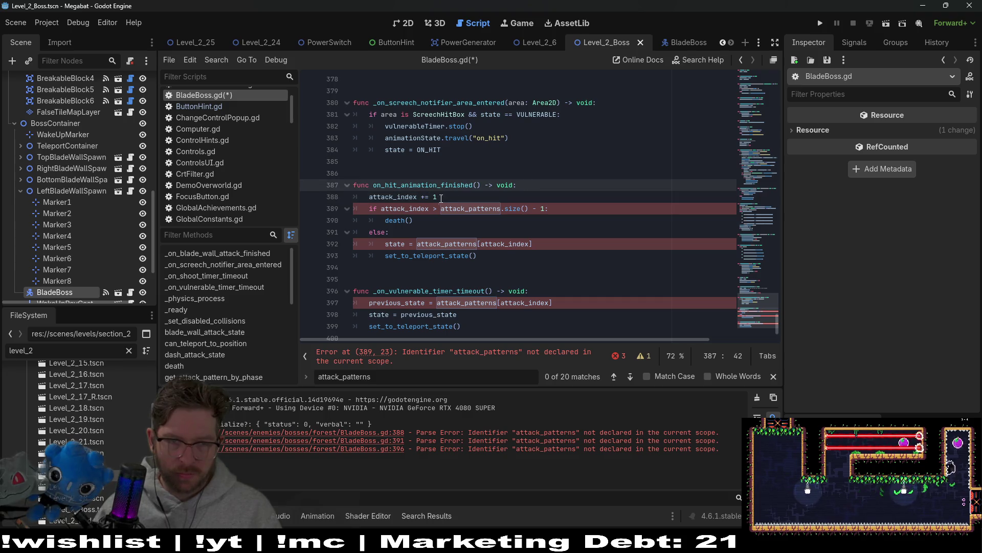
double_click(404, 197)
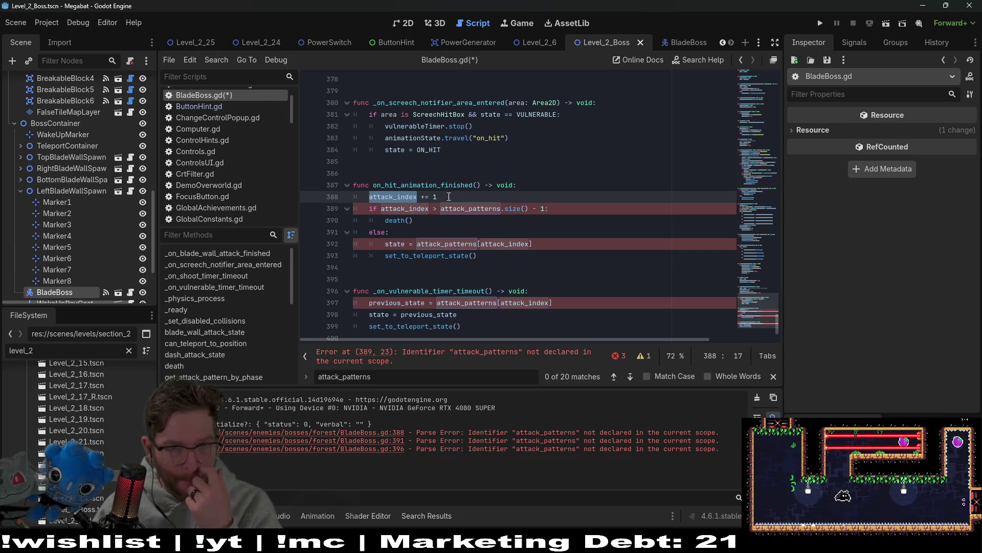
key(Home)
key(Return)
key(Up)
key(ctrl+v)
text(+= 1)
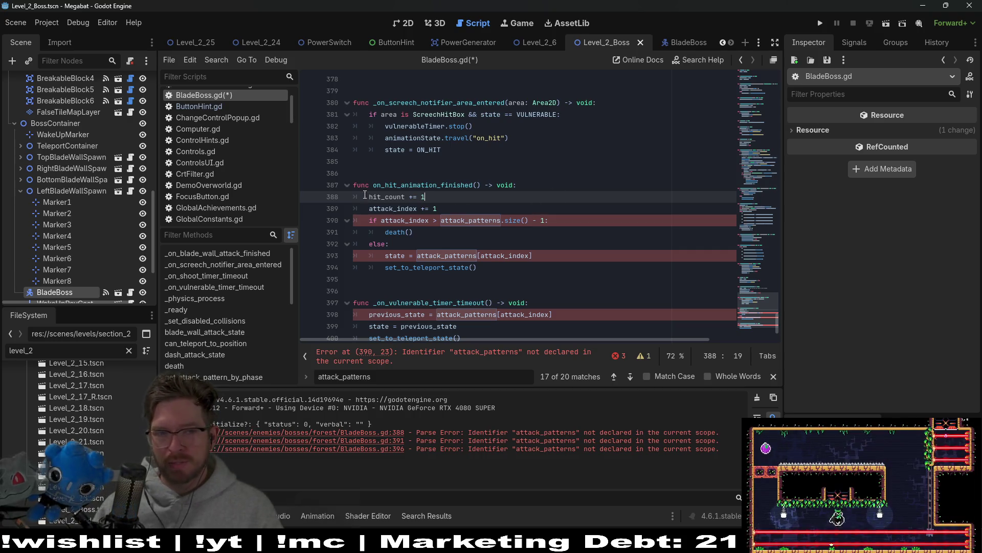
scroll(457, 205, up, 20)
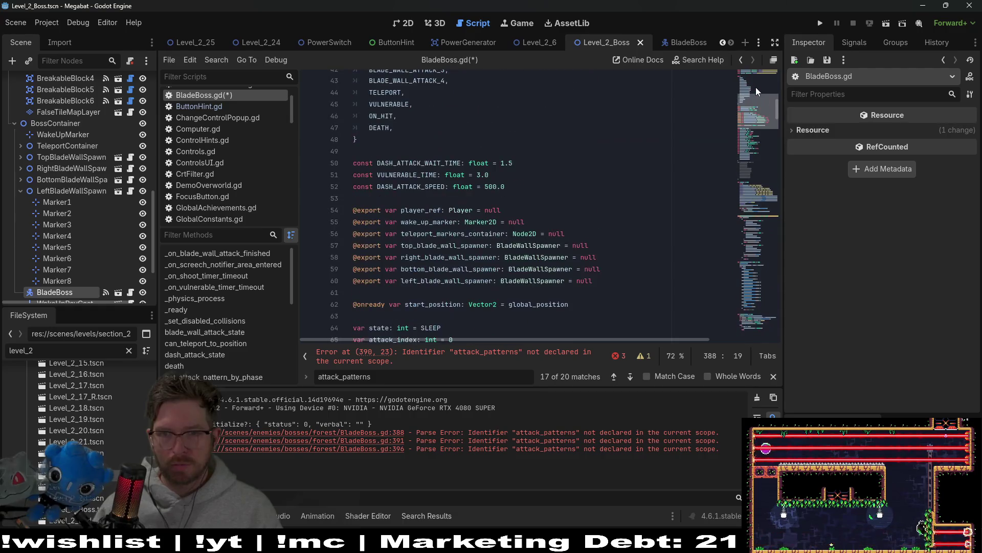
Review the declarations and the commented-out attack_patterns block
scroll(457, 205, down, 5)
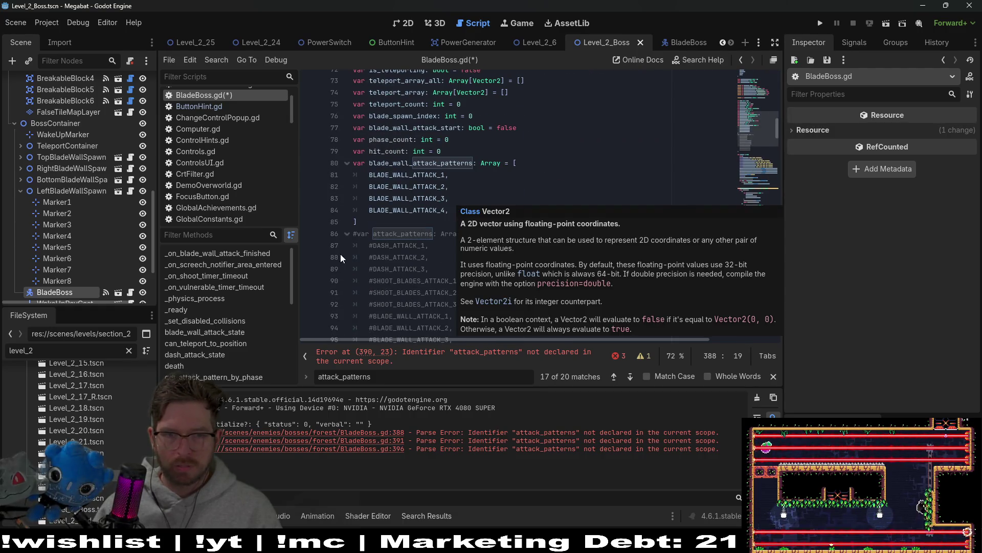
scroll(406, 240, down, 2)
scroll(406, 239, up, 1)
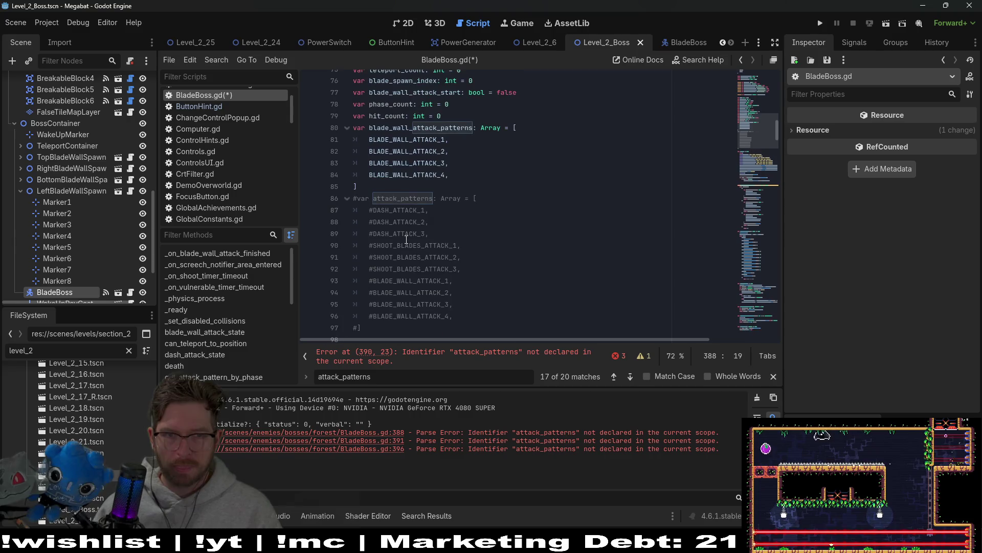
scroll(406, 240, up, 2)
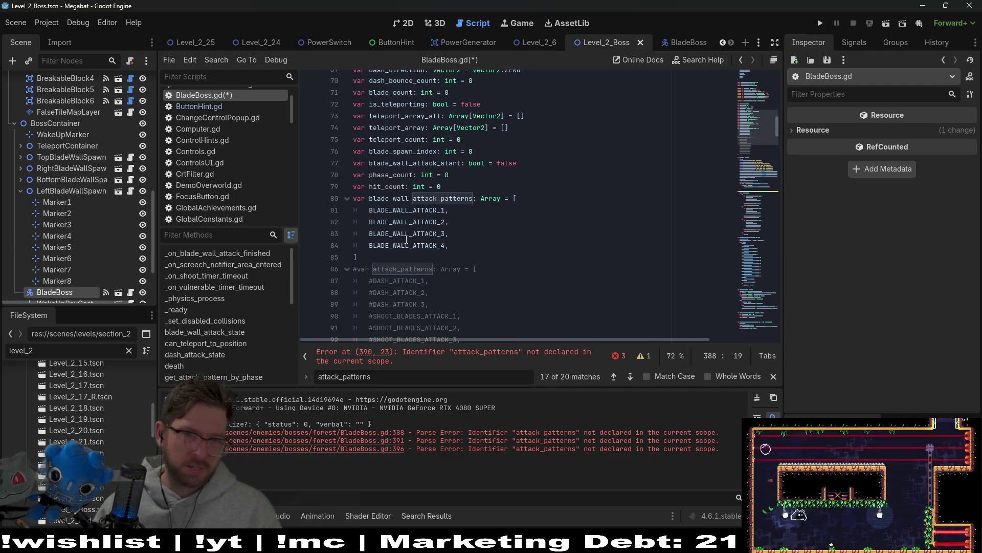
scroll(406, 239, up, 2)
scroll(406, 240, down, 5)
scroll(406, 239, up, 1)
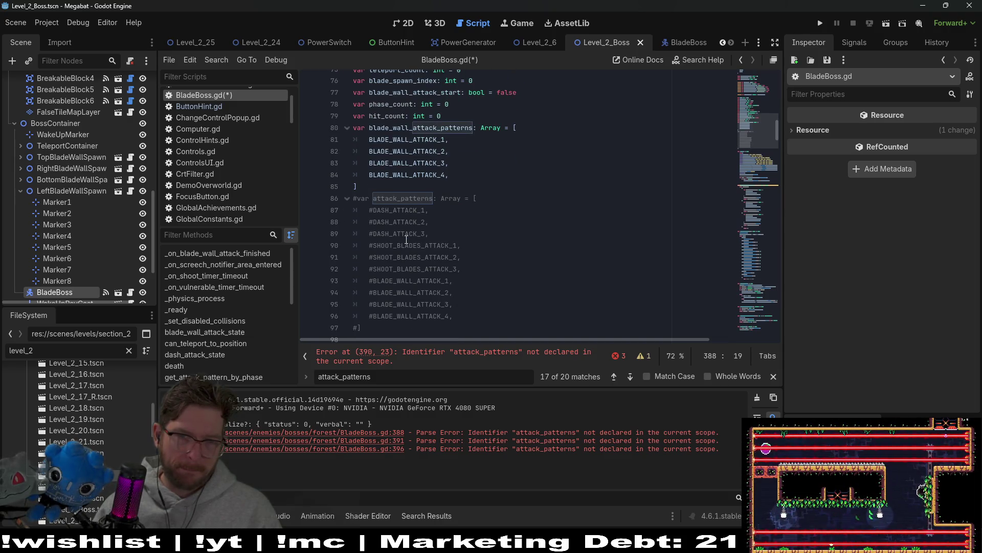
click(388, 318)
mouse_move(386, 329)
mouse_down()
mouse_move(378, 287)
mouse_move(333, 202)
mouse_up()
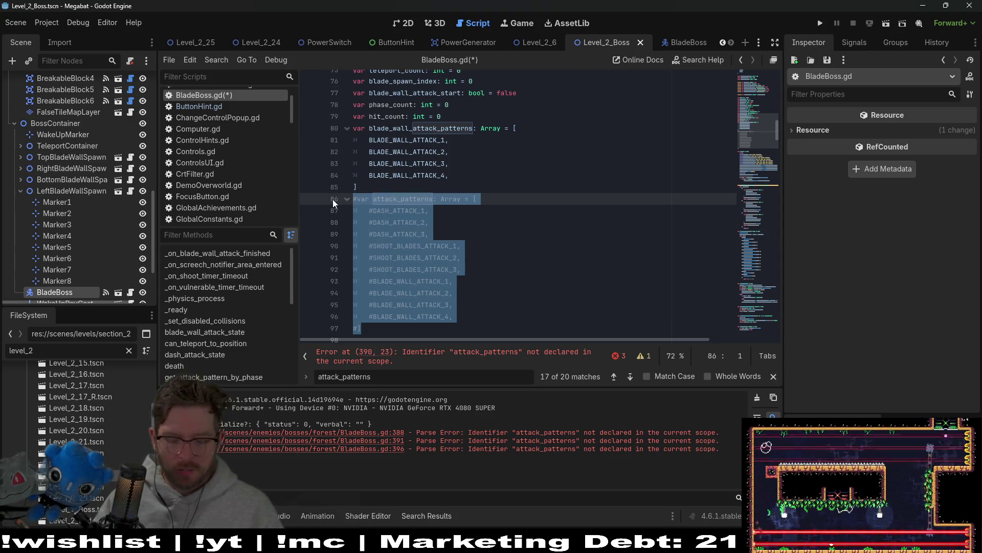
key(ctrl+k)
Delete the hit_count += 1 line so attack_index += 1 comes first again
click(498, 357)
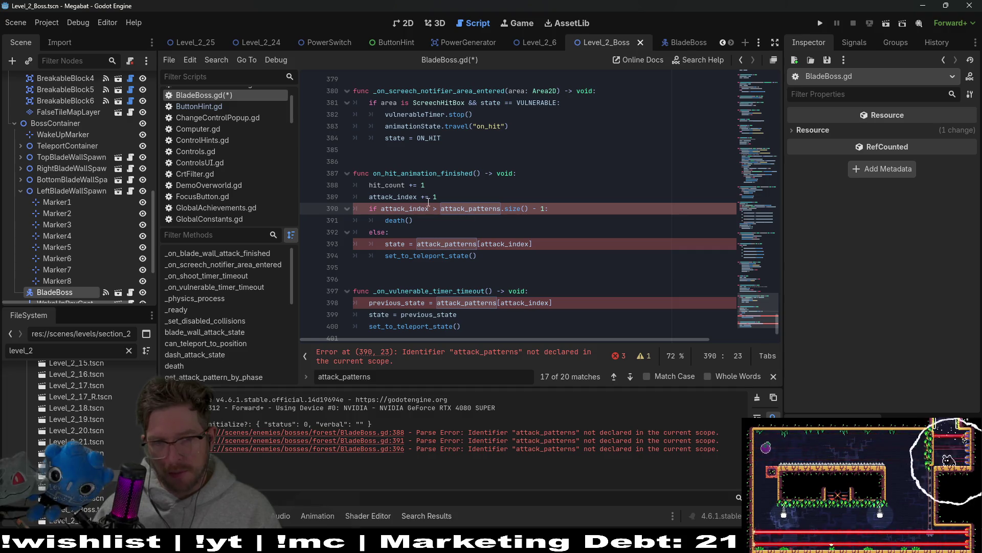
triple_click(454, 188)
key(BackSpace)
key(BackSpace)
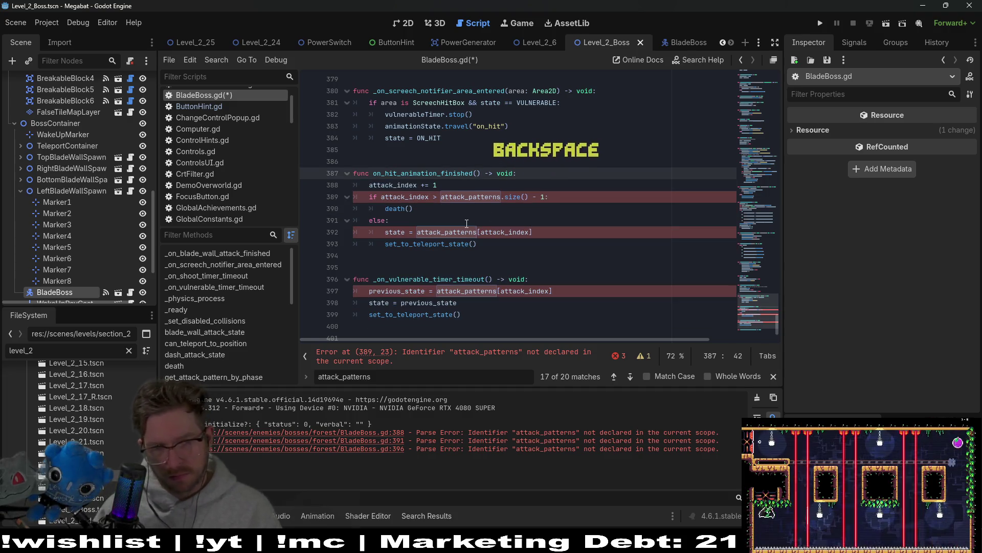
click(422, 199)
double_click(391, 185)
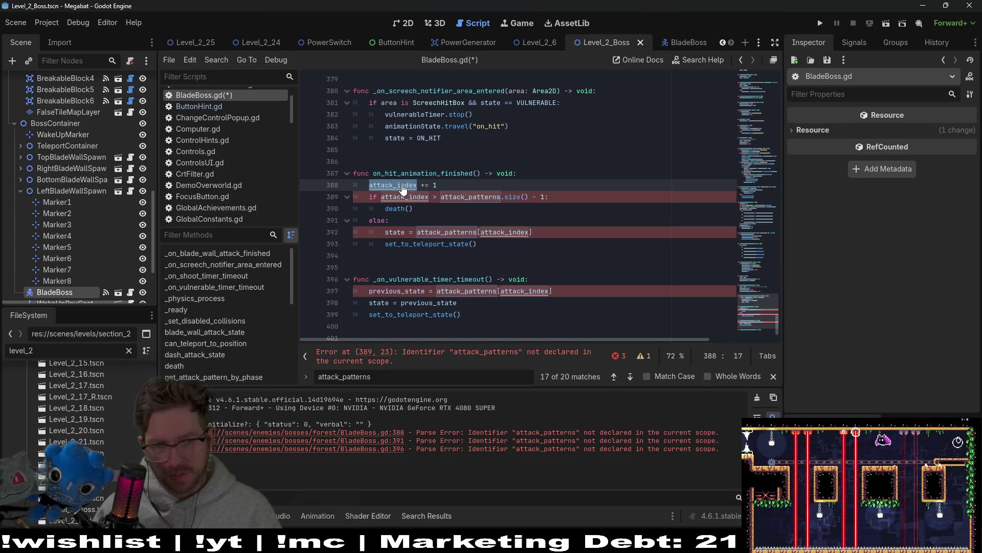
Open find-and-replace on attack_index (7 matches) and start typing hit_ as the replacement
ctrl+click(394, 184)
double_click(404, 208)
right_click(408, 208)
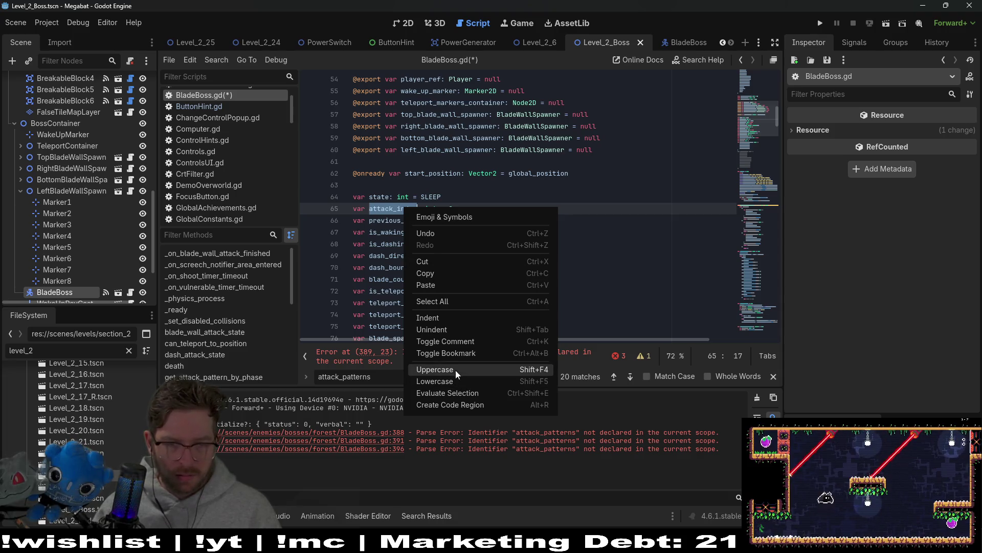
click(398, 198)
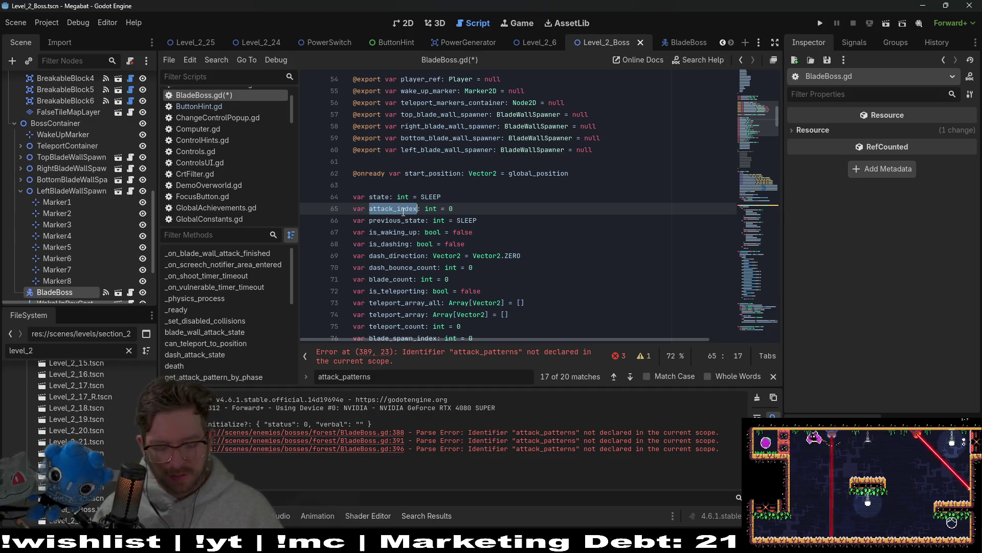
key(ctrl+r)
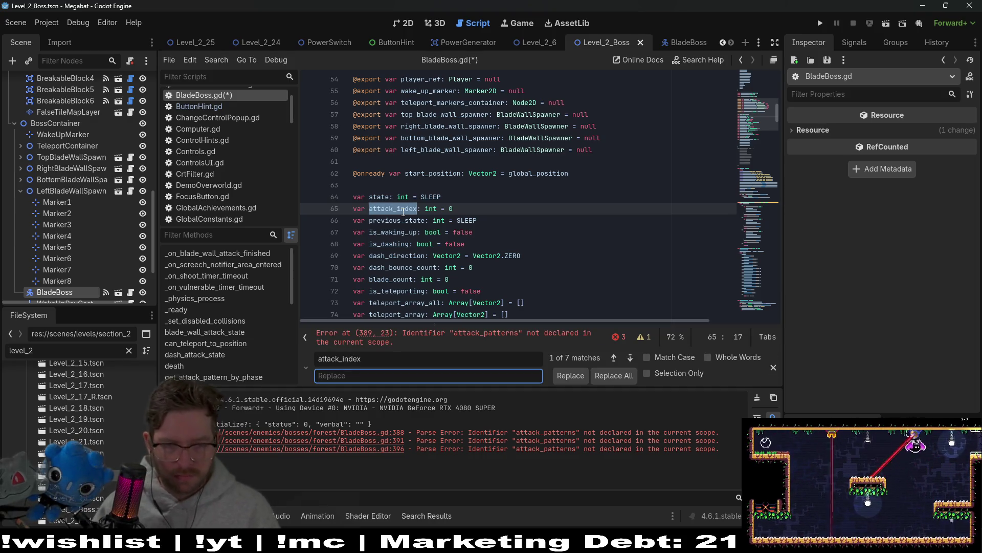
text(hit_)
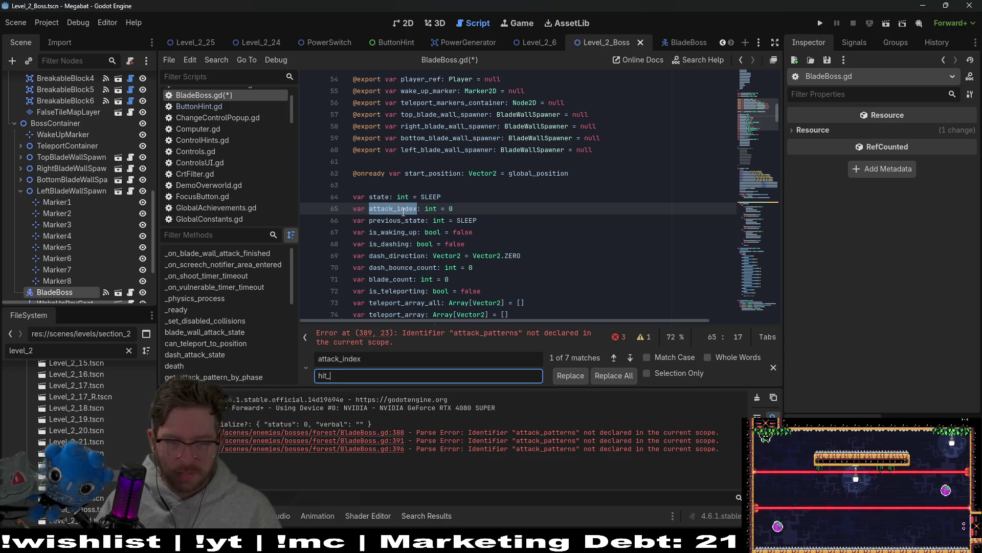